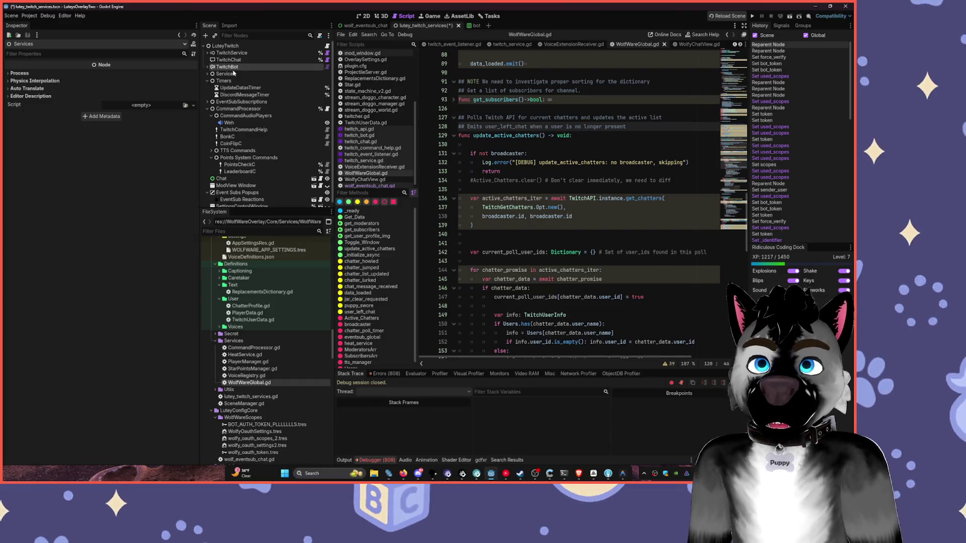
Cut the TwitchBot node from the LuteyTwitch scene and save the scene.
left_click(227, 67)
key("ctrl+x")
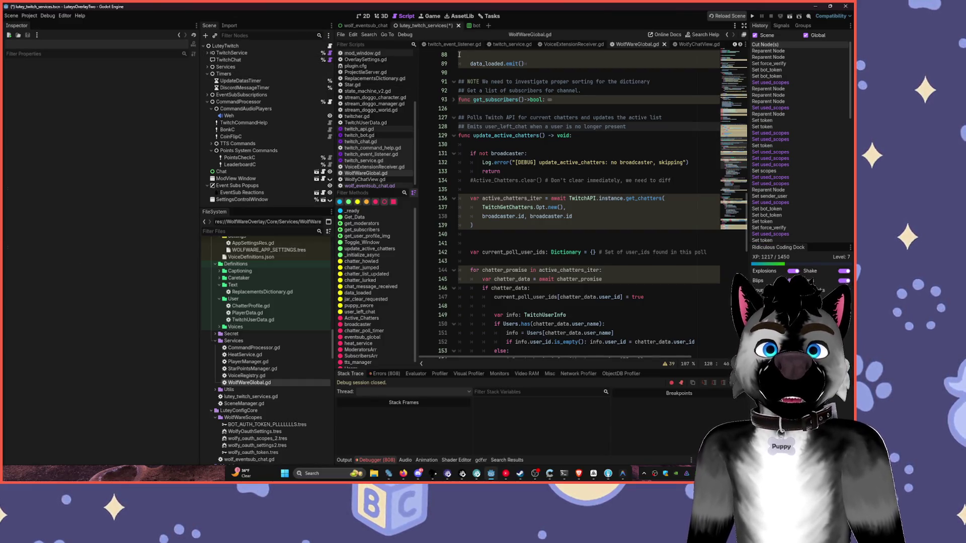
key("ctrl+s")
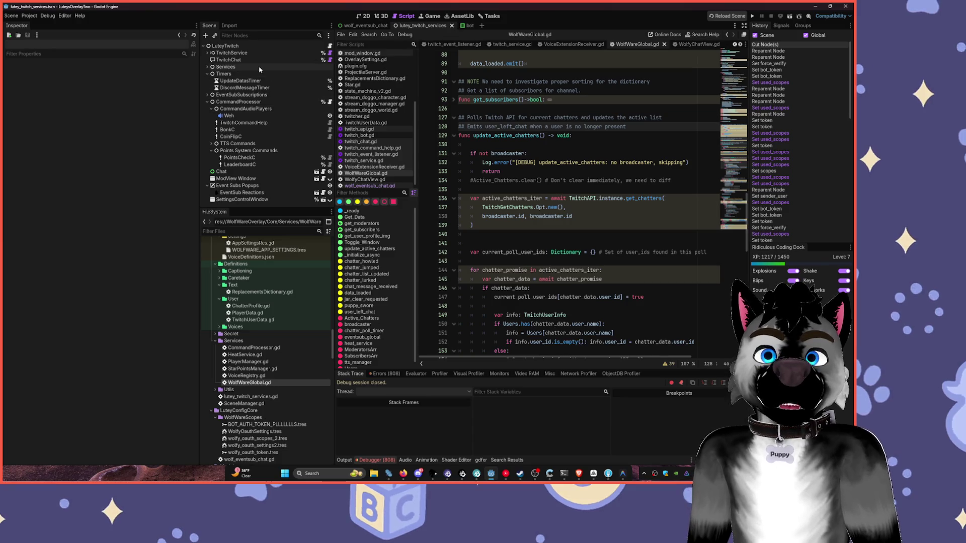
left_click(207, 73)
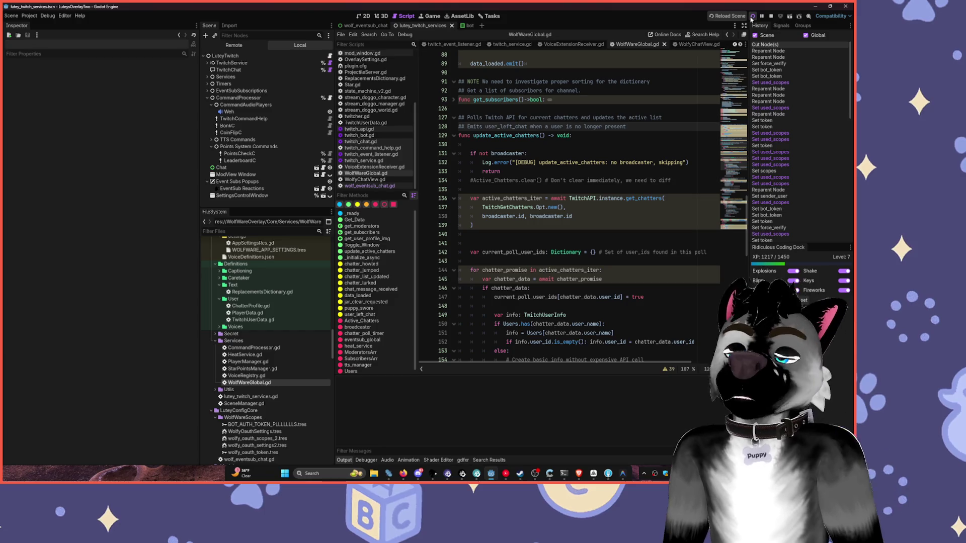
Run and stop the overlay project, then view TwitchService's token details and scopes.
left_click(752, 17)
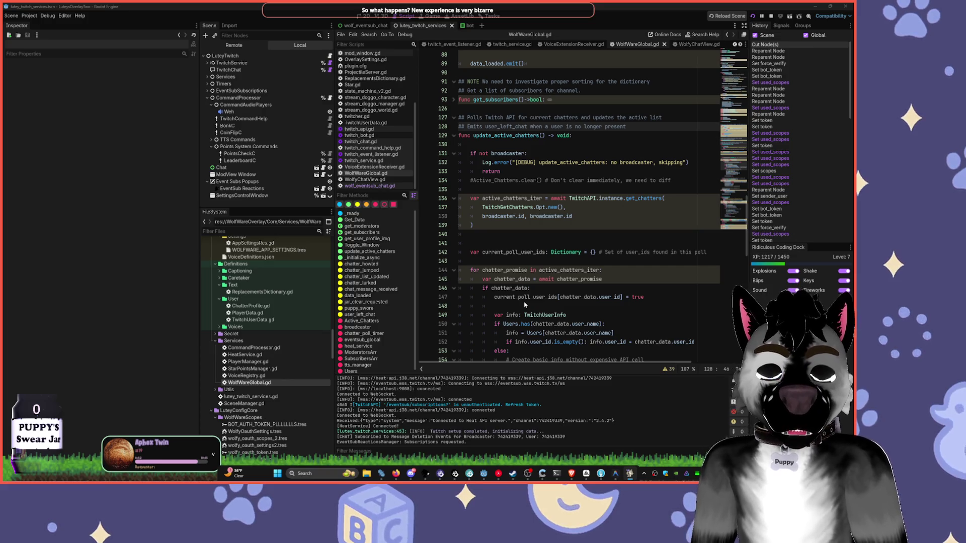
key("F8")
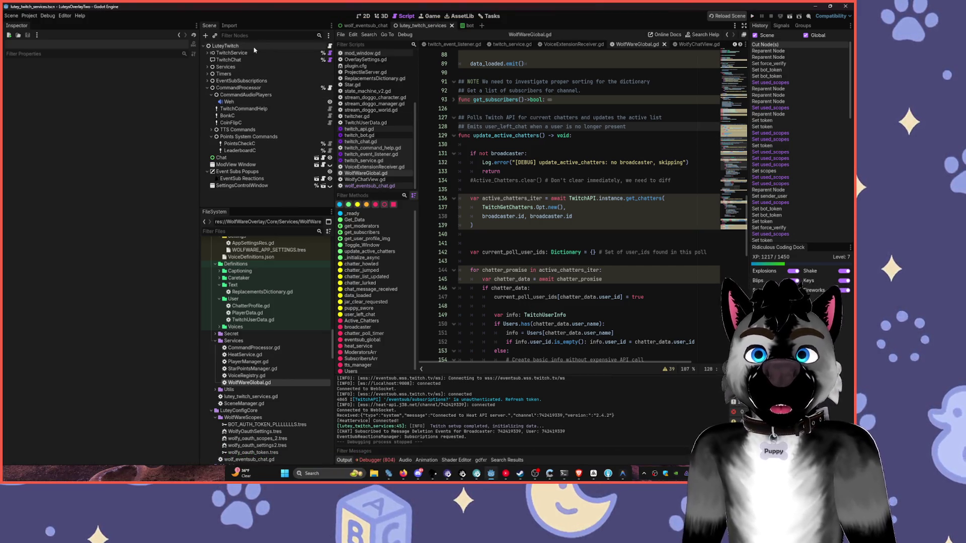
left_click(254, 52)
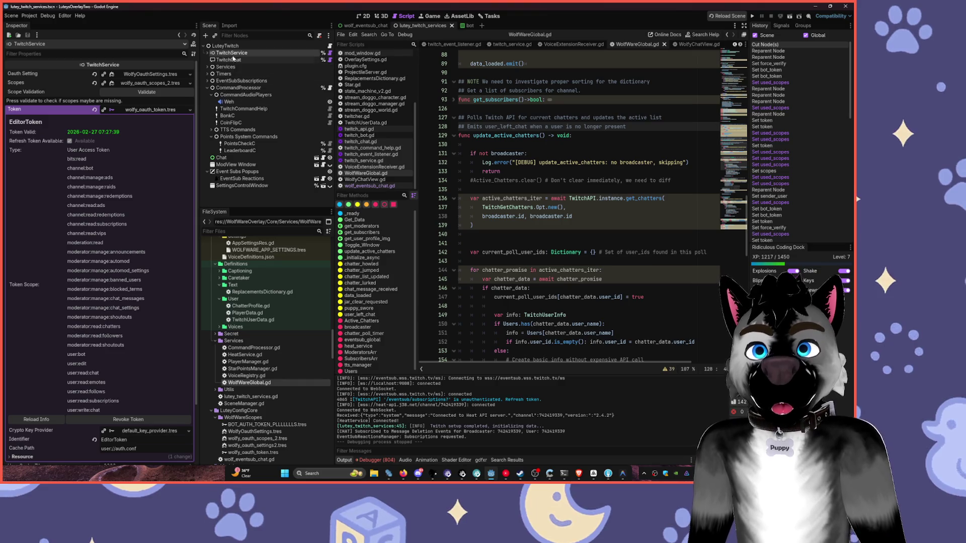
Filter the FileSystem by 'token', then 'scopes', and open wolfy_oauth_scopes_2.tres.
left_click(150, 111)
left_click(150, 112)
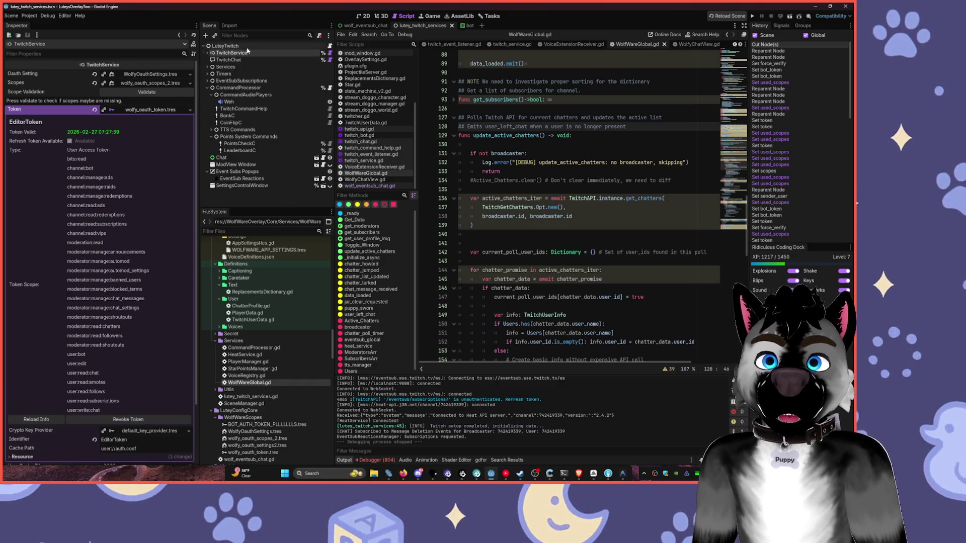
type("token")
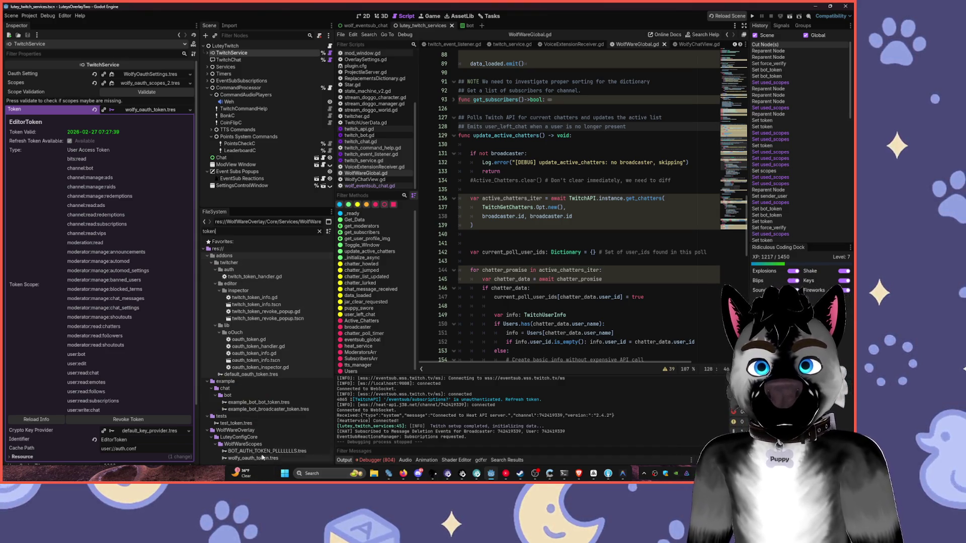
key("ctrl+a")
type("scop")
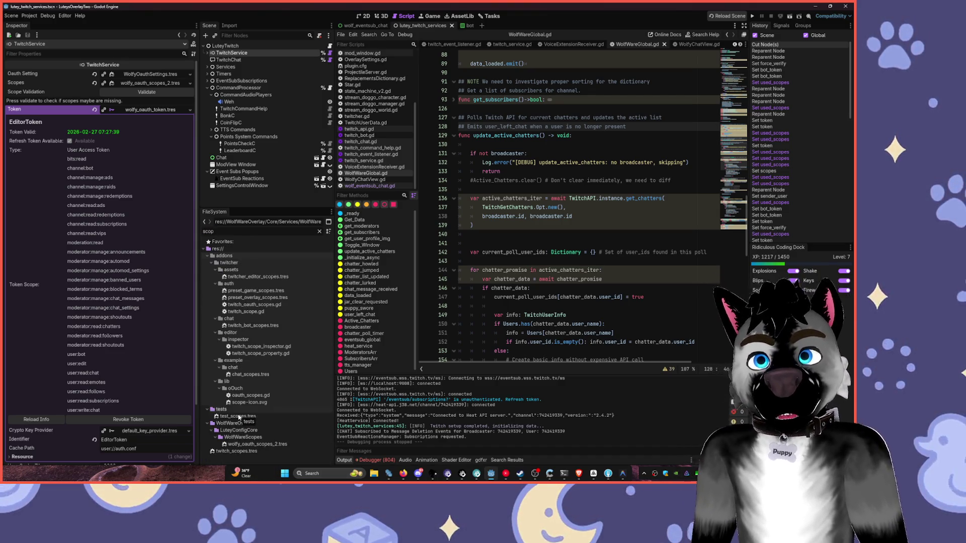
type("es")
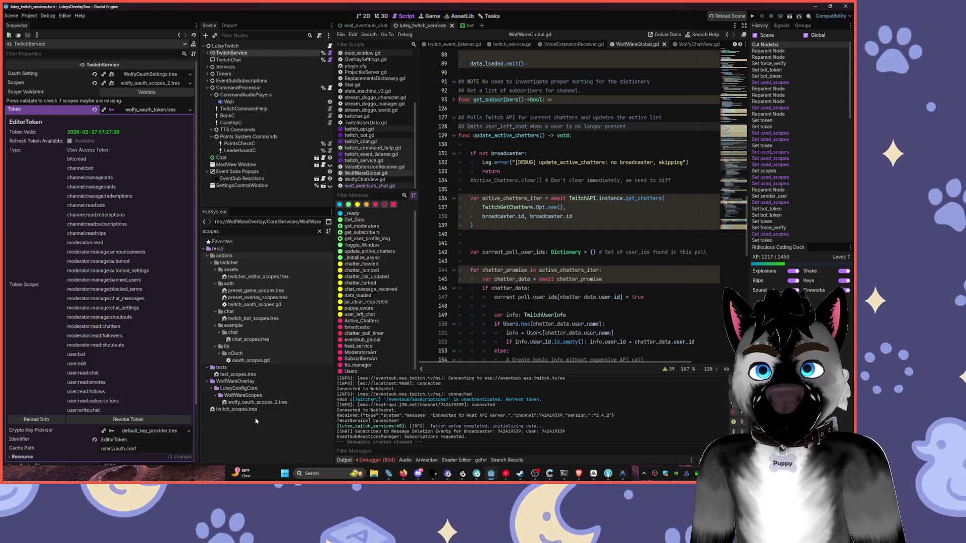
left_click(258, 403)
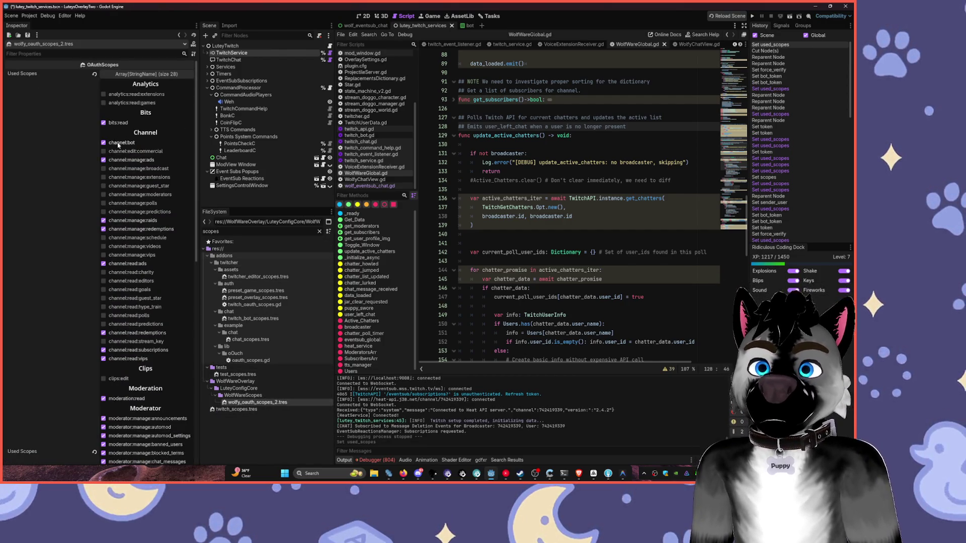
scroll(68, 314, "down", 10)
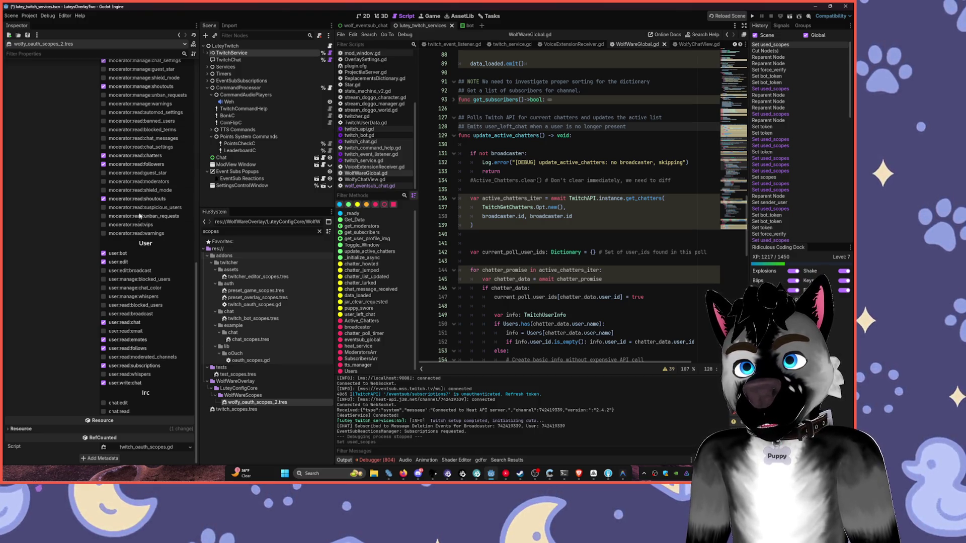
scroll(145, 201, "up", 2)
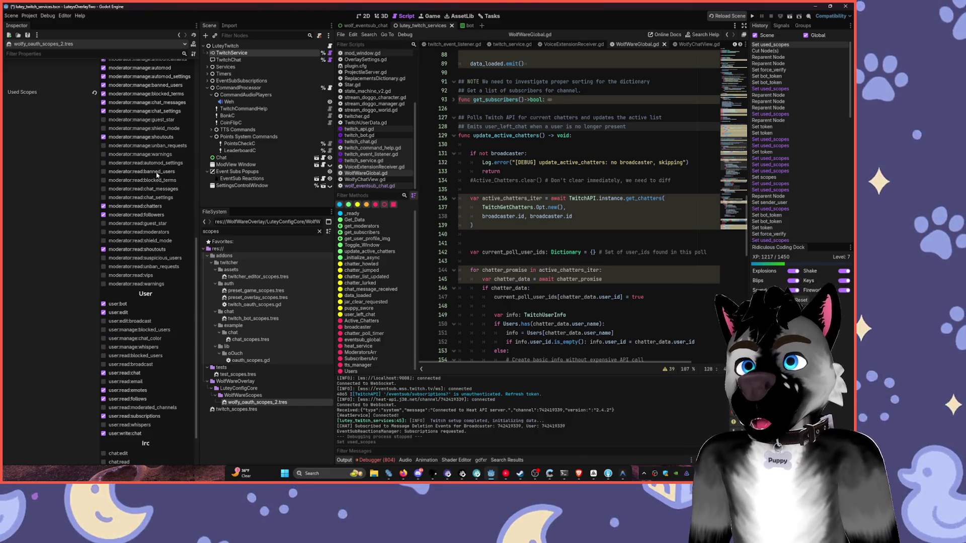
scroll(151, 169, "up", 6)
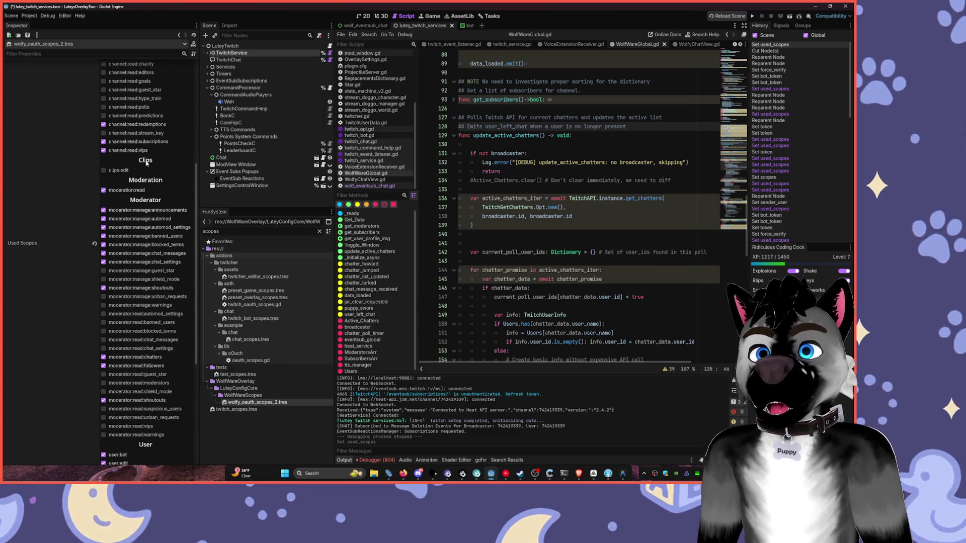
scroll(150, 212, "up", 4)
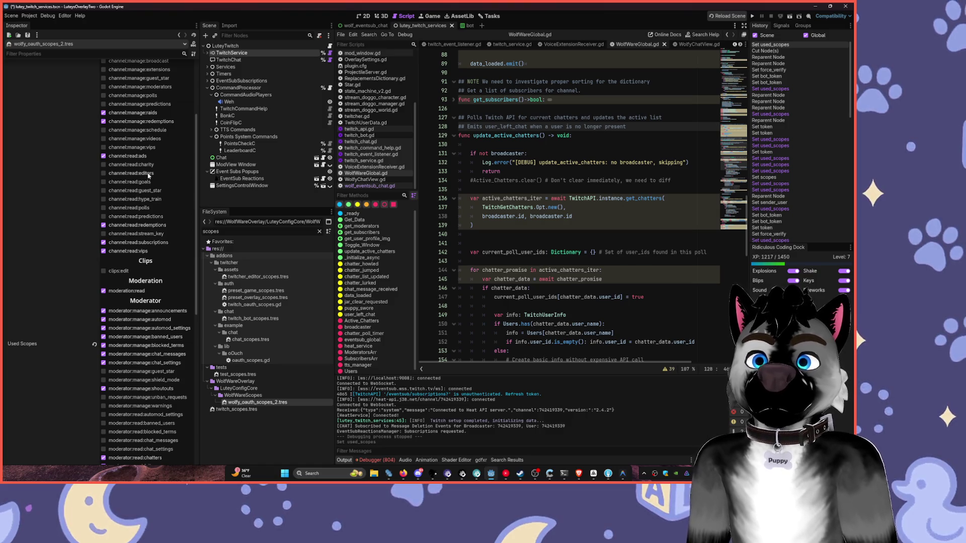
scroll(149, 175, "up", 2)
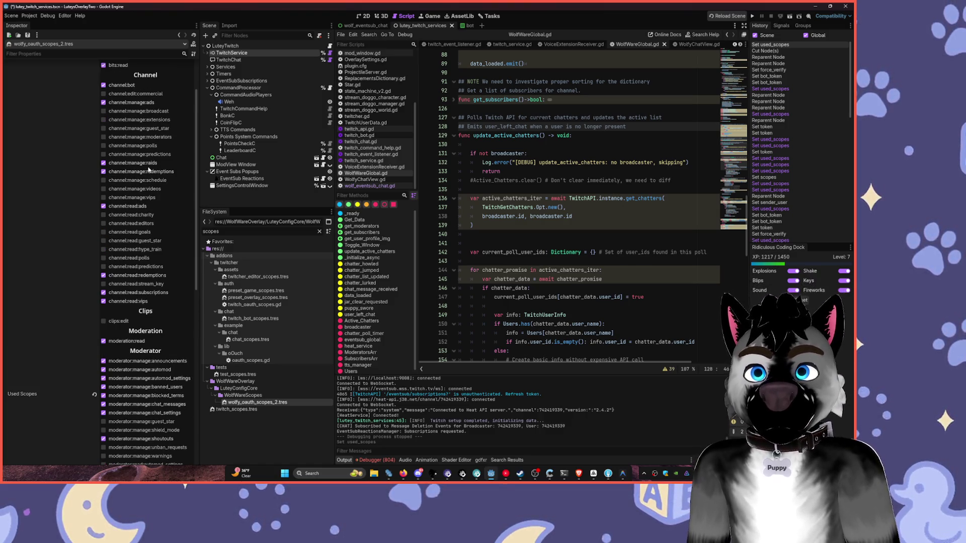
scroll(148, 169, "up", 1)
scroll(148, 170, "up", 1)
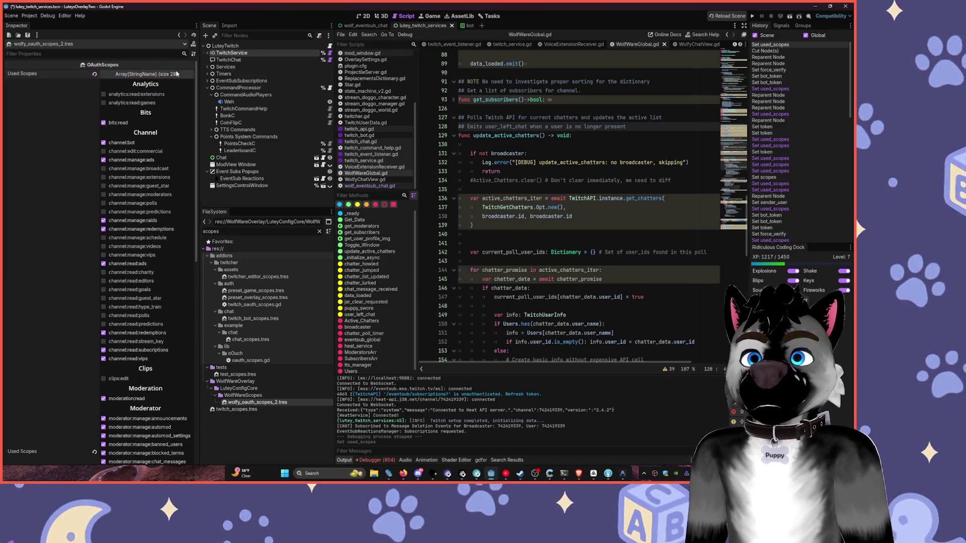
Begin revoking TwitchService's token, clear the OAuth Setting, then cancel the revoke dialog.
left_click(232, 53)
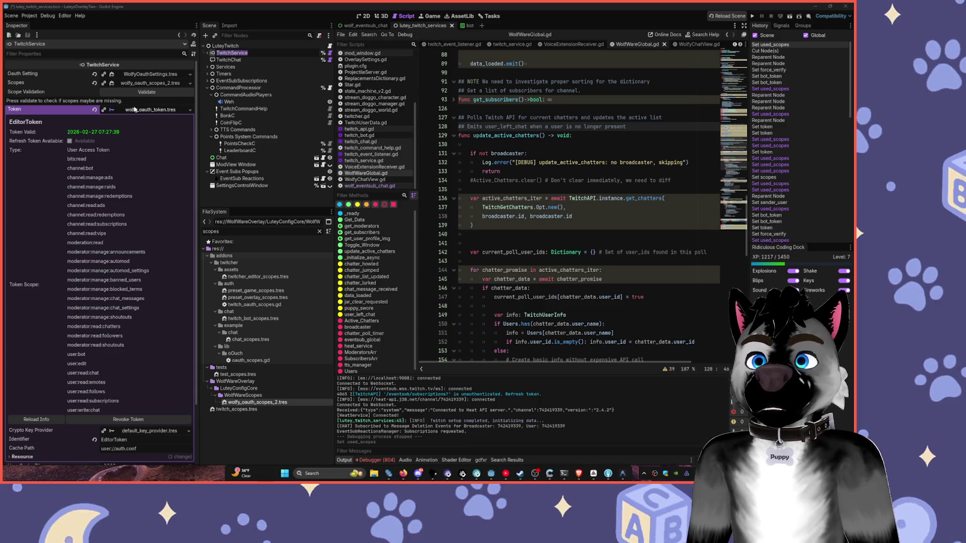
left_click(41, 422)
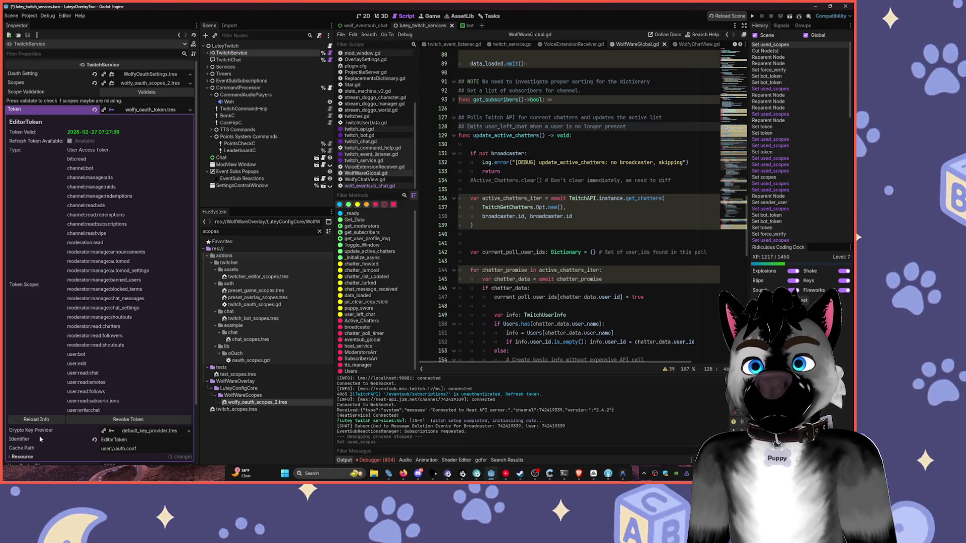
left_click(102, 420)
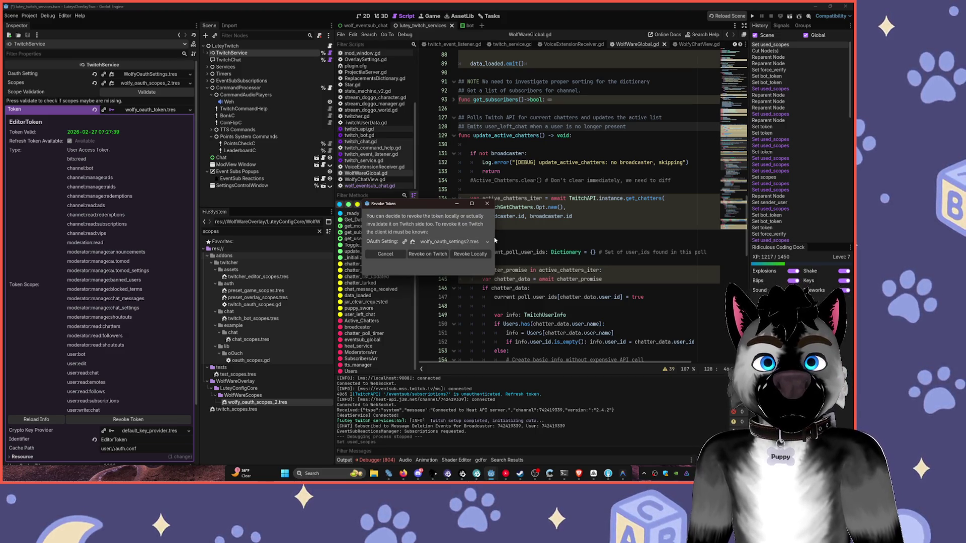
left_click_drag(496, 237, 562, 237)
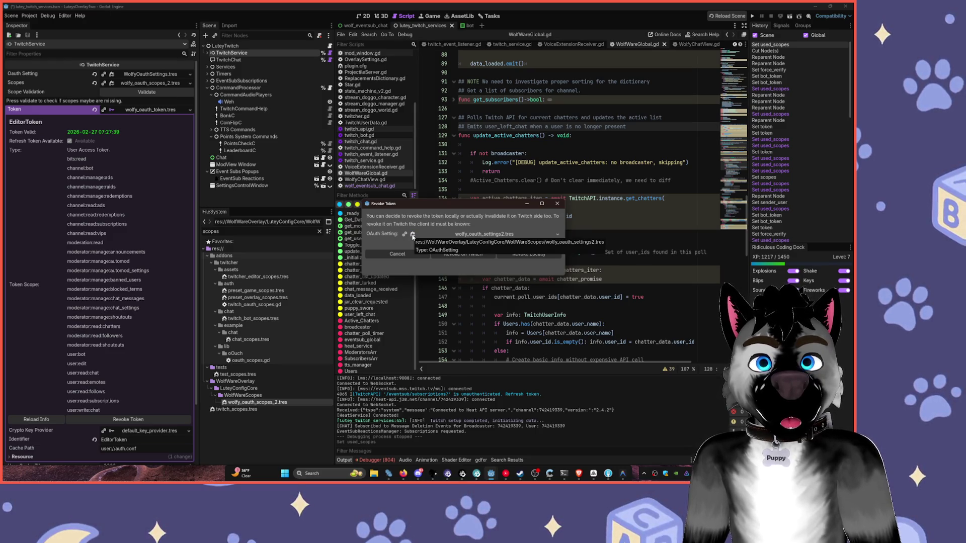
left_click(404, 235)
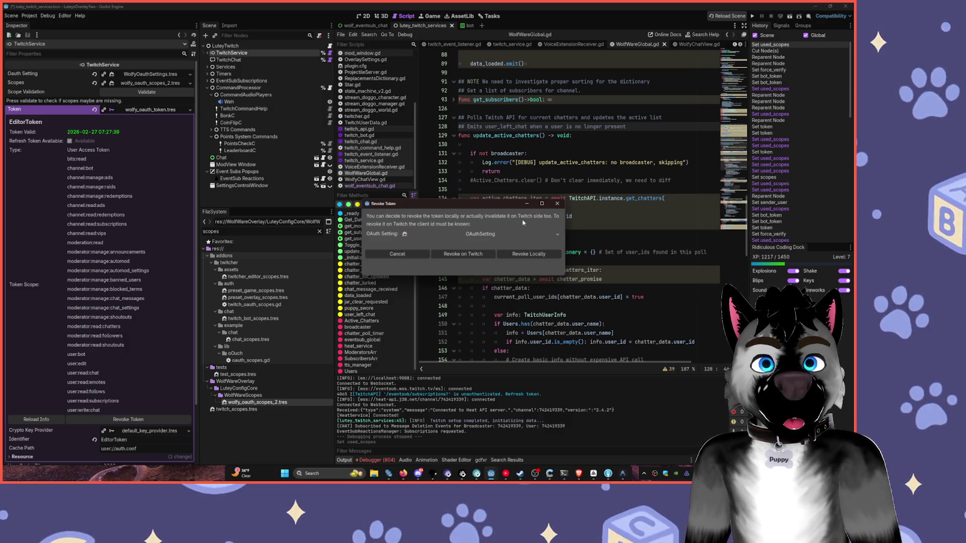
left_click(558, 205)
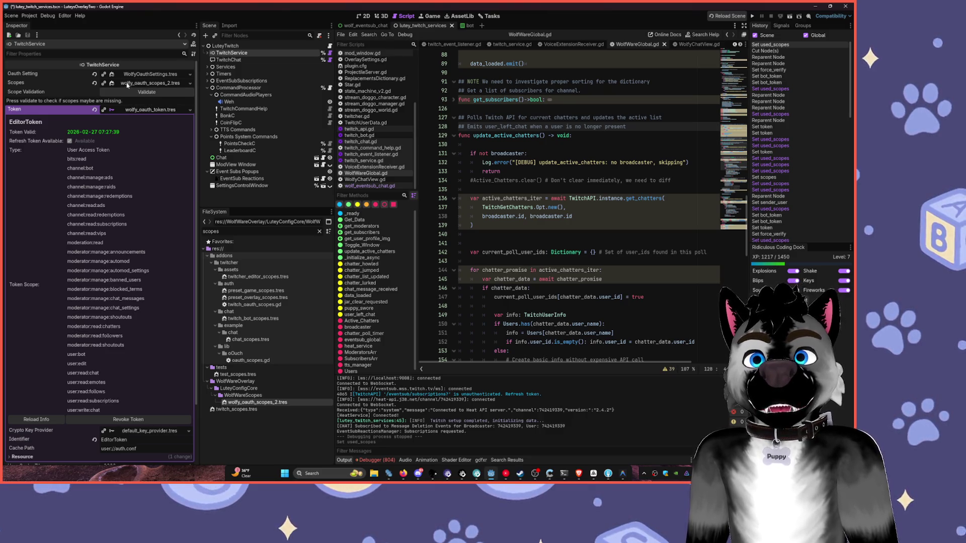
Quick-load the bot auth token file into the Token property and save the scene.
left_click(190, 109)
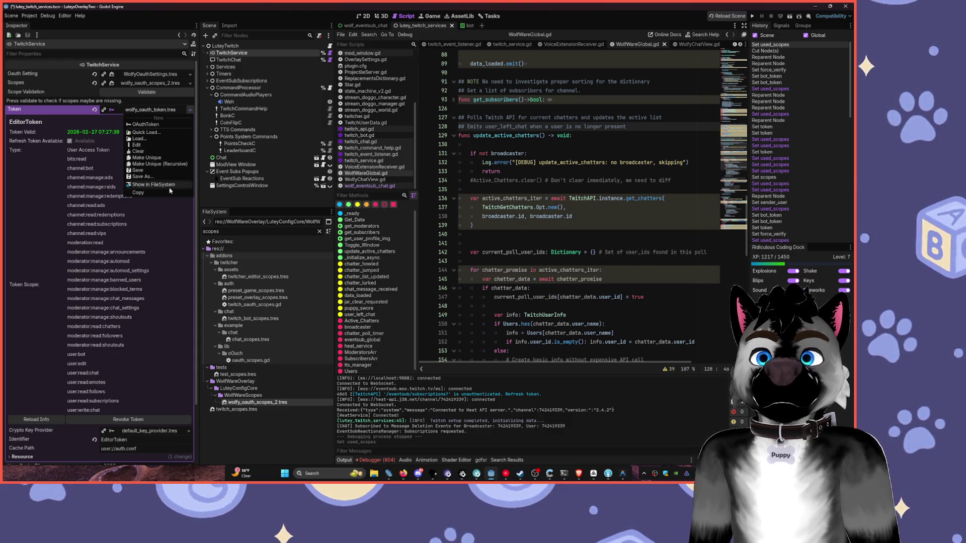
left_click(146, 132)
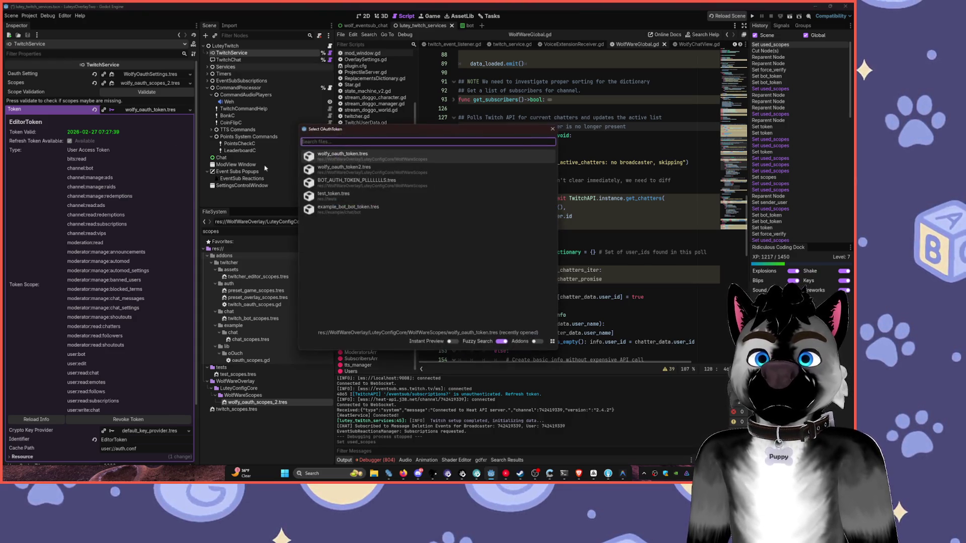
left_click(332, 182)
left_click(36, 168)
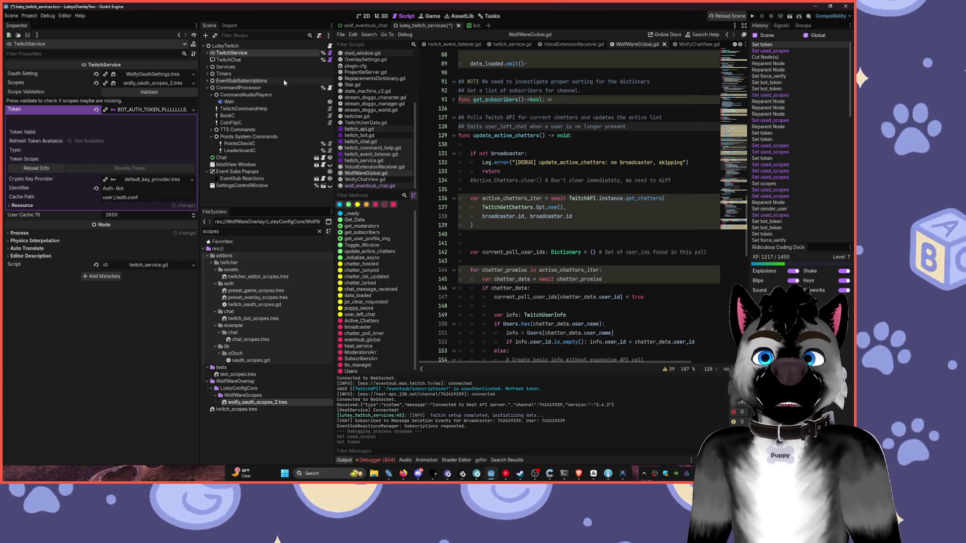
left_click(228, 59)
left_click(207, 52)
key("ctrl+s")
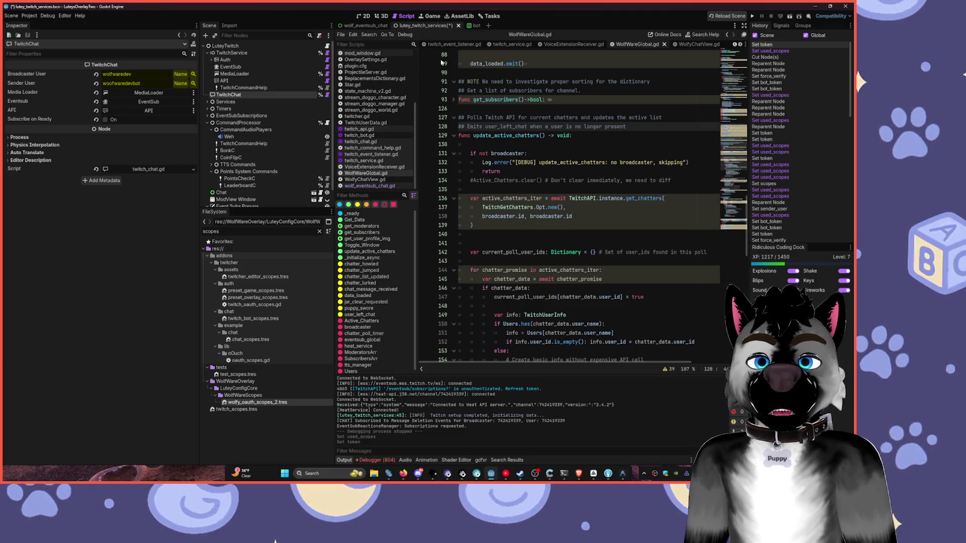
Turn on Force Verify for the Auth node under TwitchService and launch the overlay.
left_click(471, 25)
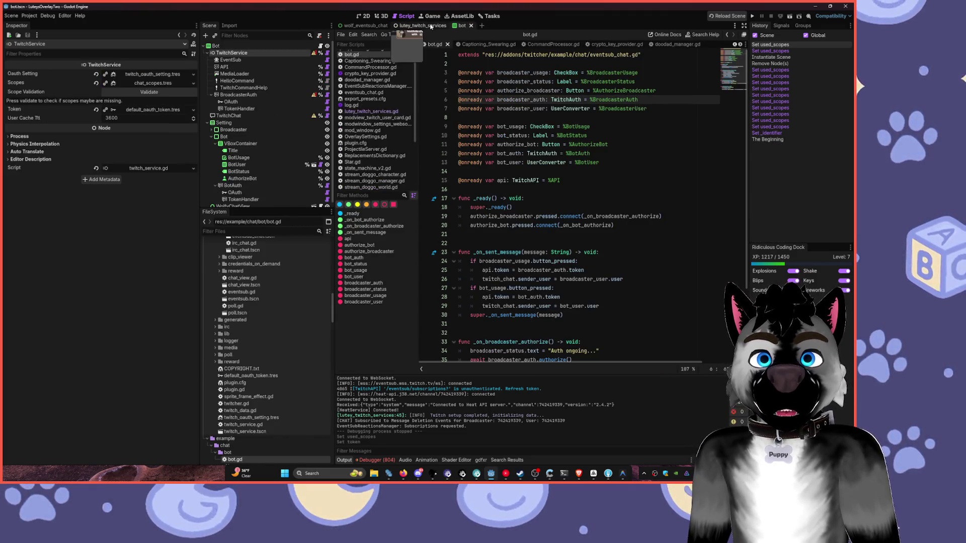
left_click(420, 25)
left_click(267, 53)
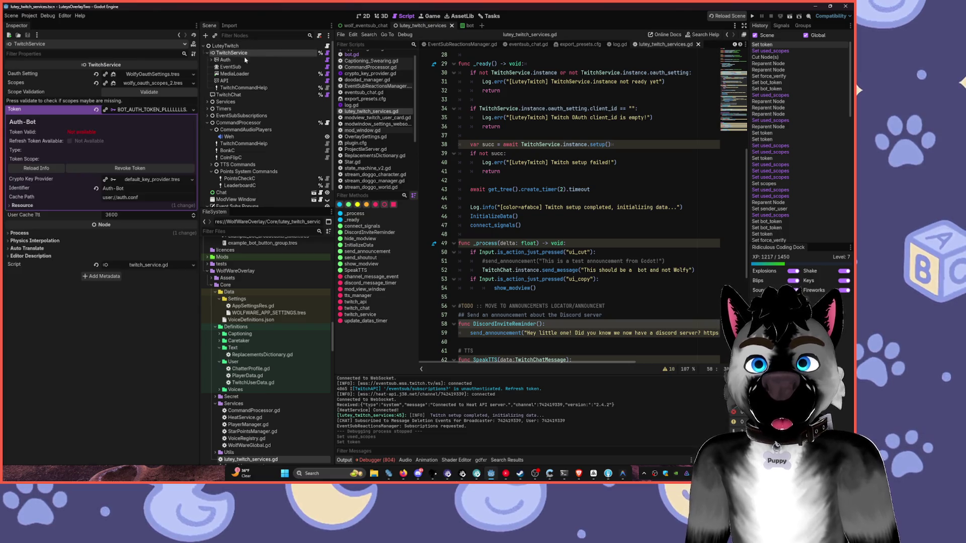
left_click(239, 60)
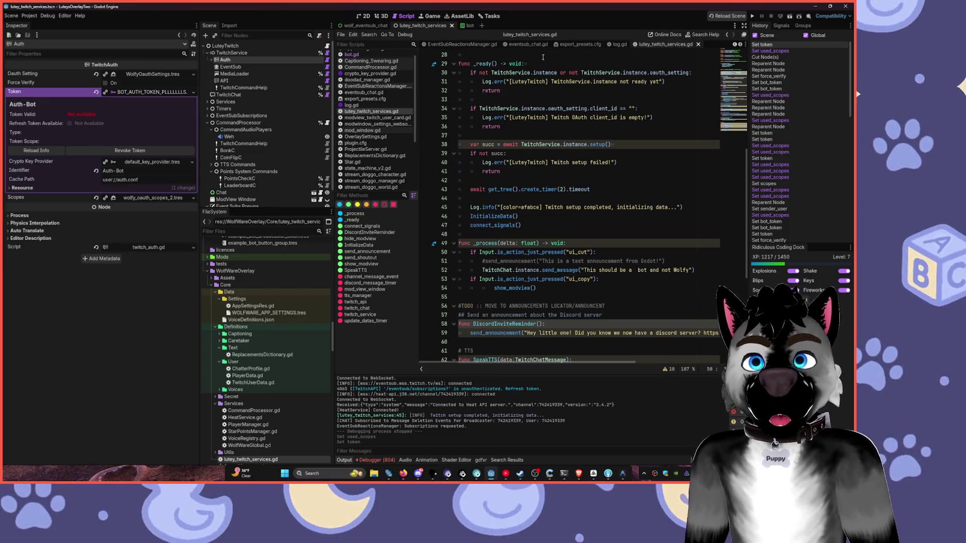
left_click(105, 83)
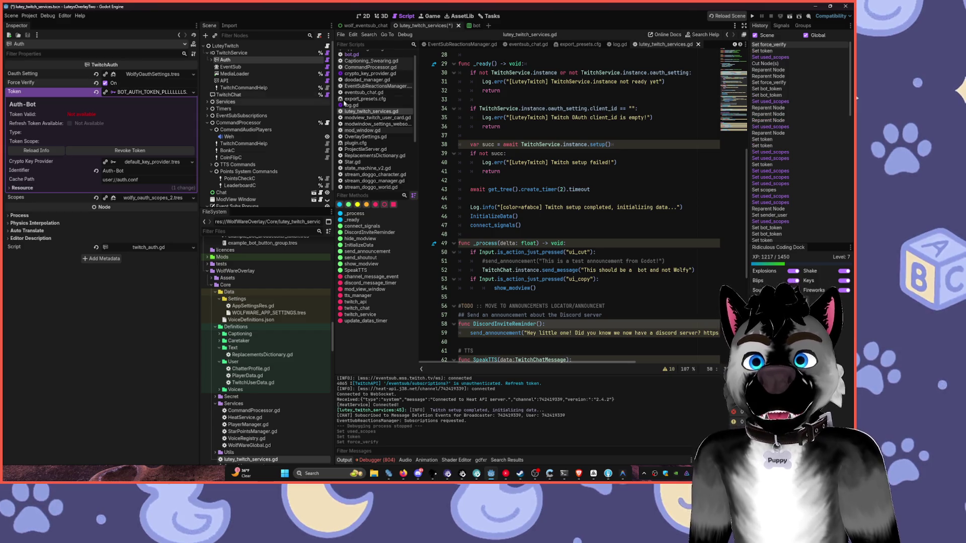
left_click(752, 16)
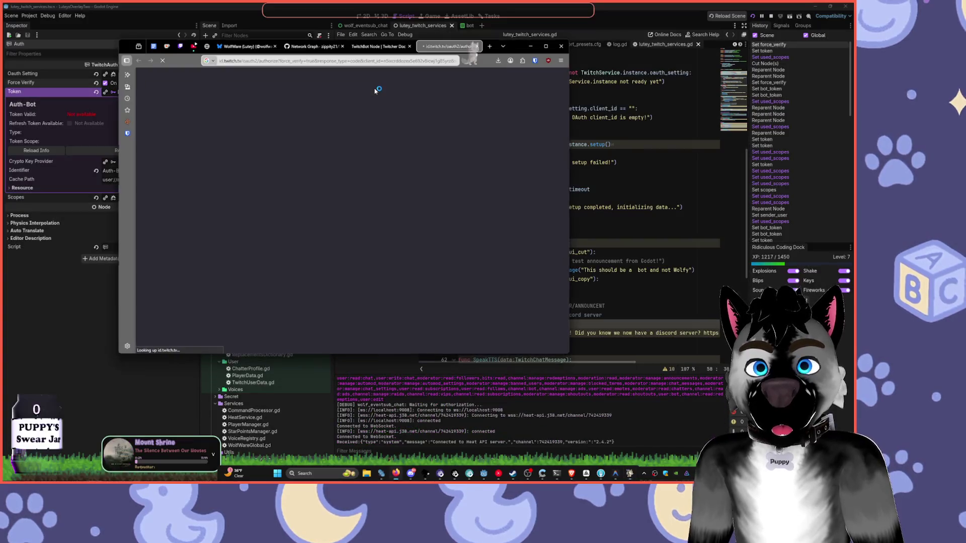
Open the copied Twitch authorize link in Brave, authorize LuteysOverlay2026 for the bot, and return to Godot.
left_click(302, 61)
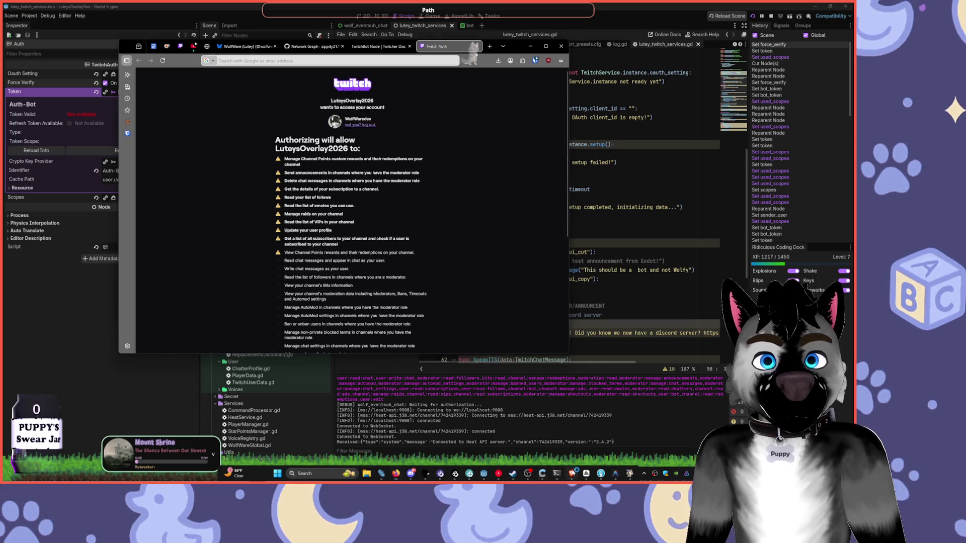
left_click(433, 102)
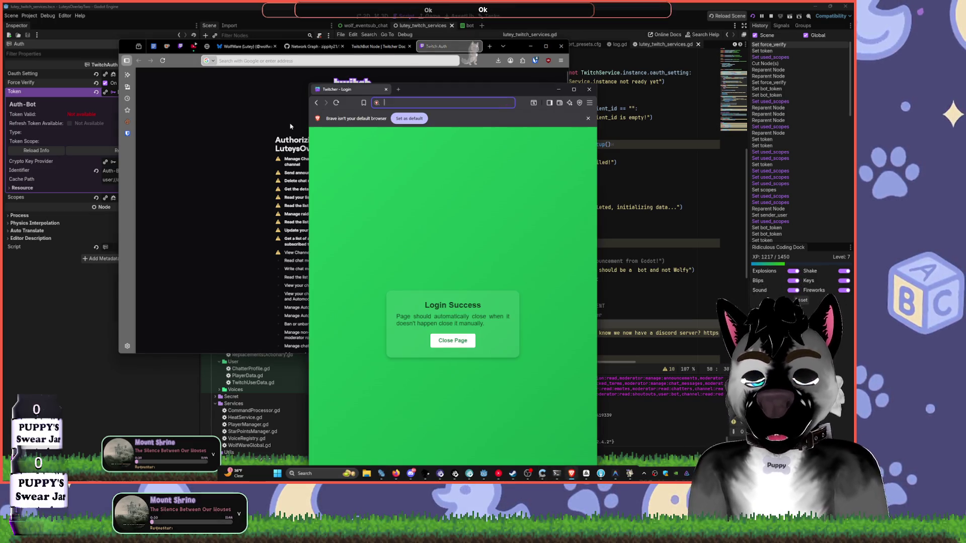
key("ctrl+v")
key("Return")
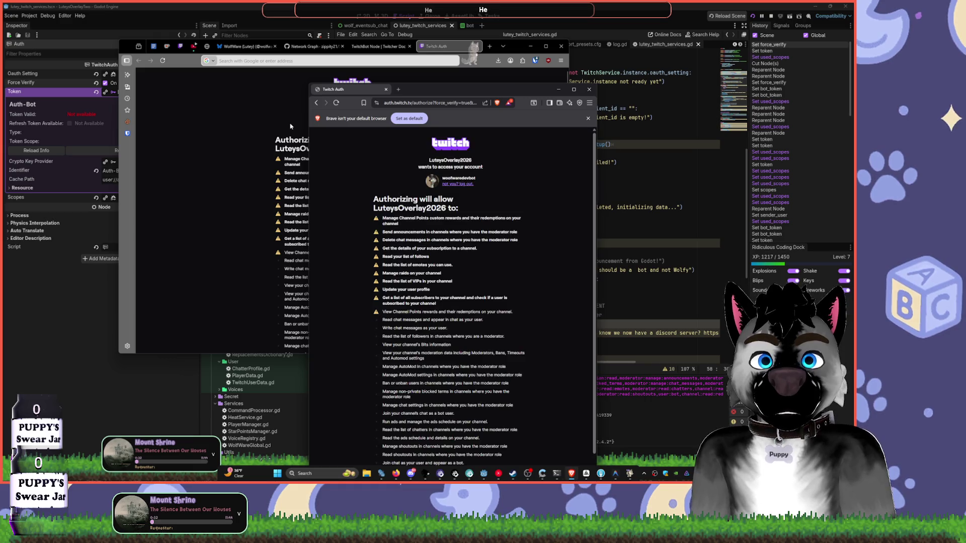
scroll(453, 352, "down", 5)
left_click(451, 455)
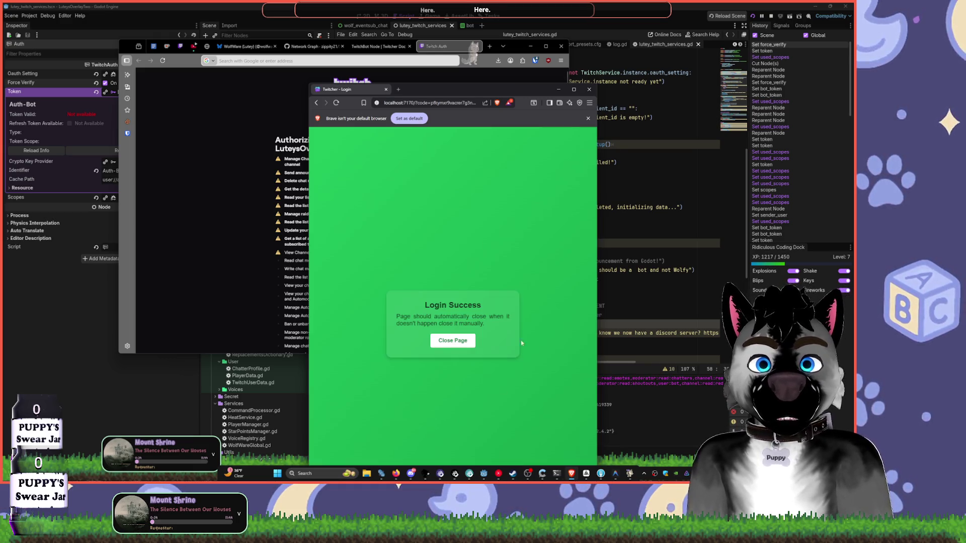
left_click_drag(503, 89, 187, 83)
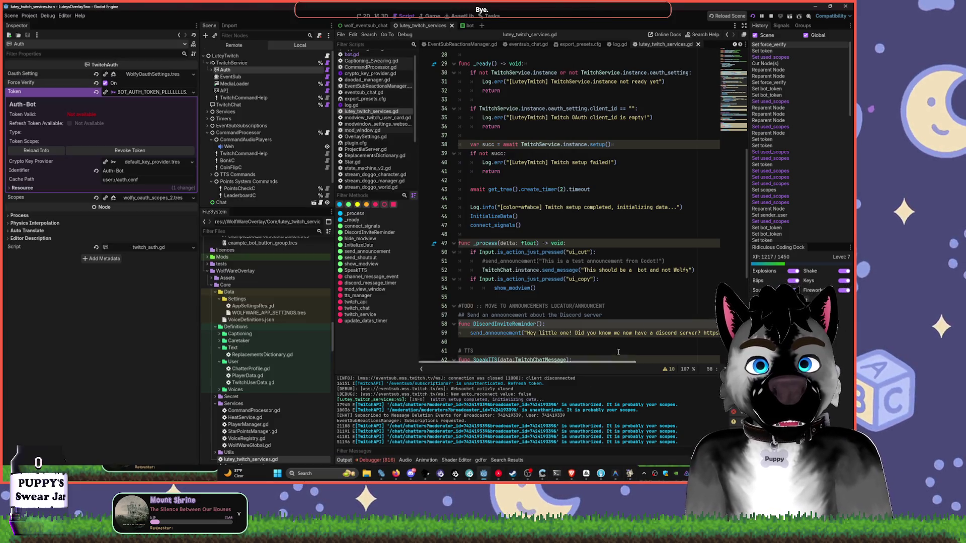
left_click(599, 243)
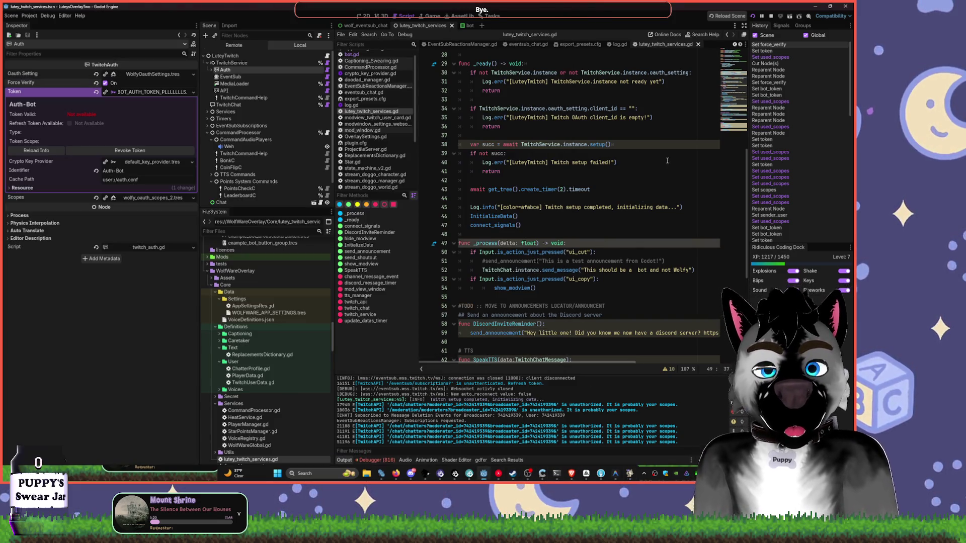
Stop the game and clear the Auth token, undoing and redoing the property changes.
left_click(769, 16)
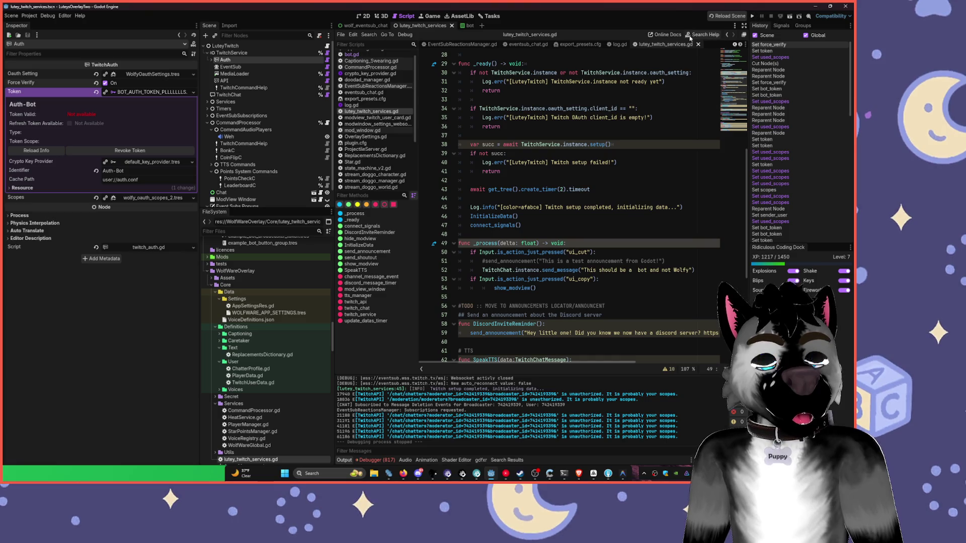
left_click(97, 92)
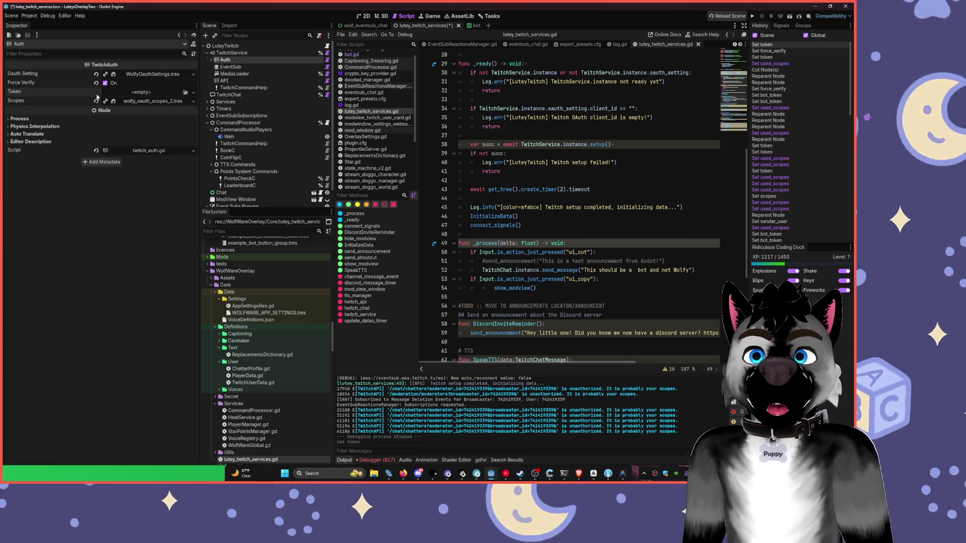
left_click(193, 92)
left_click(173, 110)
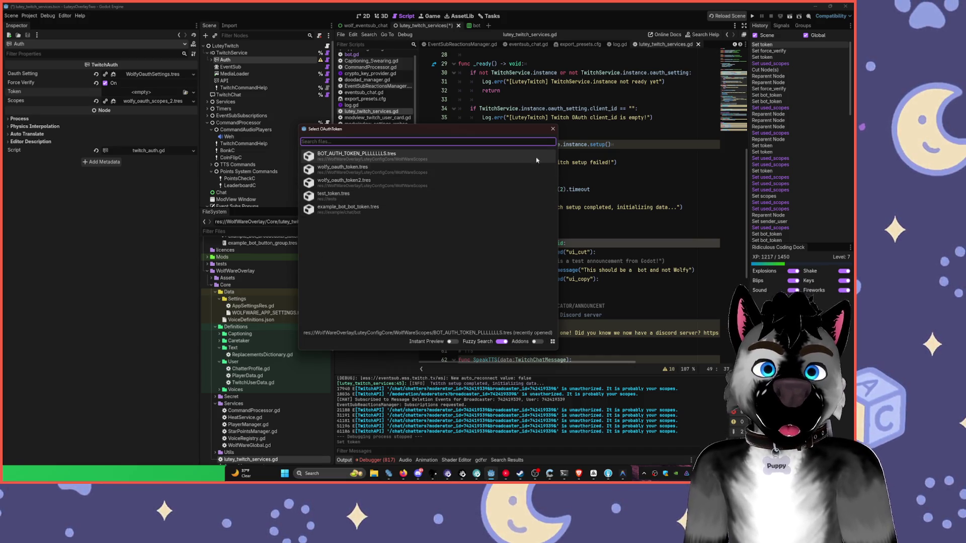
left_click(553, 128)
key("ctrl+z")
key("ctrl+z")
key("ctrl+z")
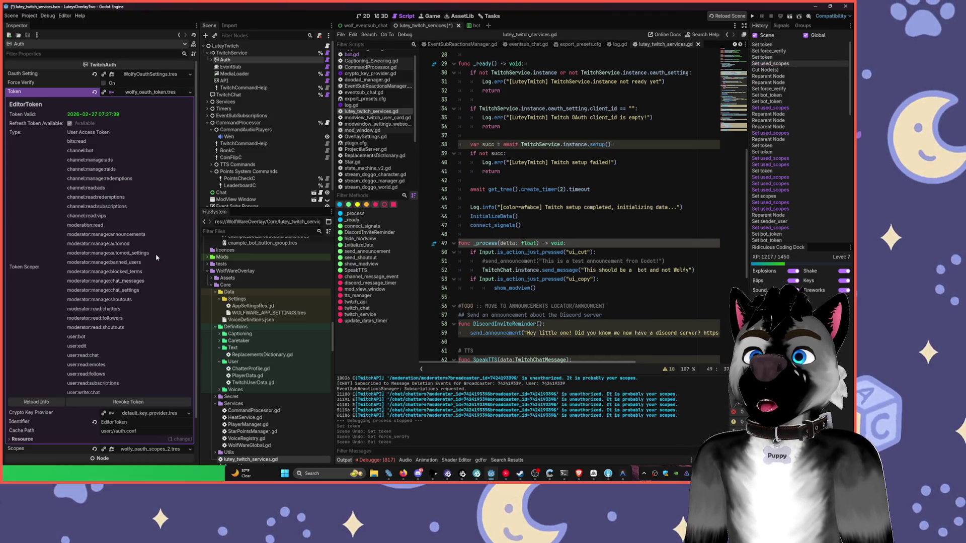
key("ctrl+shift+z")
key("ctrl+shift+z")
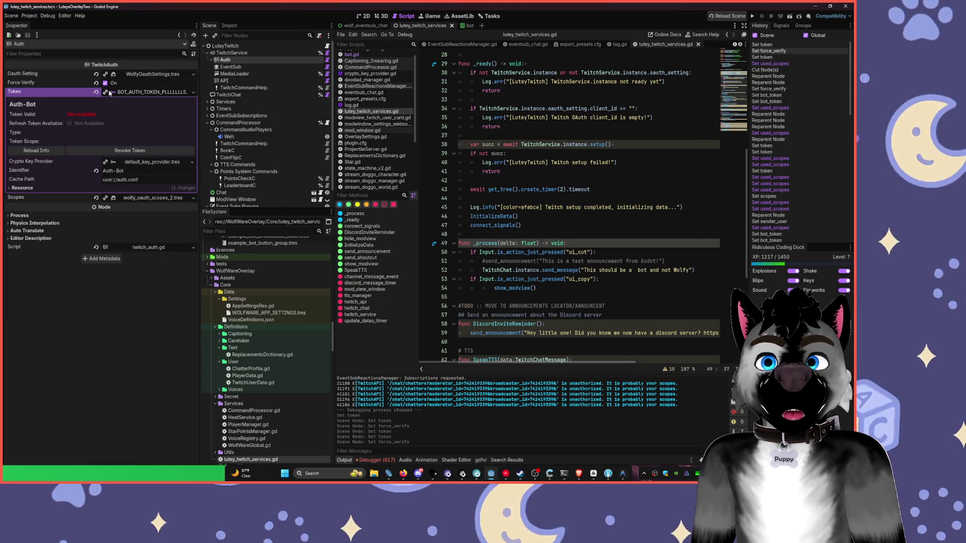
Quick-load wolfy_oauth_token.tres as the Auth token and show TwitchChat's settings.
left_click(110, 93)
left_click(193, 92)
left_click(171, 135)
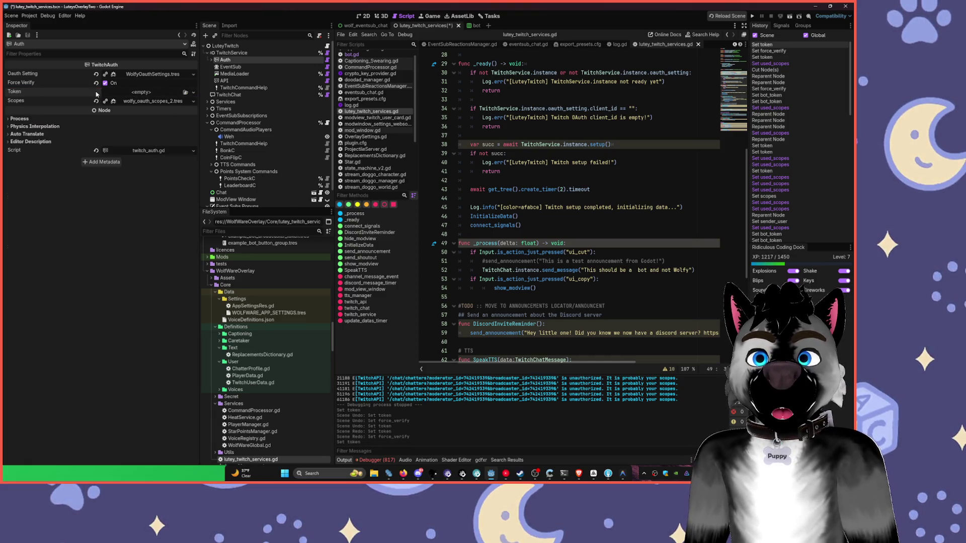
left_click(193, 92)
left_click(175, 115)
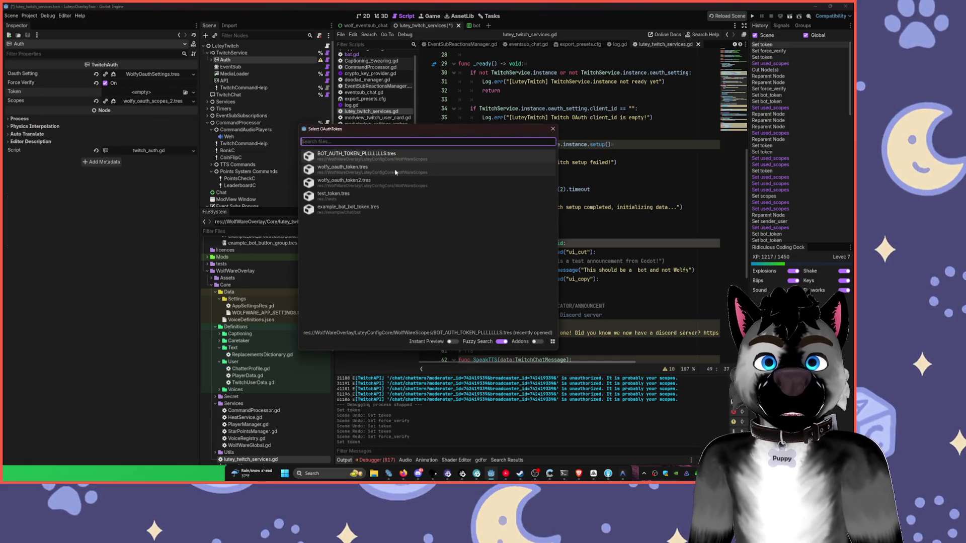
left_click(368, 172)
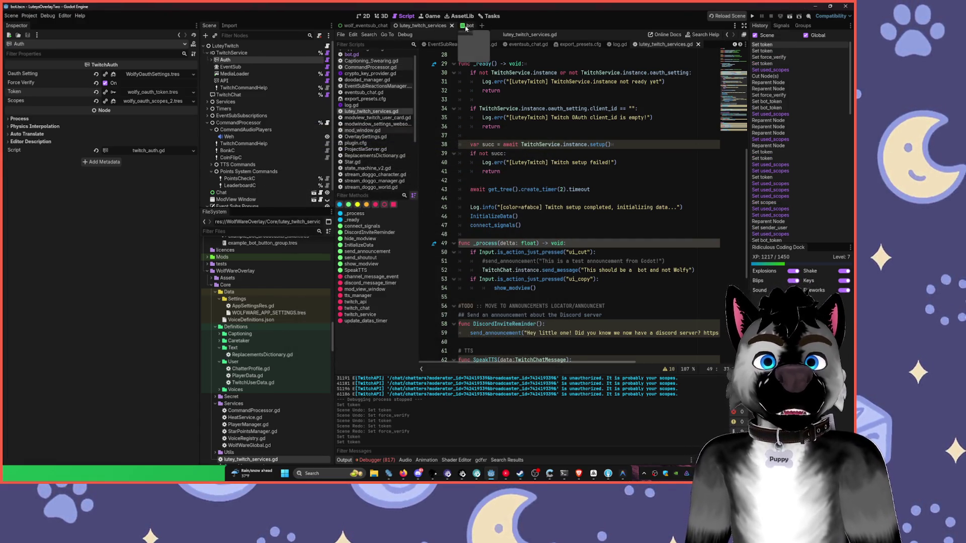
left_click(253, 96)
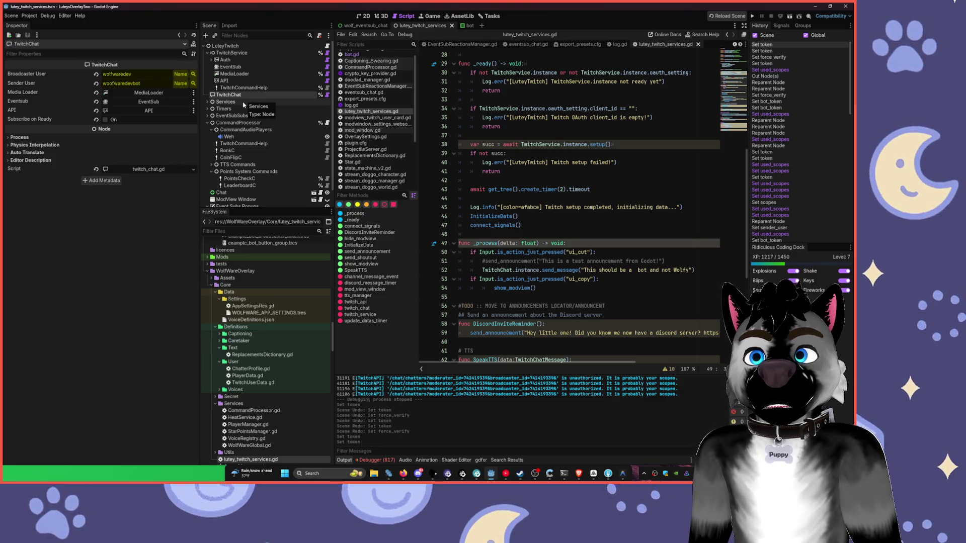
Collapse TwitchService and CommandProcessor, deselect all, and paste TwitchBot back under LuteyTwitch.
left_click(243, 110)
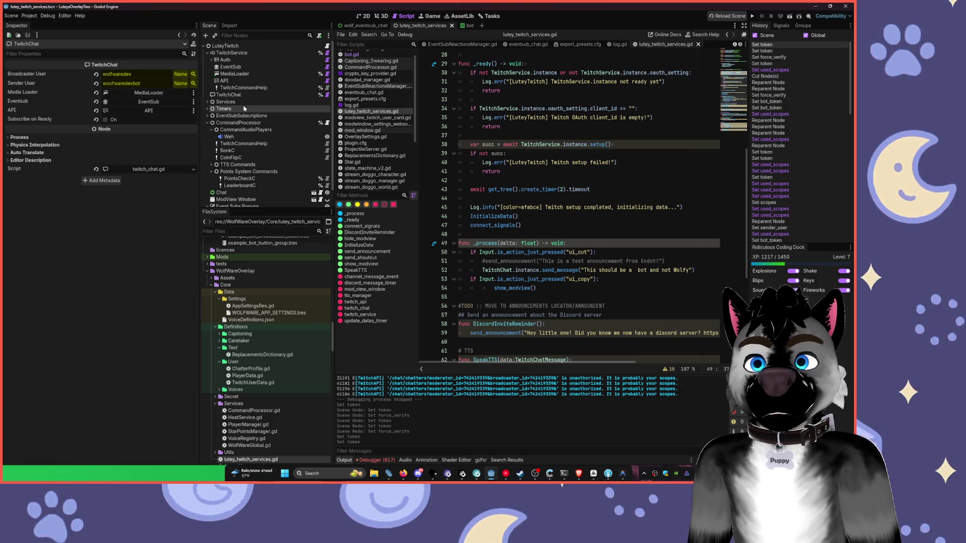
left_click(207, 53)
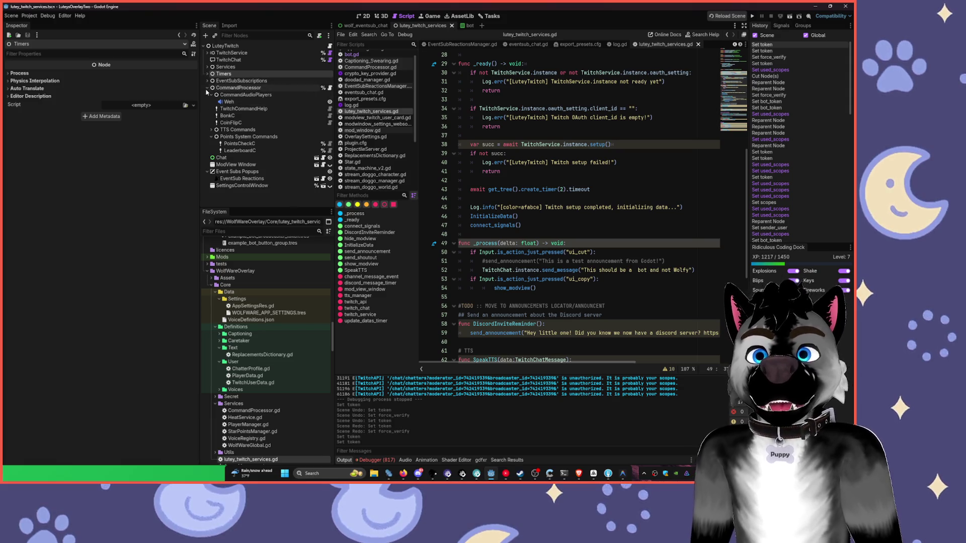
left_click(207, 87)
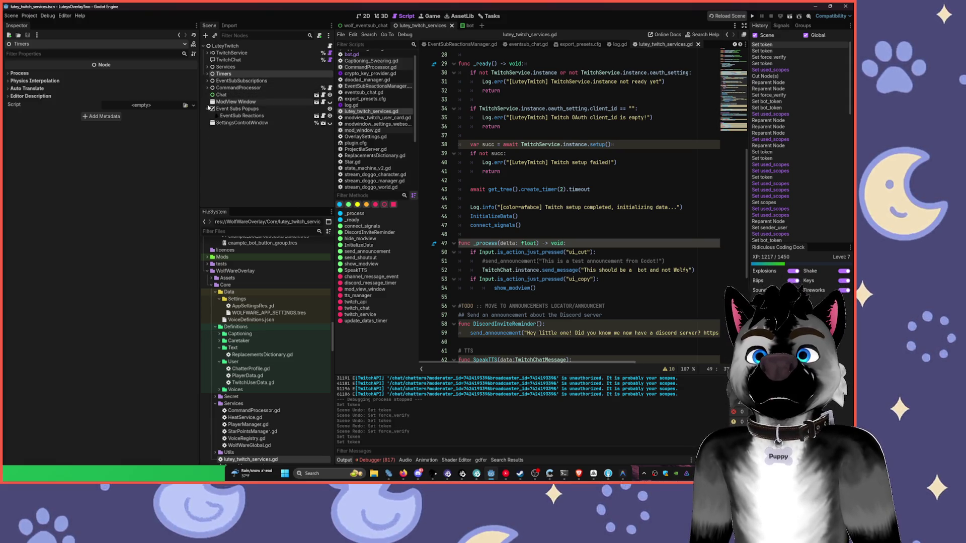
left_click(217, 133)
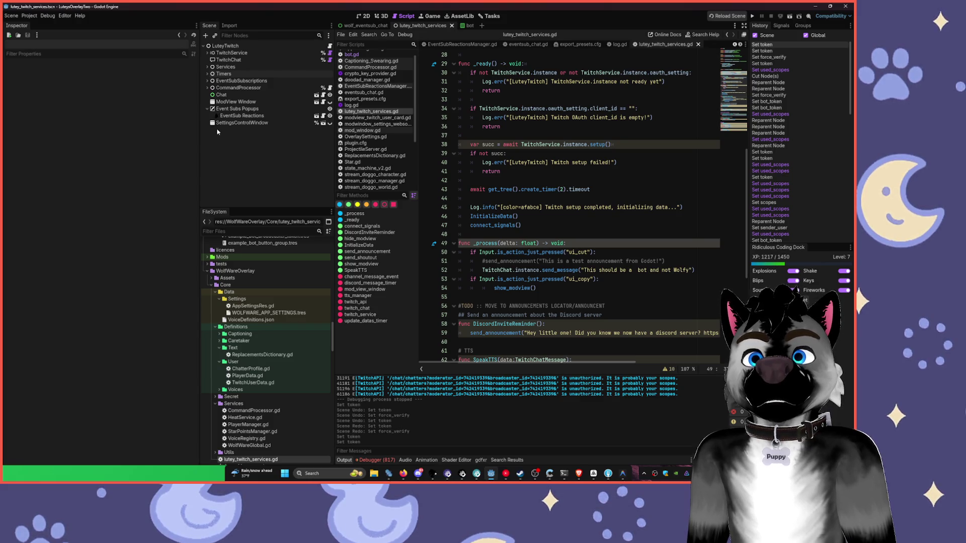
key("ctrl+v")
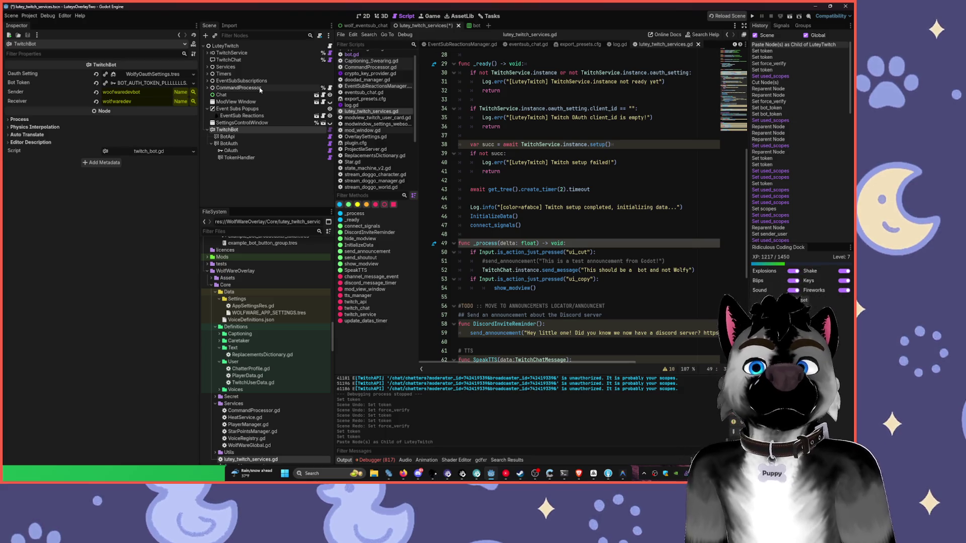
Load wolfy_oauth_token.tres as TwitchService's token, validate scopes for EventSub, and run the overlay.
left_click(146, 83)
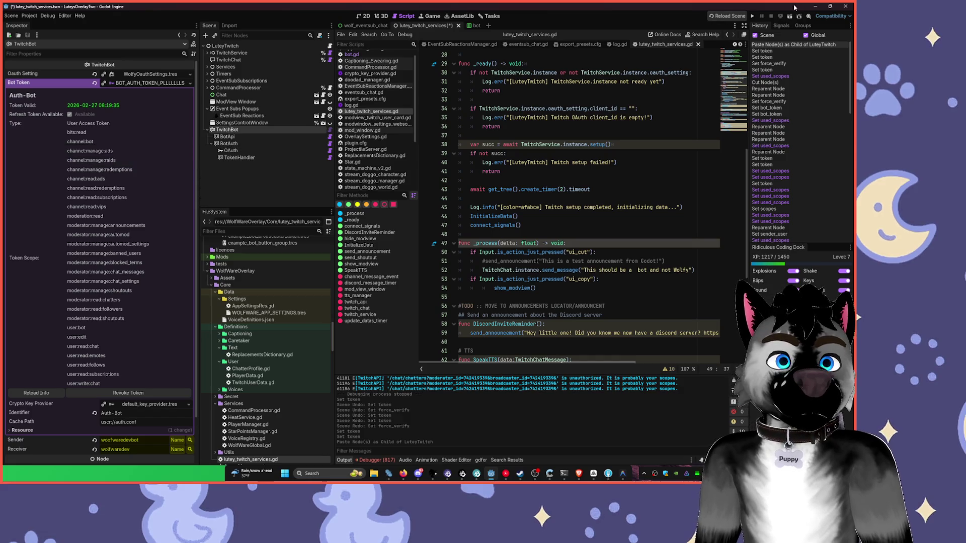
left_click(231, 53)
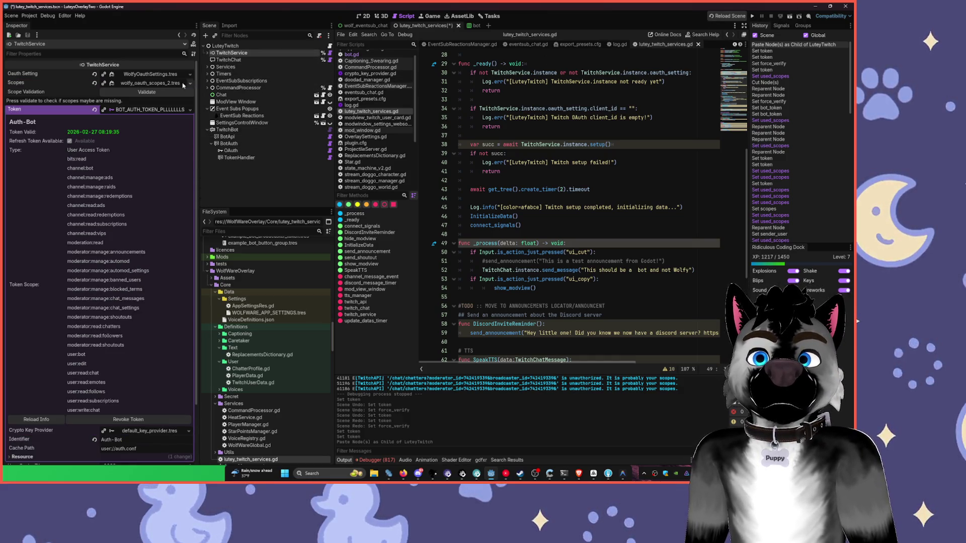
left_click(137, 110)
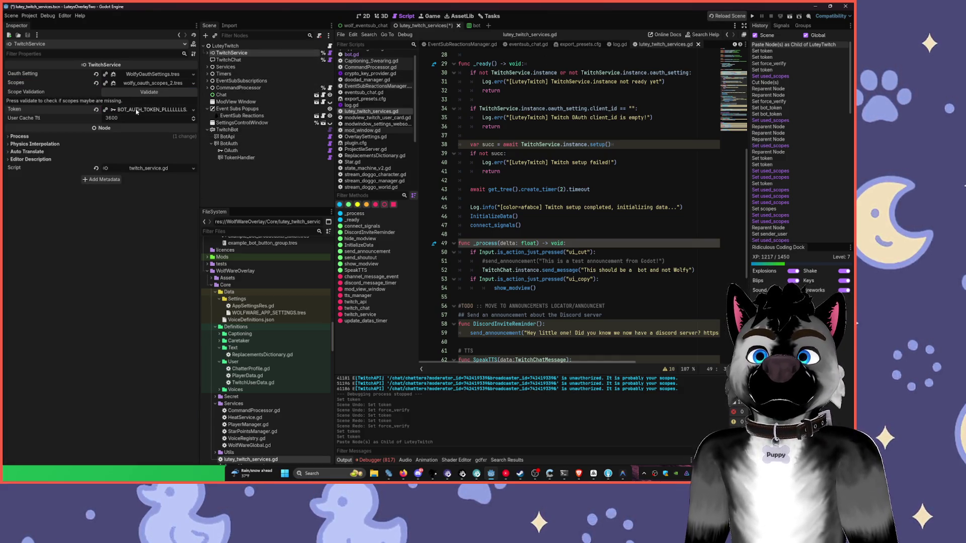
left_click(193, 110)
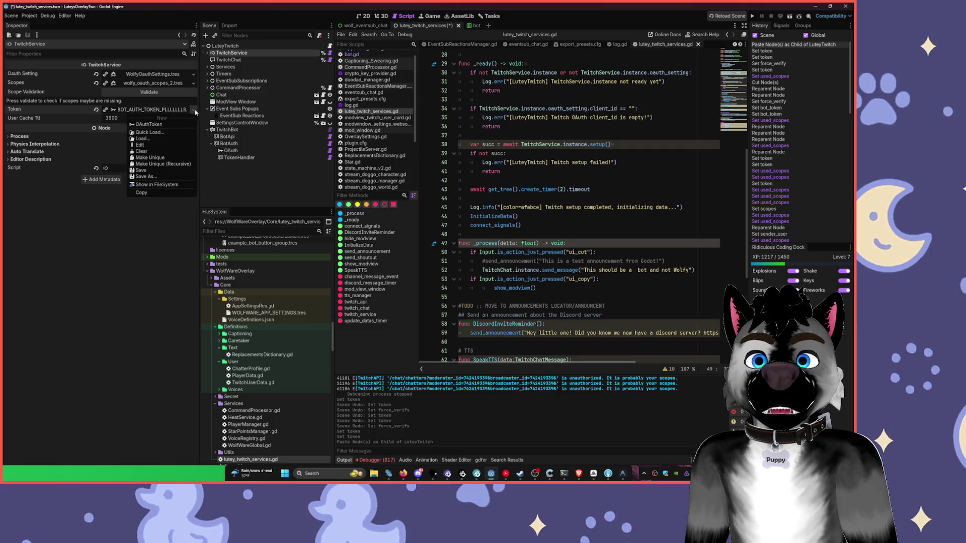
left_click(147, 132)
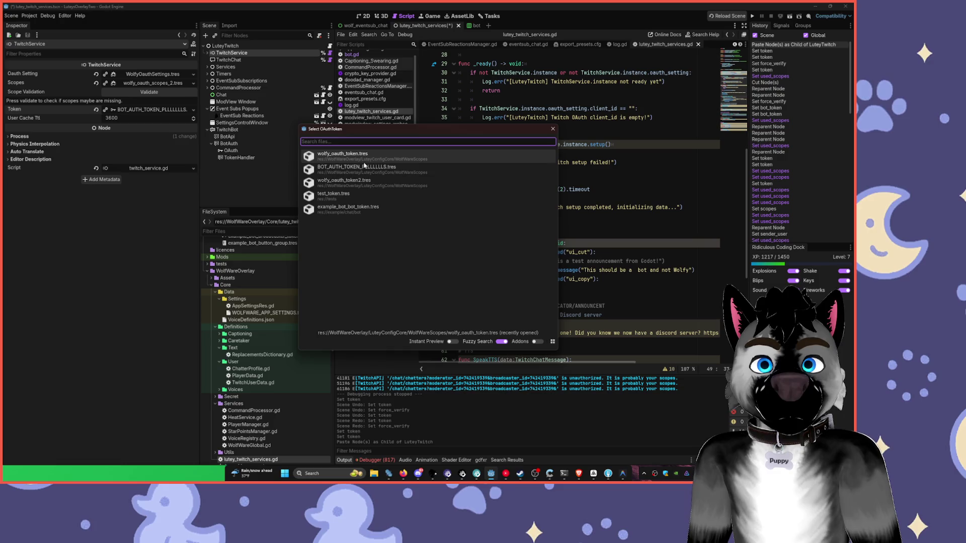
left_click(365, 157)
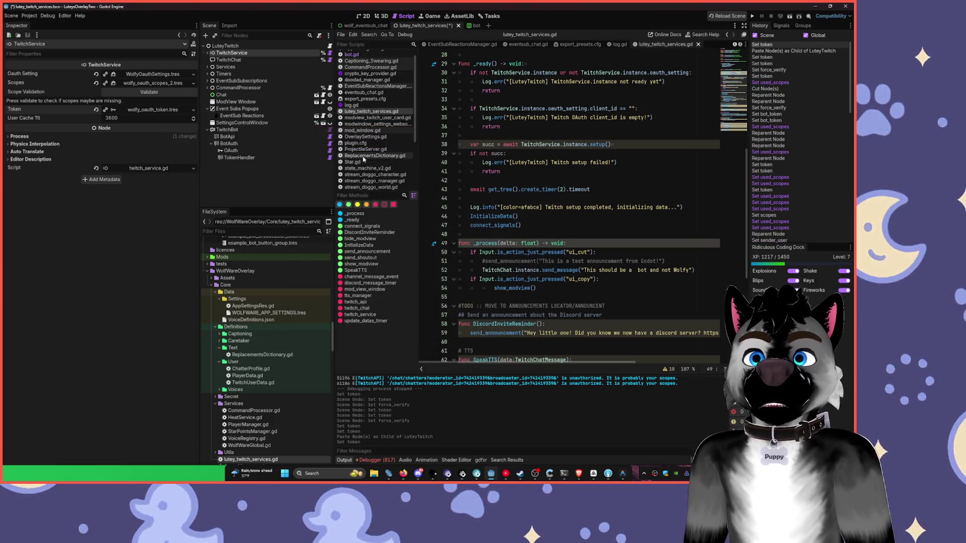
left_click(171, 92)
left_click(754, 16)
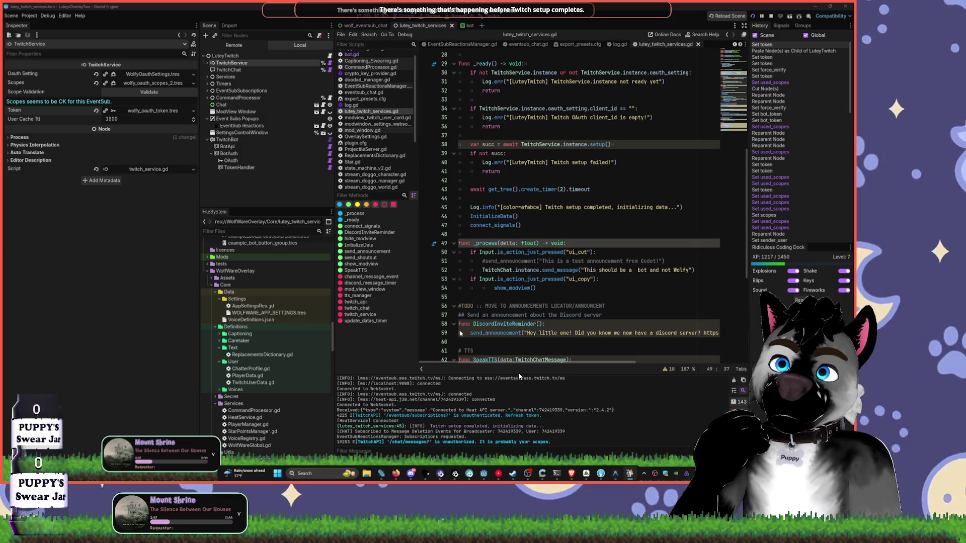
Approve the LuteyOverlay2026 authorization on the Twitch page in Firefox and return to Godot.
left_click(442, 477)
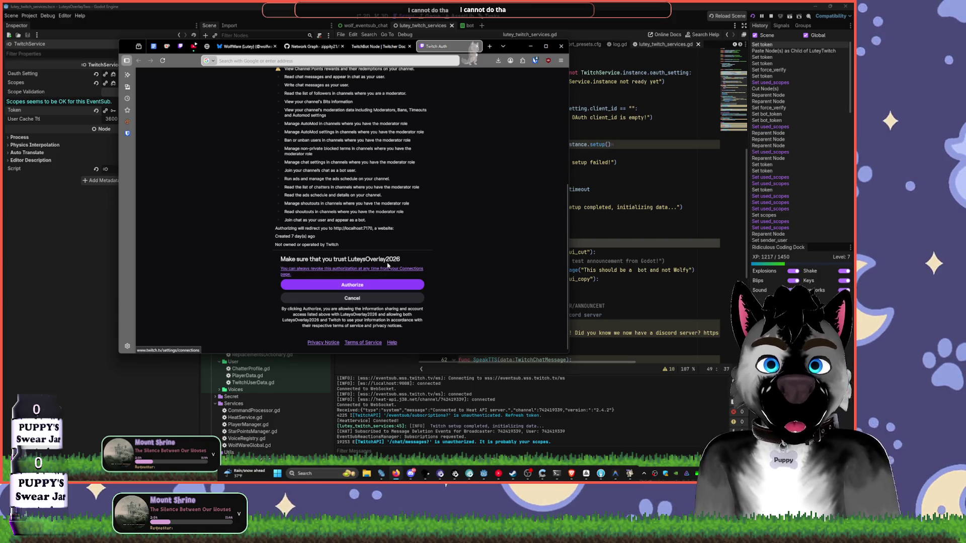
left_click(375, 284)
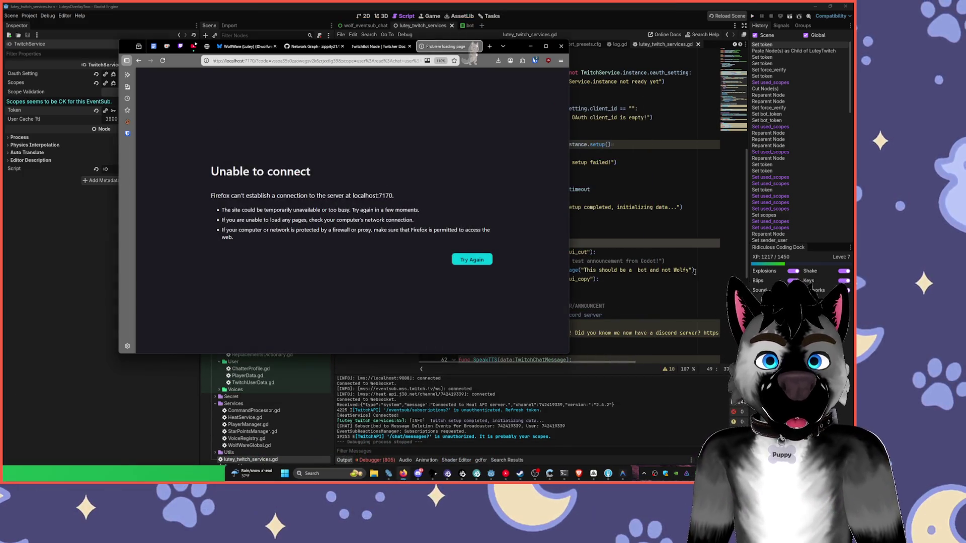
left_click(755, 18)
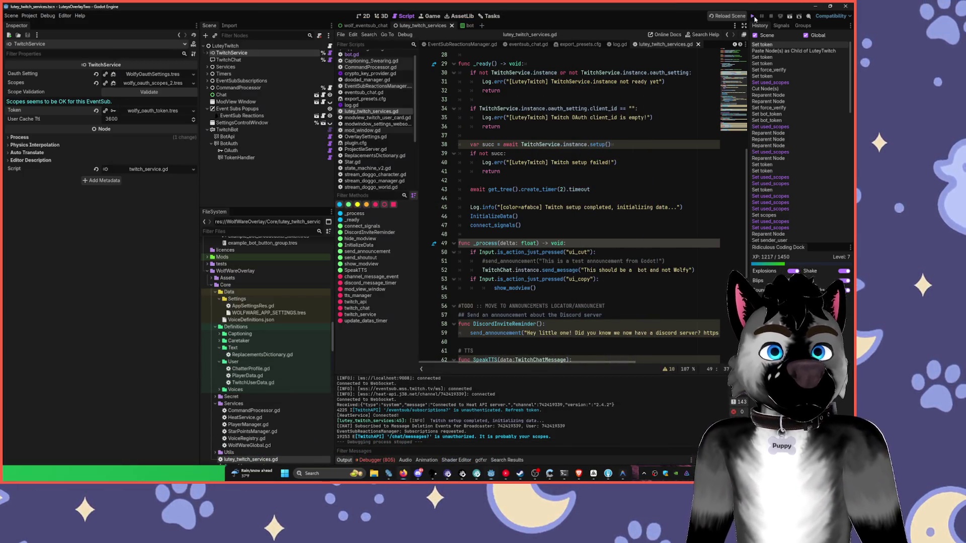
Inspect the Auth node's requested scopes and stored token, then revoke the editor token on Twitch.
left_click(207, 53)
left_click(222, 60)
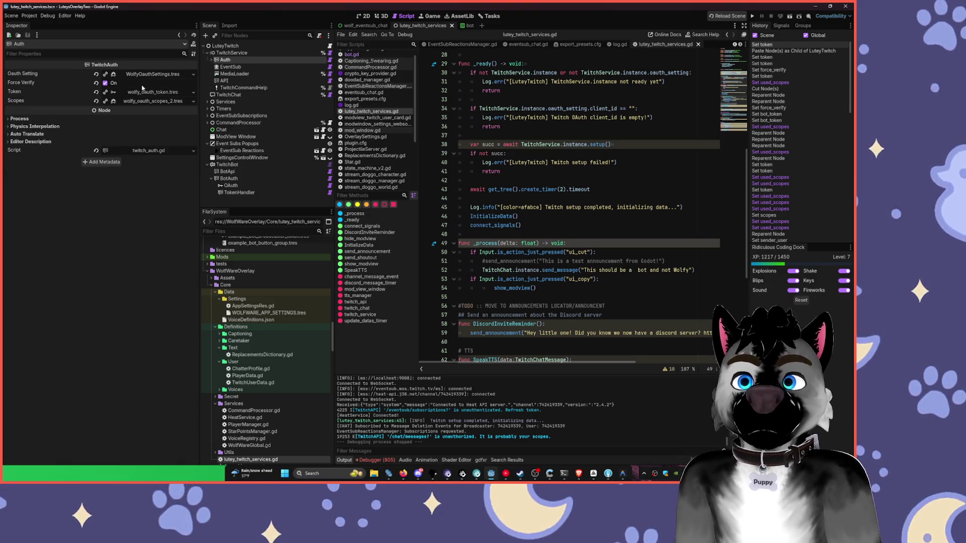
left_click(143, 101)
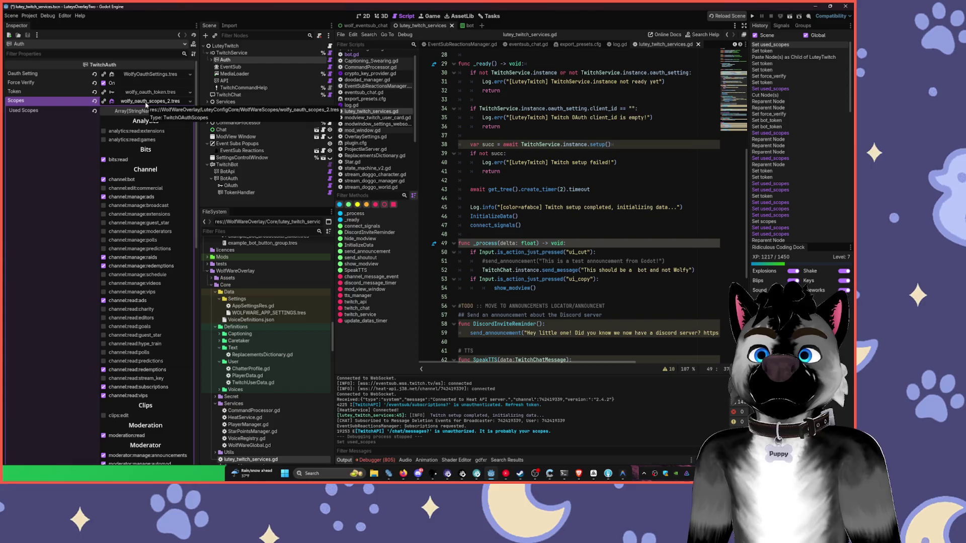
left_click(147, 101)
left_click(149, 92)
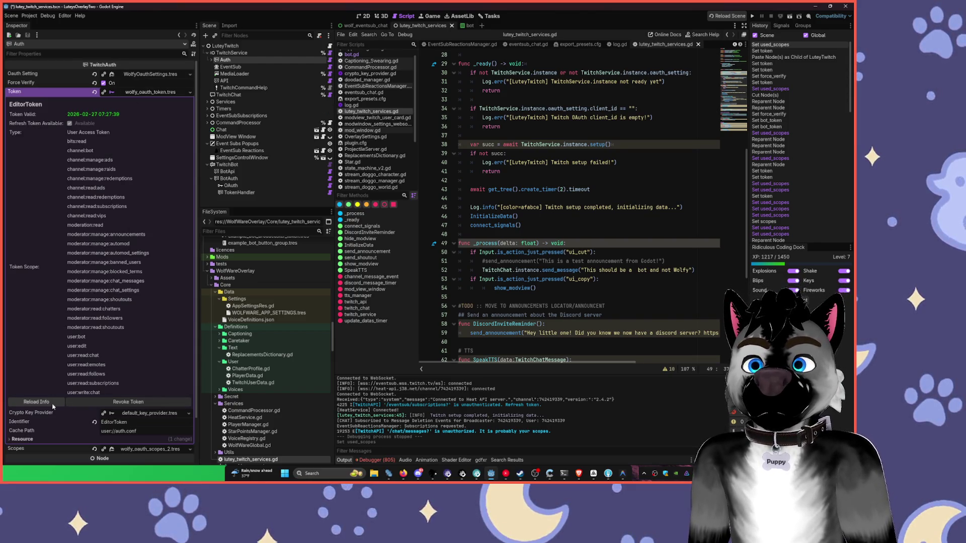
left_click(128, 402)
left_click(420, 256)
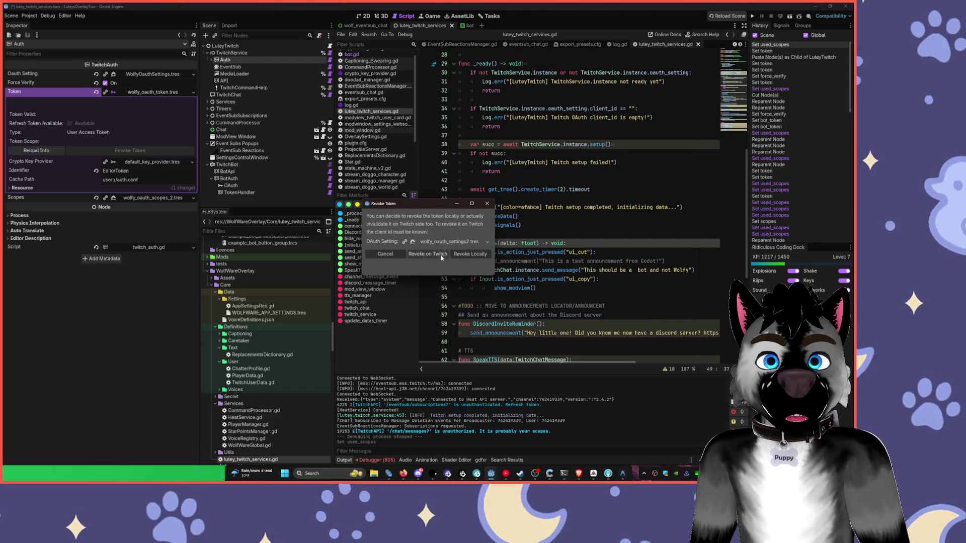
left_click(471, 252)
left_click(126, 153)
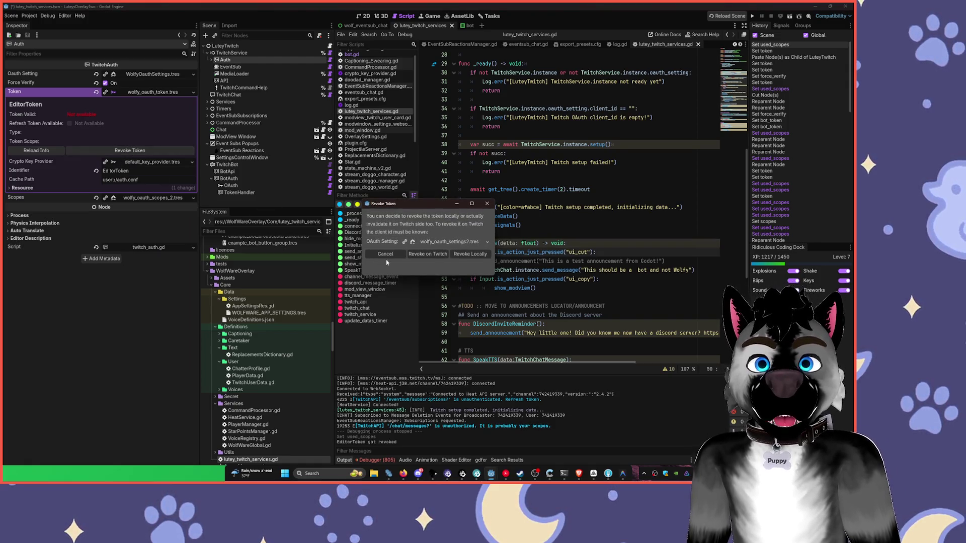
left_click(419, 255)
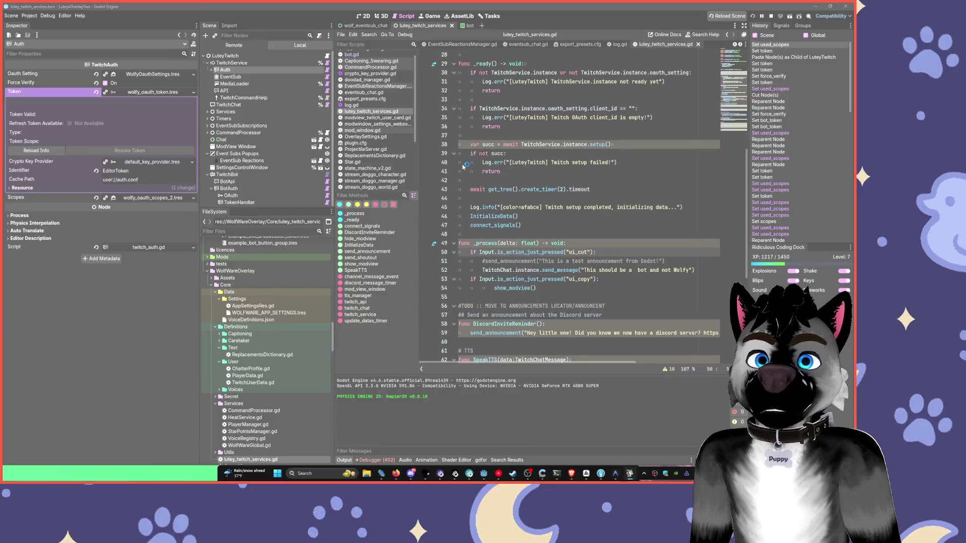
Approve the overlay's Twitch authorization again in the browser and return to Godot.
scroll(461, 167, "down", 5)
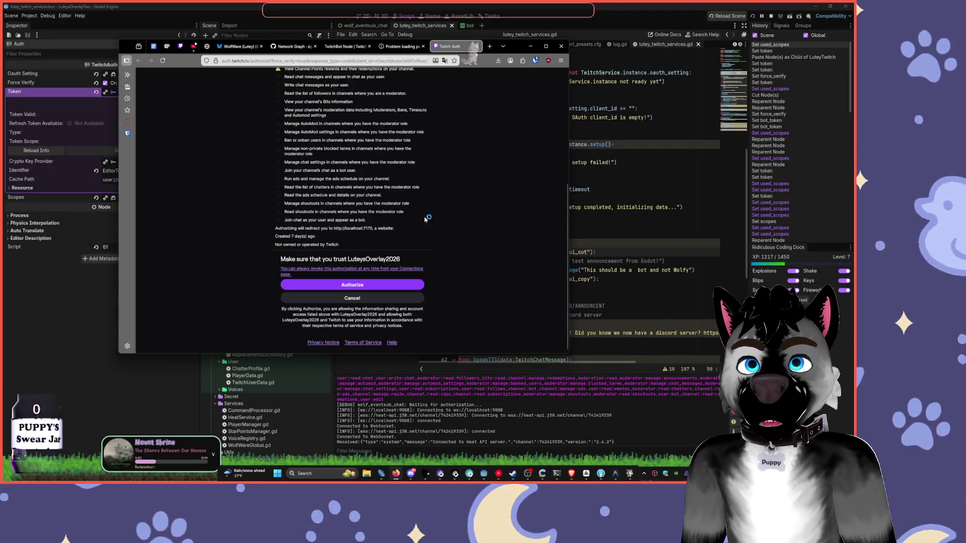
left_click(352, 296)
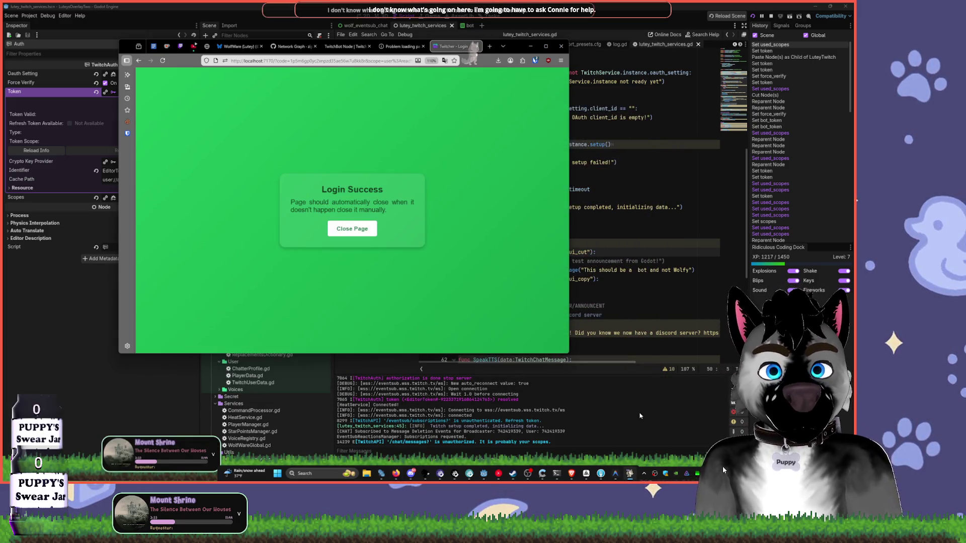
left_click(603, 394)
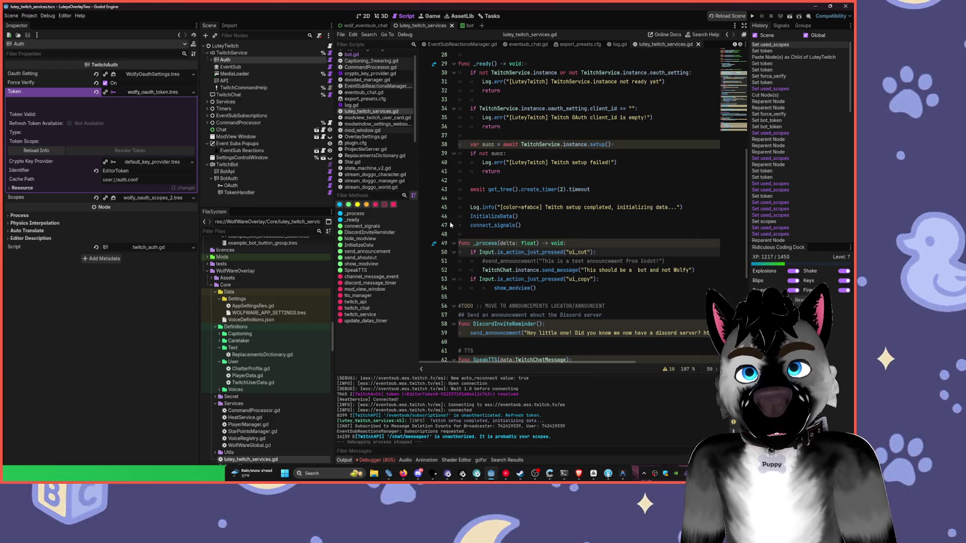
Inspect the TwitchChat node's properties in the Inspector.
left_click(237, 95)
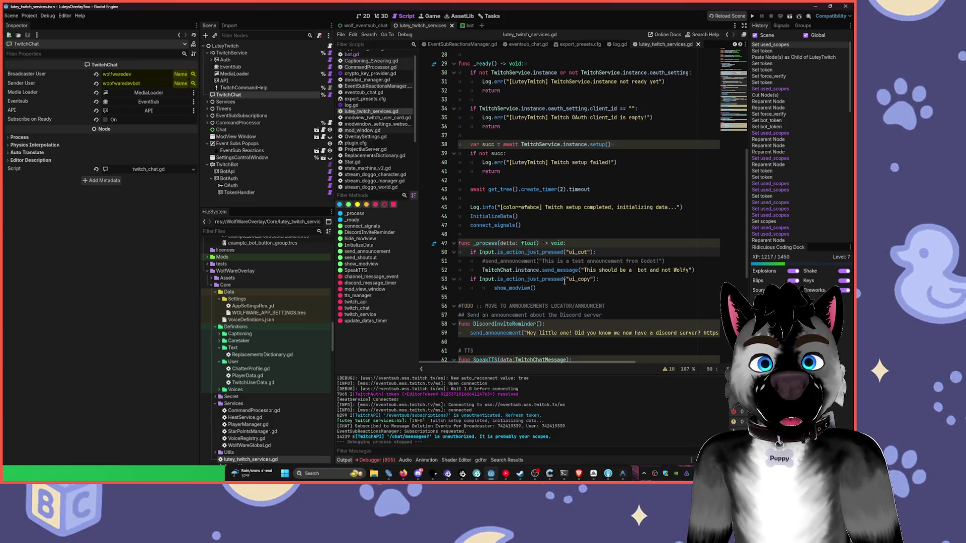
scroll(569, 292, "down", 4)
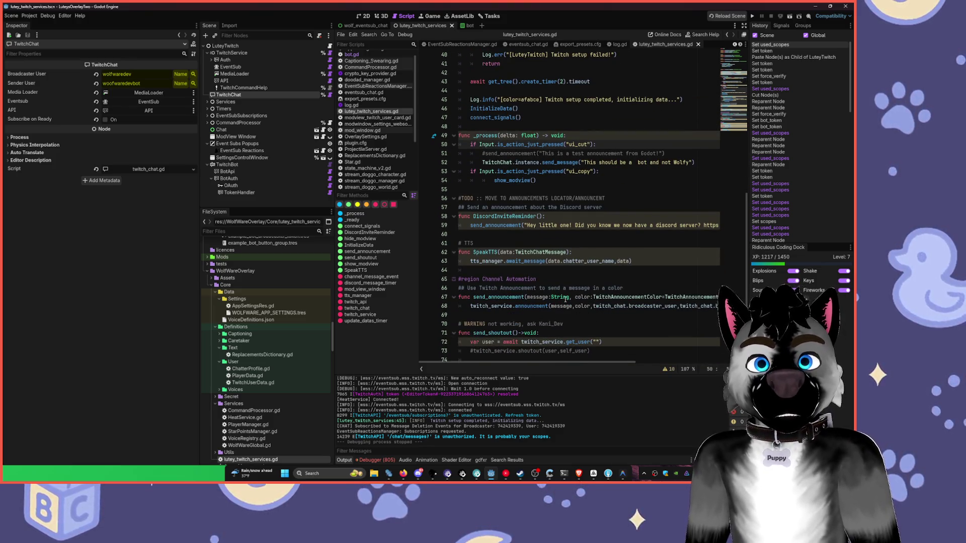
scroll(570, 315, "down", 3)
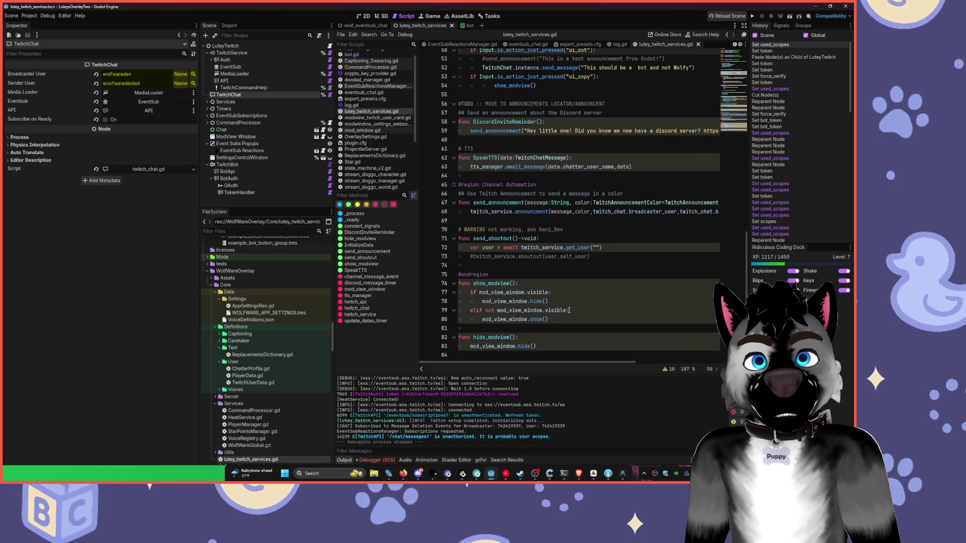
scroll(574, 306, "up", 2)
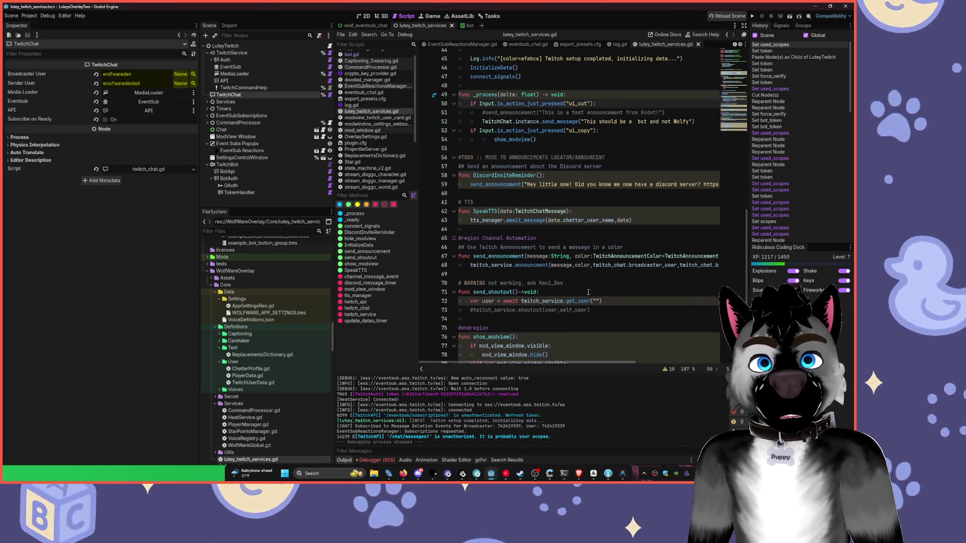
Replace the commented announcement call on line 51 with an empty Log.pr() call.
left_click(678, 116)
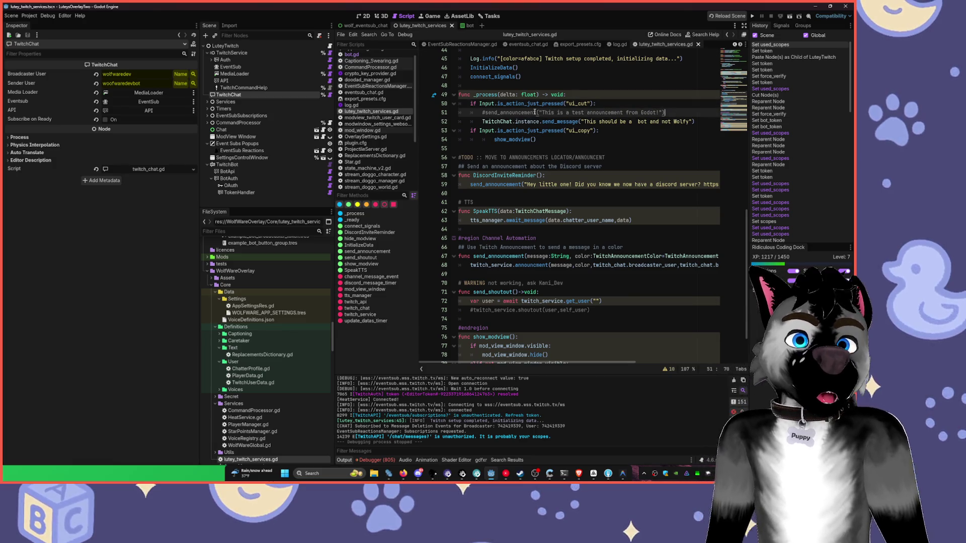
left_click_drag(483, 112, 662, 113)
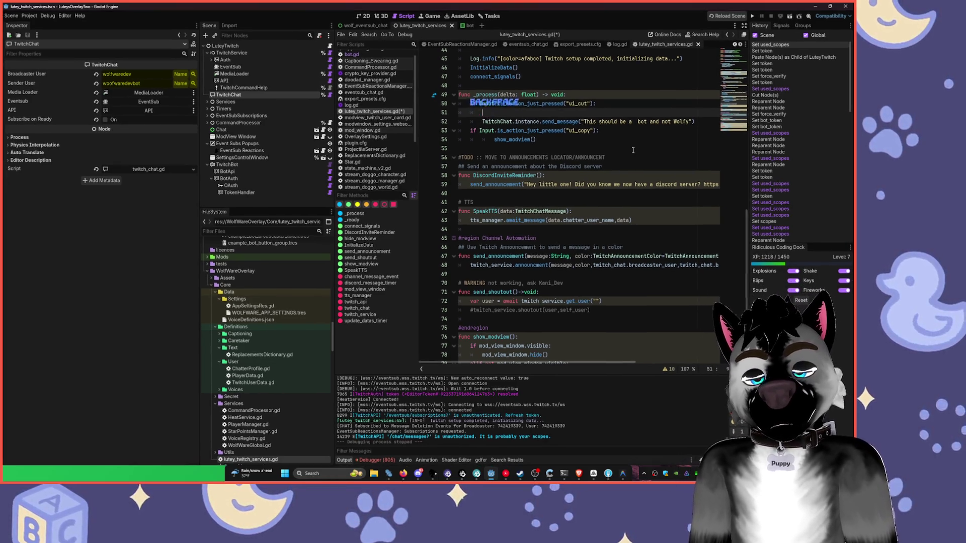
key("BackSpace")
type("Log.")
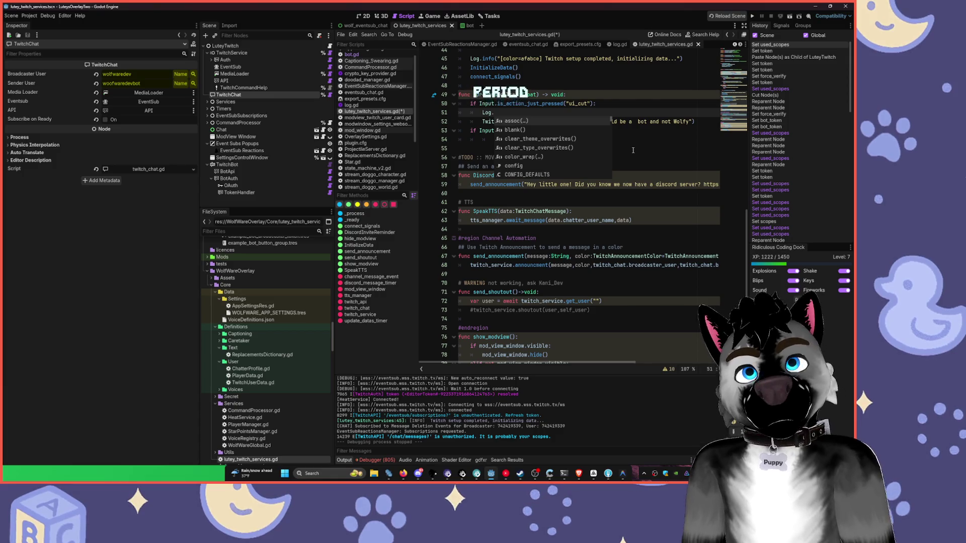
type("pr(")
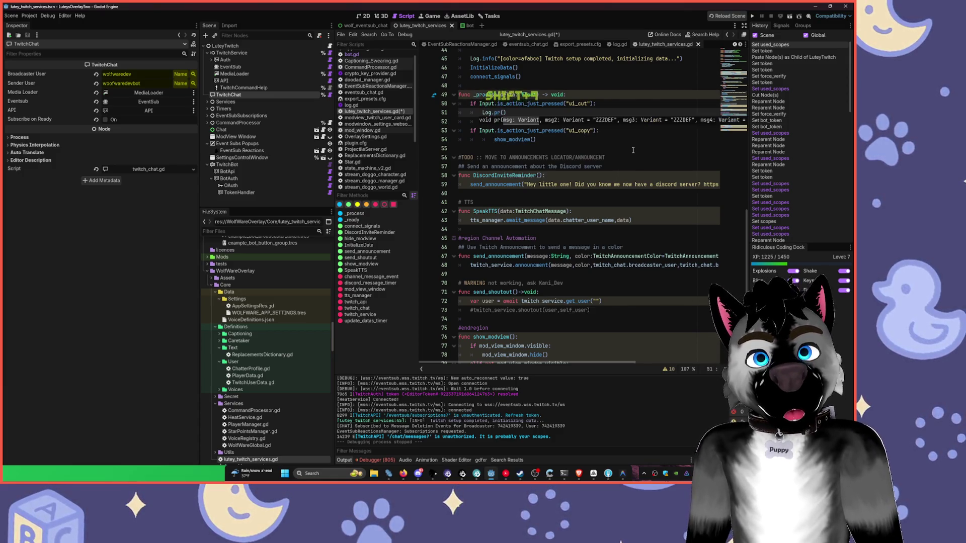
key("BackSpace")
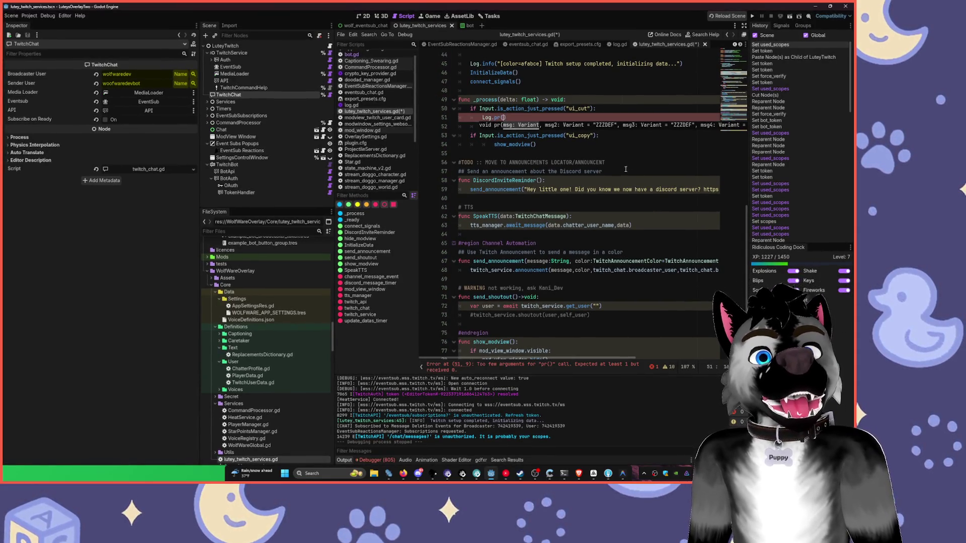
left_click(626, 169)
left_click(588, 209)
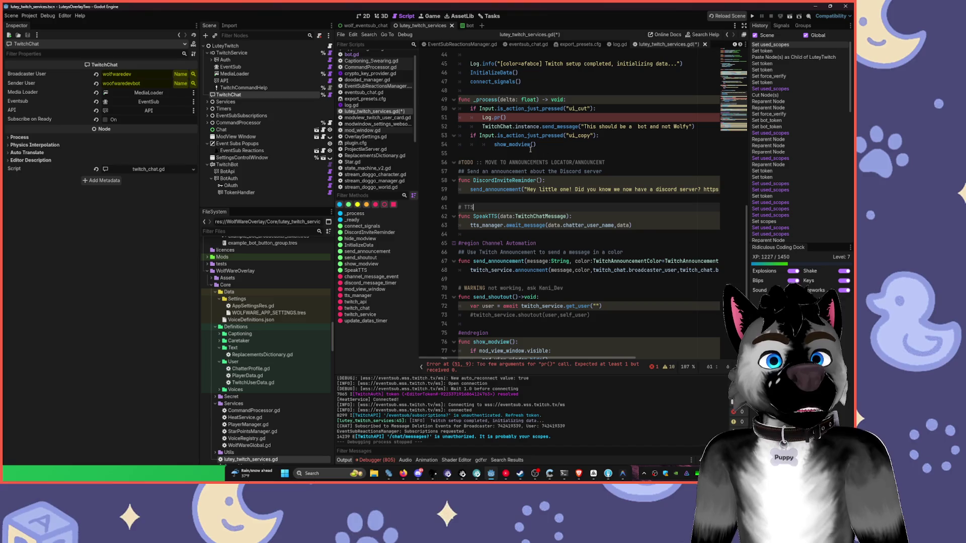
left_click(503, 117)
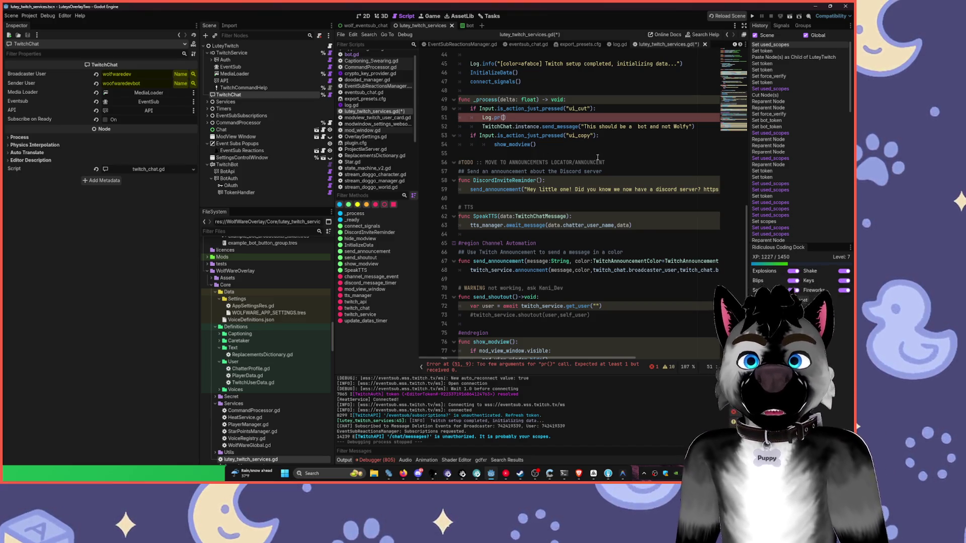
Make line 51 log TwitchChat.instance.sender_user and run the project to test it.
type("w")
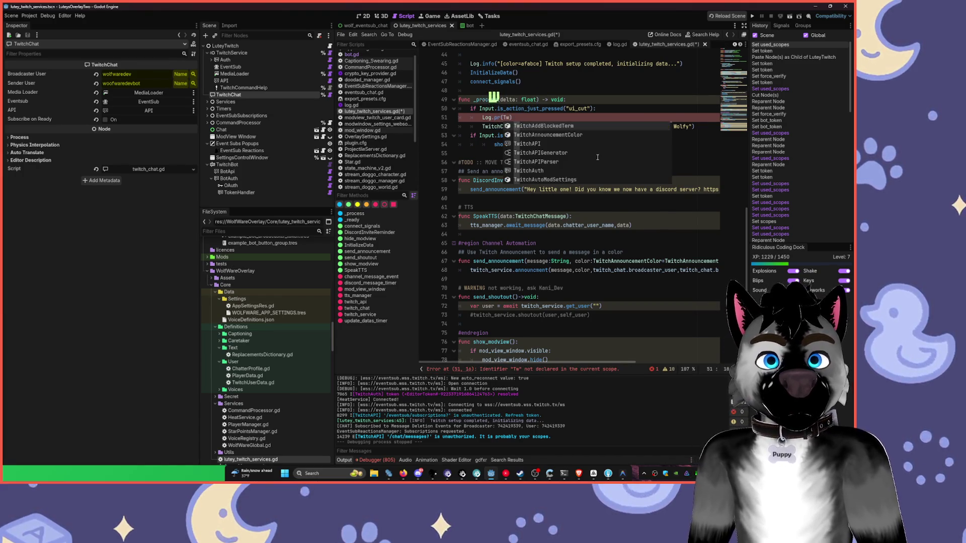
type("itch")
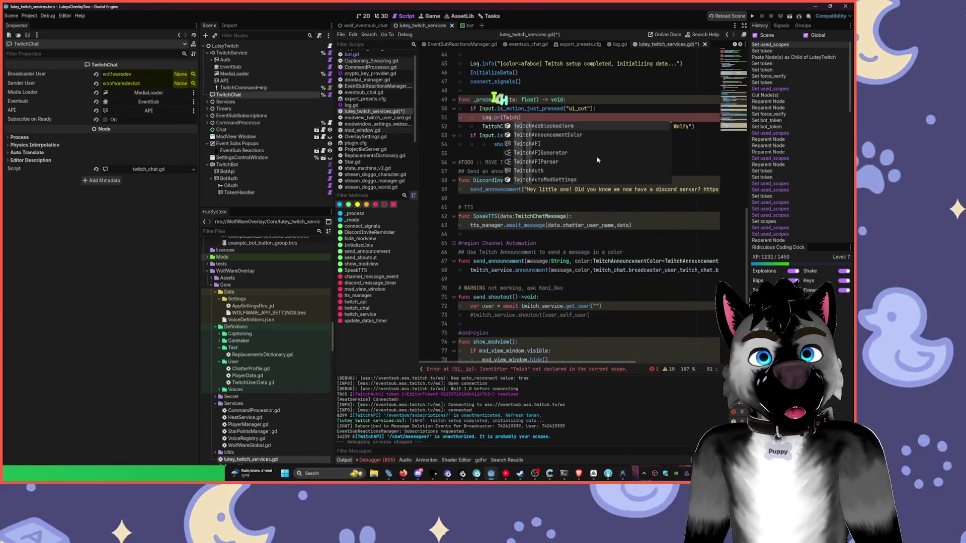
type("C")
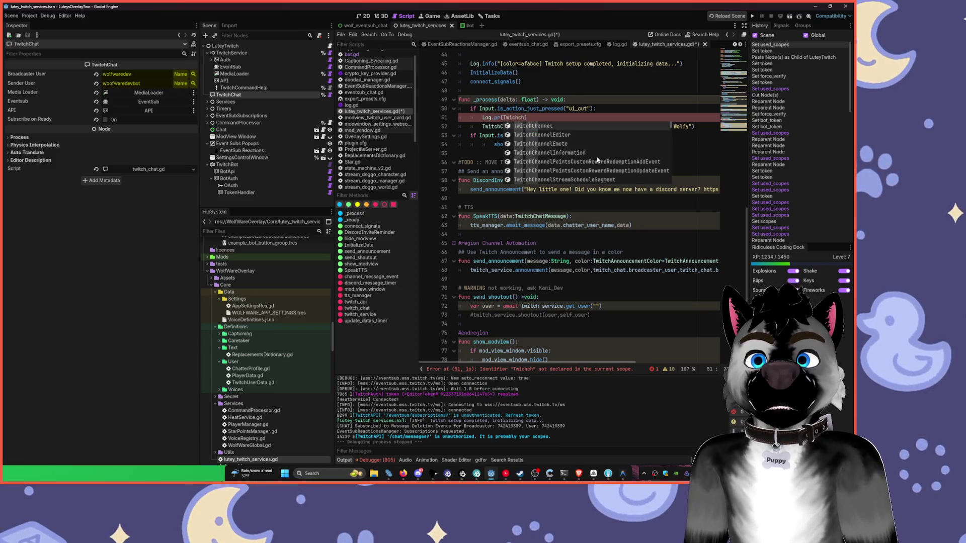
key("ctrl+BackSpace")
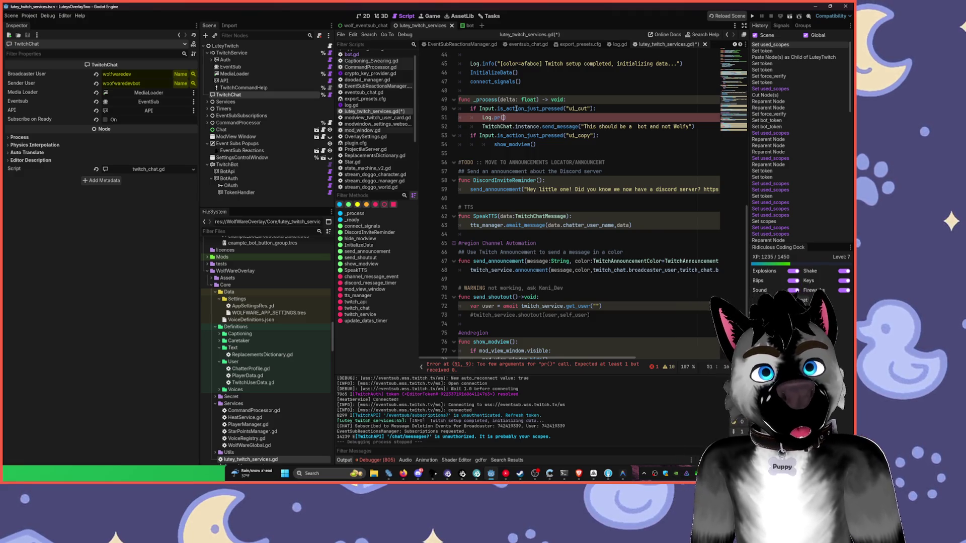
left_click_drag(482, 127, 499, 126)
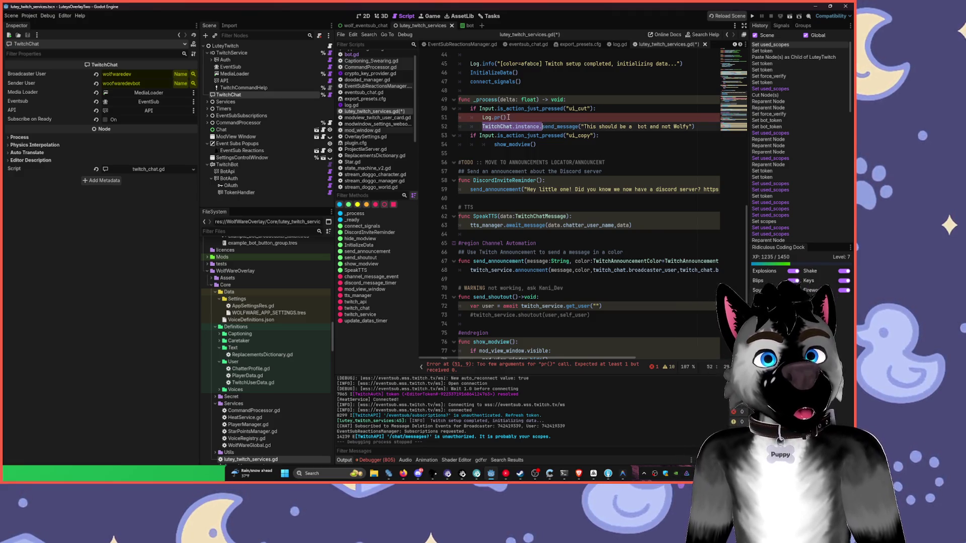
left_click(506, 117)
type("TwitchChat.instance.")
type("s")
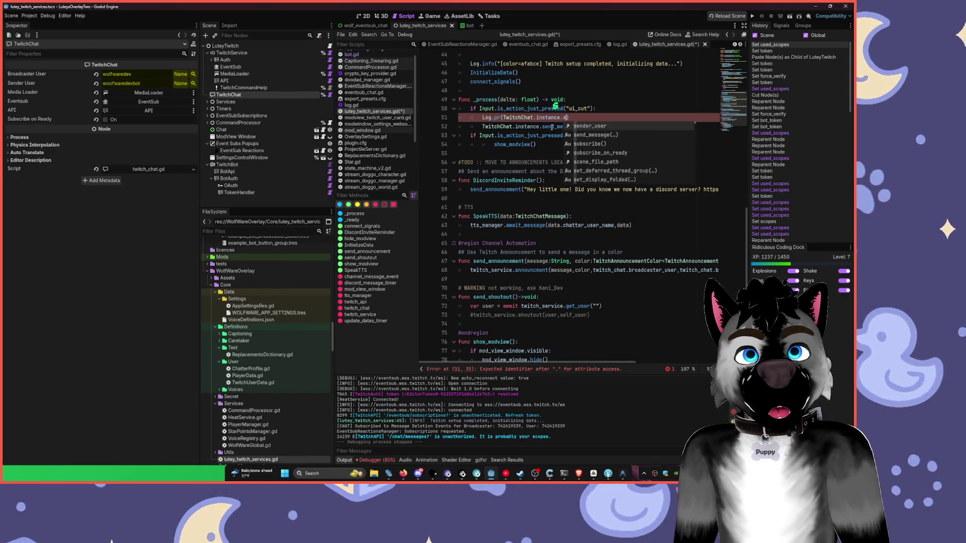
key("Return")
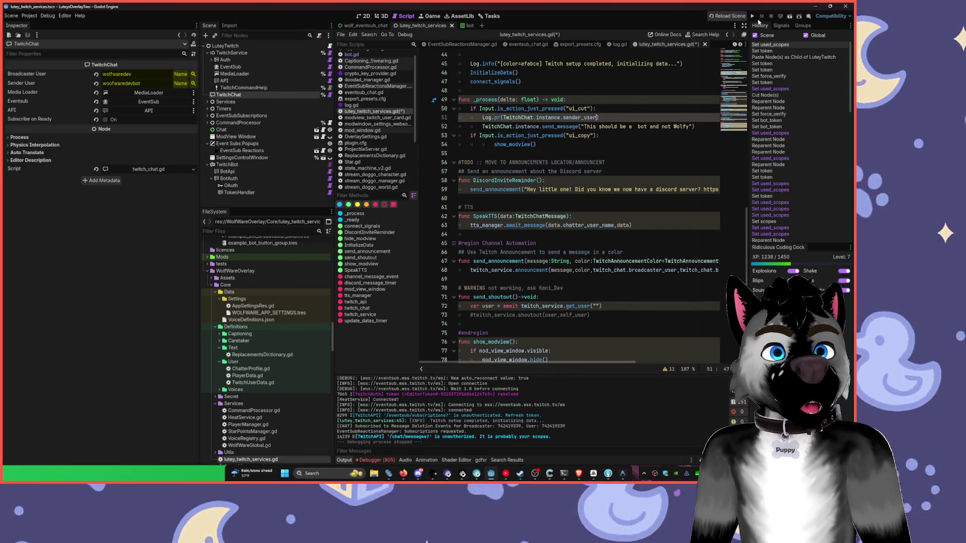
left_click(752, 16)
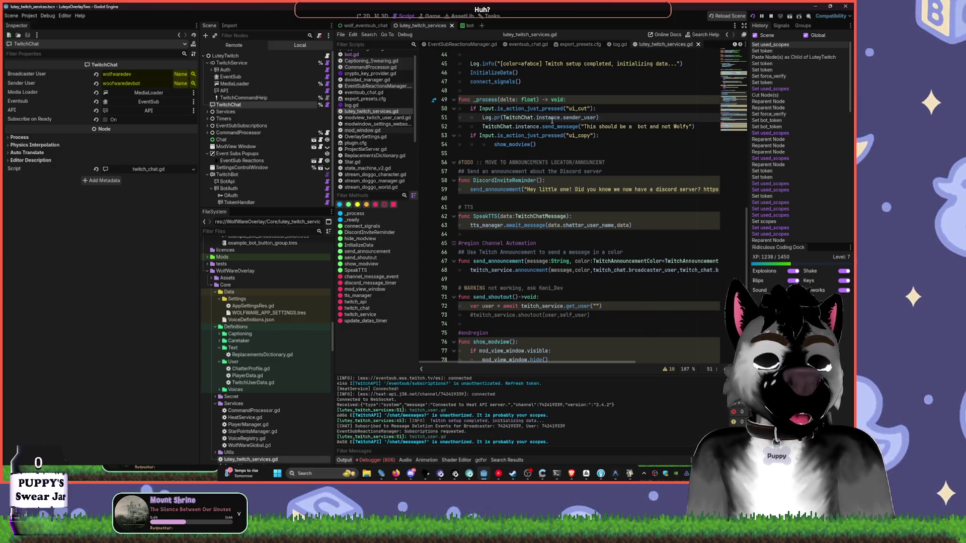
Extend the logged value to TwitchChat.instance.sender_user.display_name and rerun the project.
type(".")
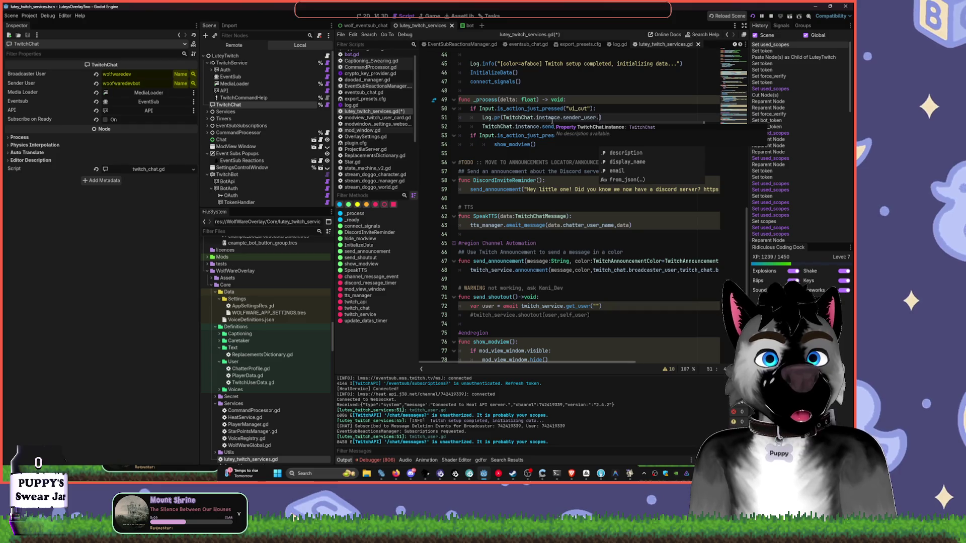
key("Down")
key("Down")
key("Down")
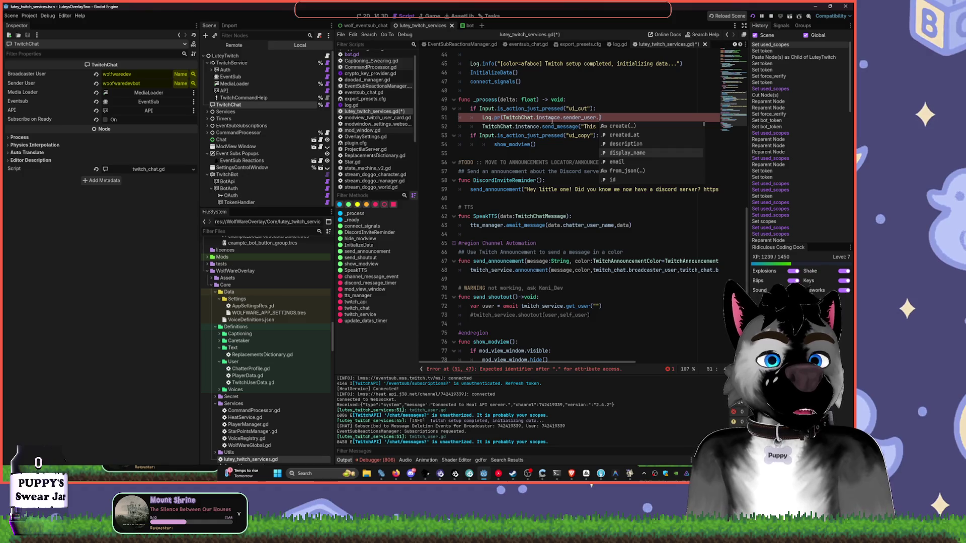
type("user")
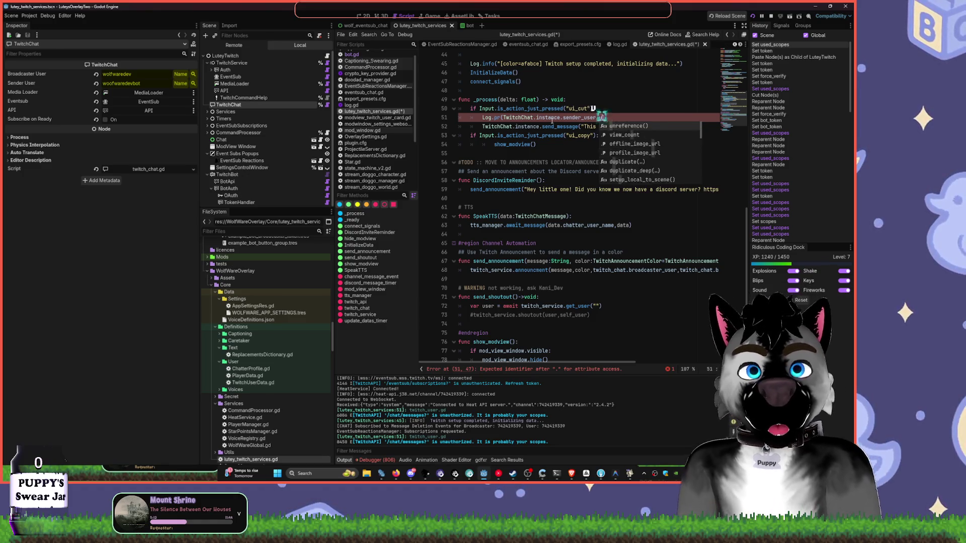
key("BackSpace")
key("BackSpace")
key("BackSpace")
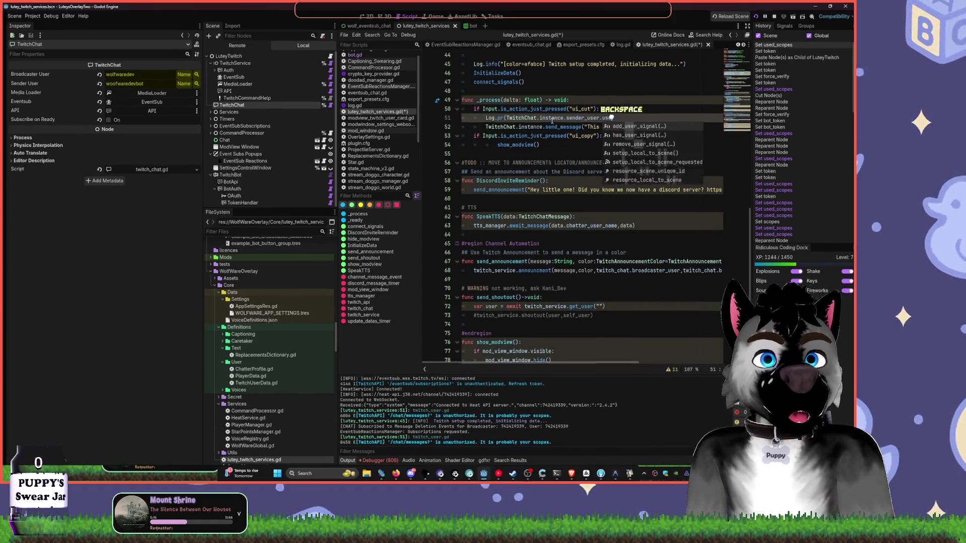
type("d")
key("Return")
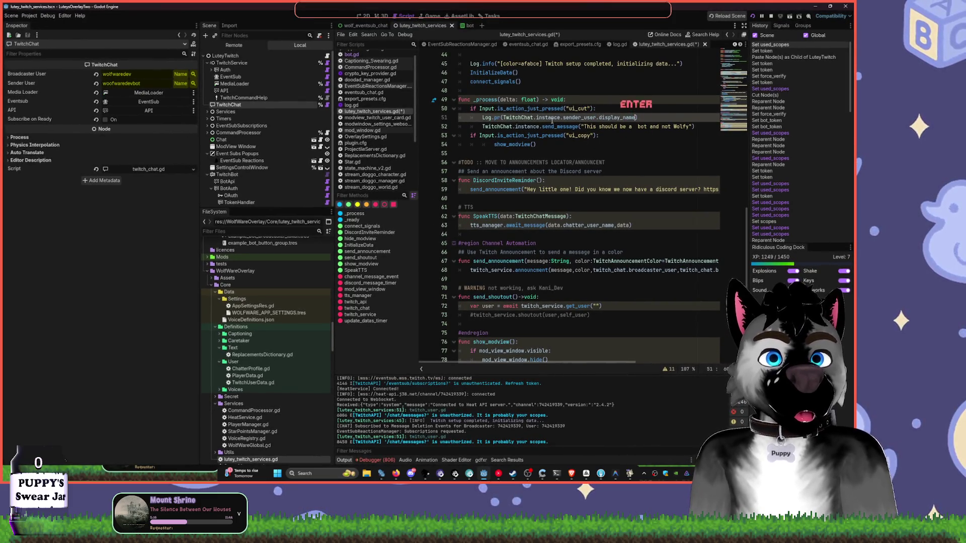
left_click(777, 16)
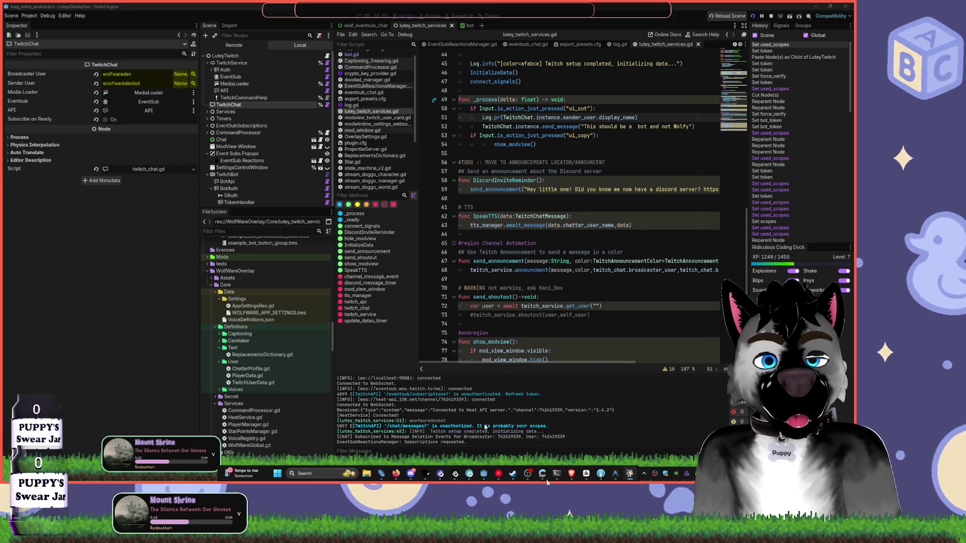
mouse_move(412, 473)
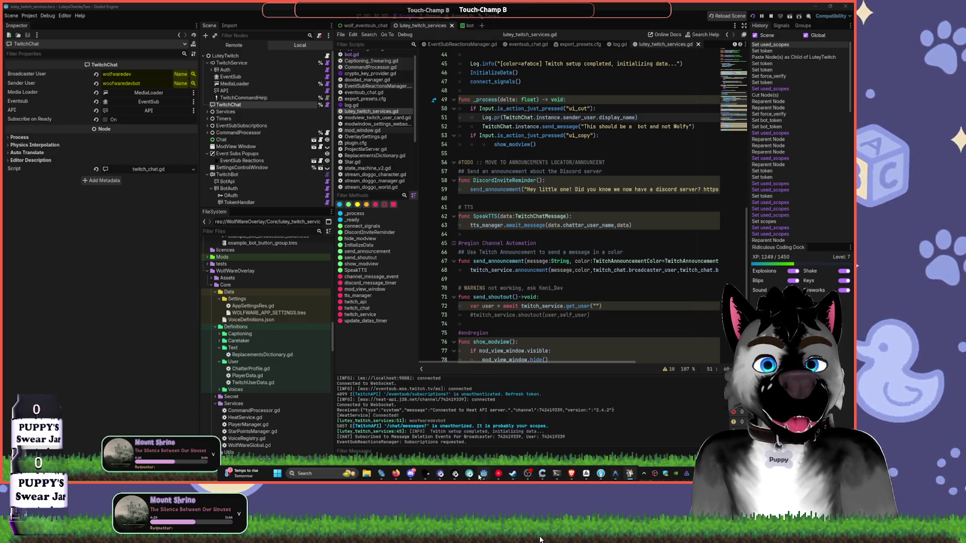
Select the Services node and try the quick scene search for 'twitchch' and 'bot'.
left_click(226, 111)
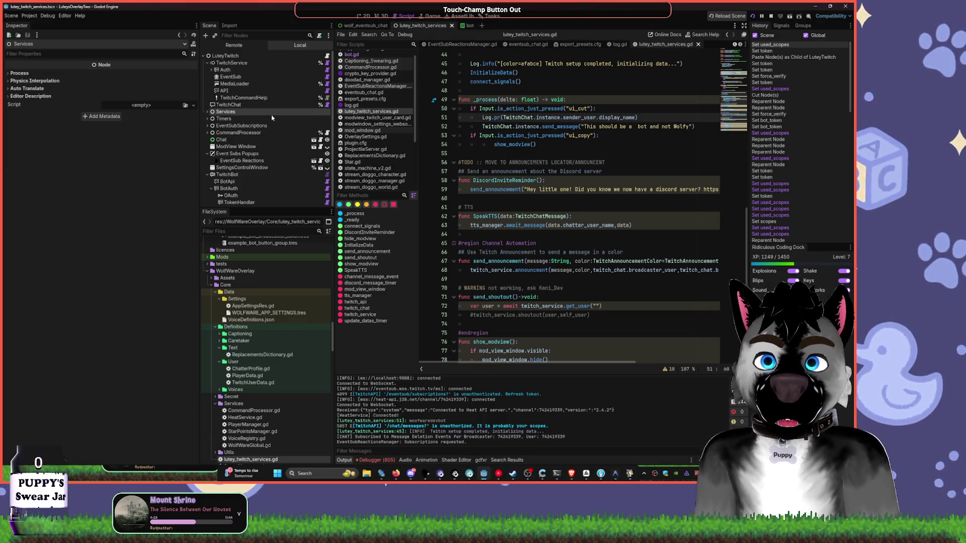
left_click(207, 63)
key("ctrl+shift+o")
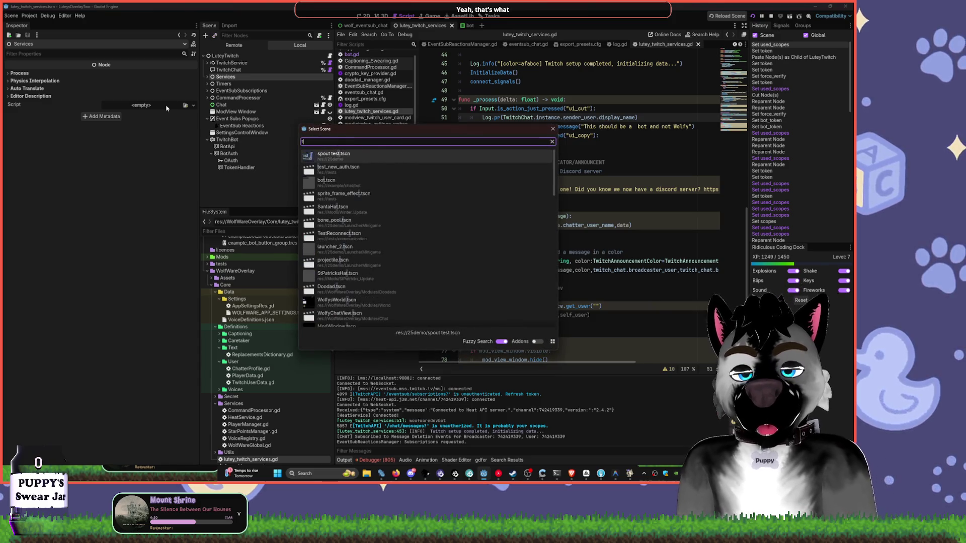
key("Escape")
key("ctrl+shift+o")
type("twitchch")
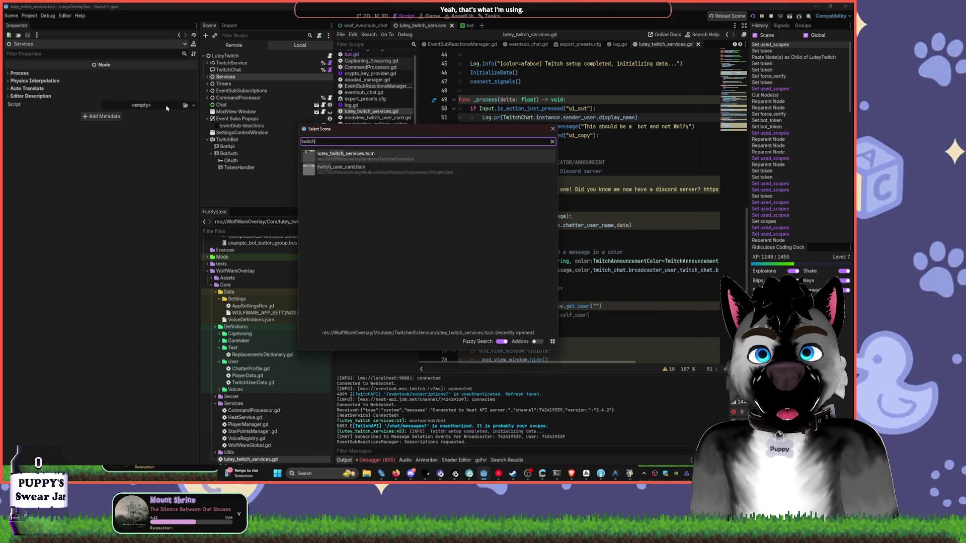
key("ctrl+a")
type("bot")
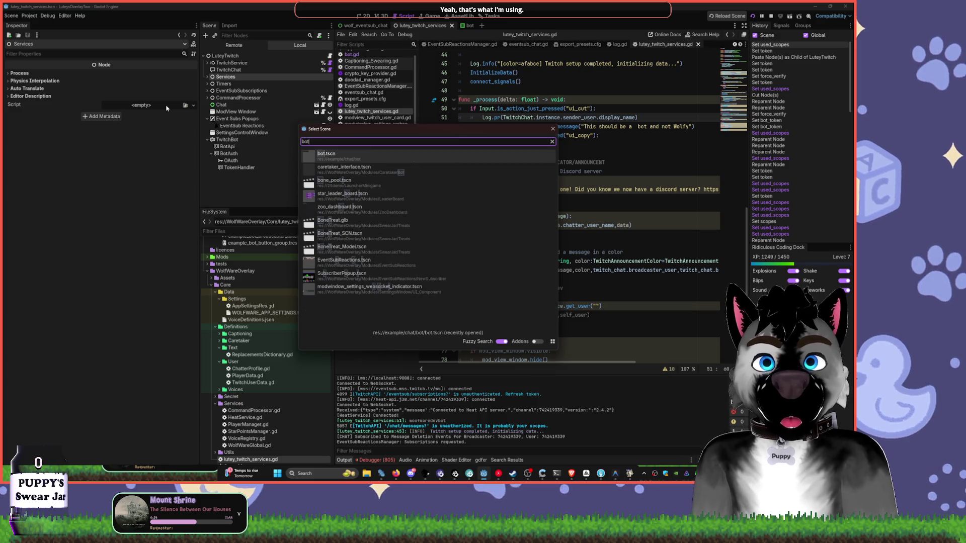
key("Escape")
Search addable node types for 'bot' and select the docs link in TwitchBot's description.
key("ctrl+a")
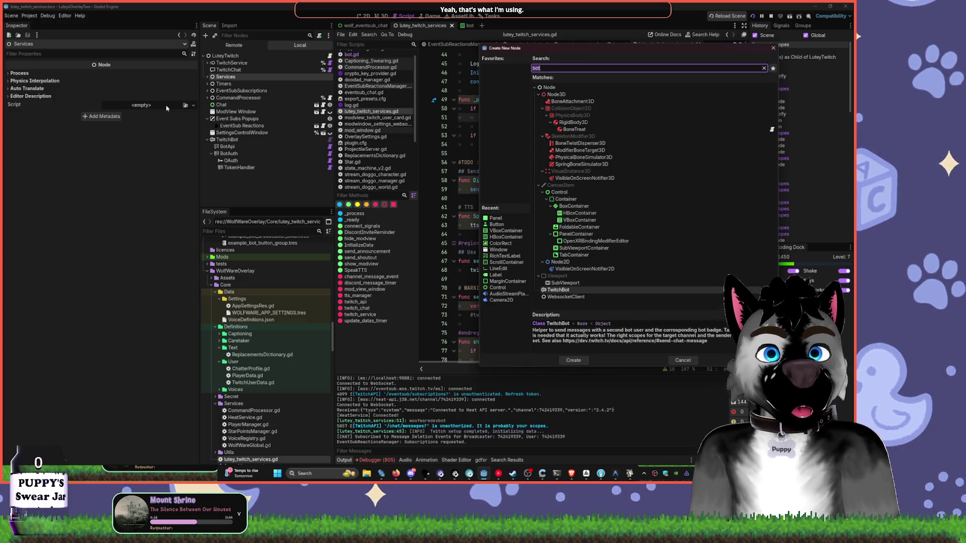
type("Chatbot")
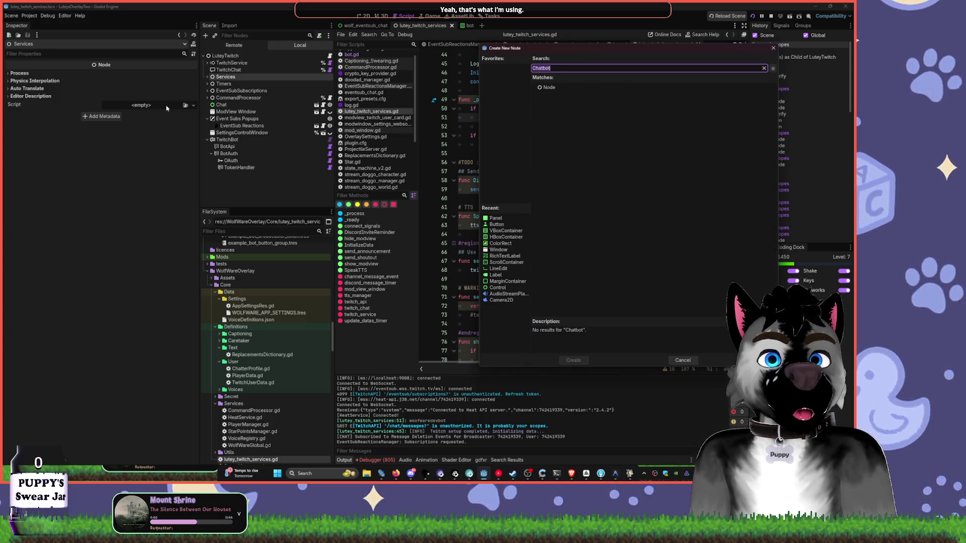
type("Bot")
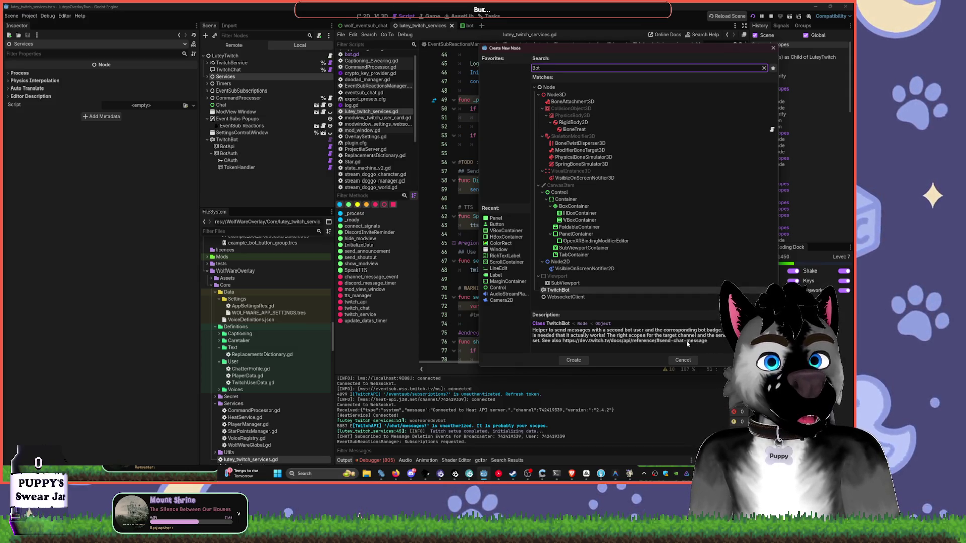
left_click_drag(710, 344, 577, 341)
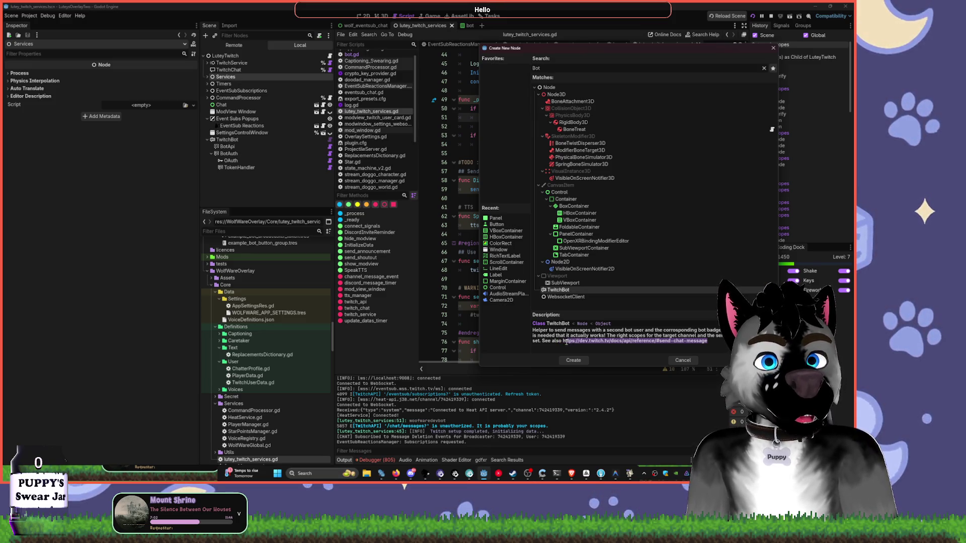
Open the Send Chat Message docs in Firefox, review Authorization and Request Body, then return to Godot.
left_click(578, 341)
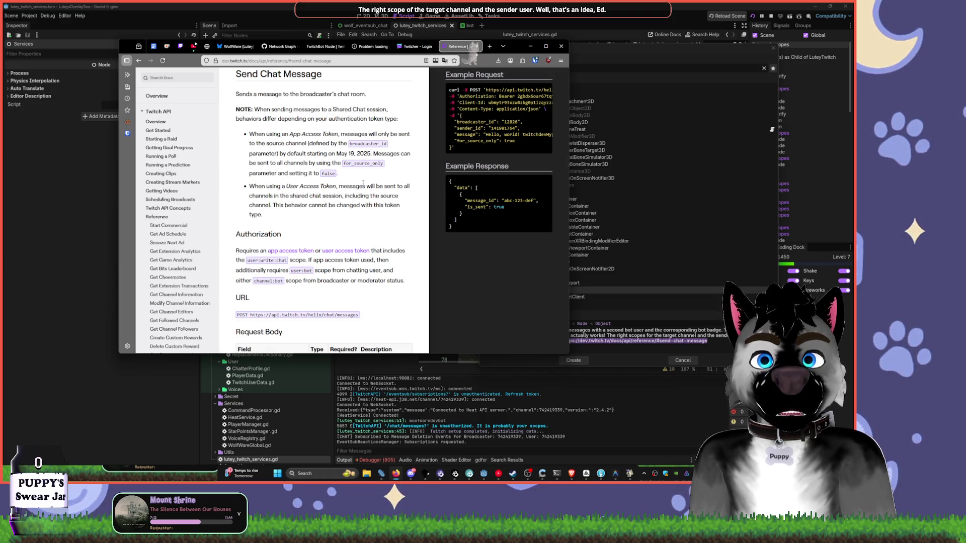
scroll(363, 182, "down", 5)
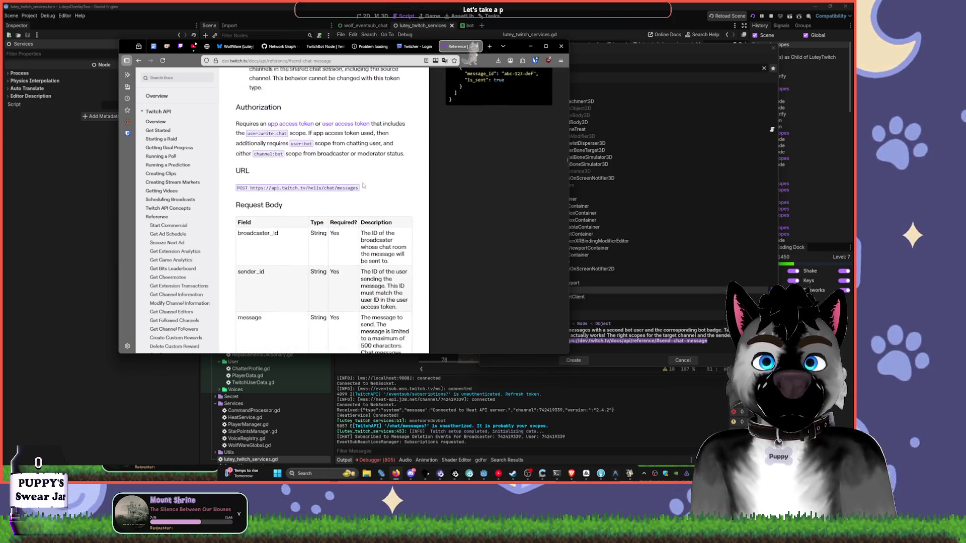
scroll(363, 182, "down", 10)
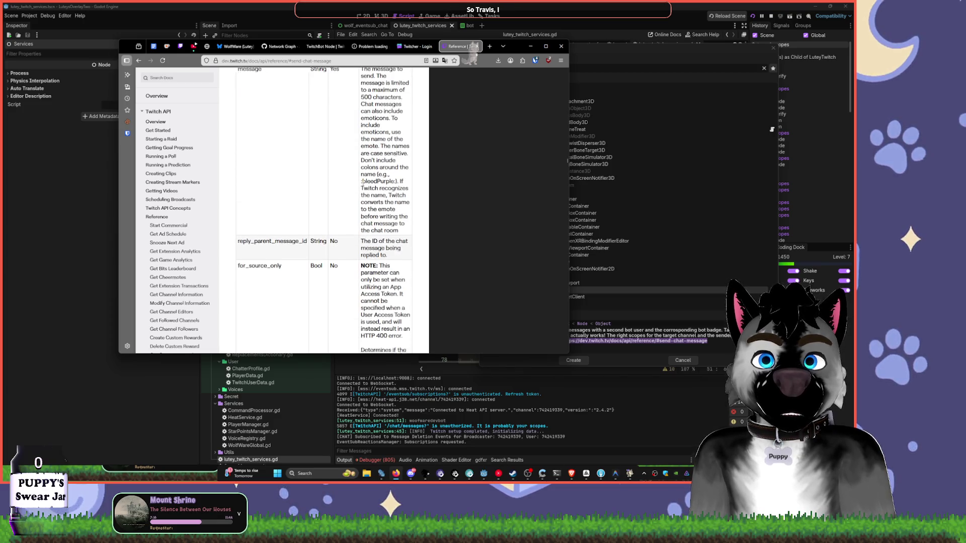
scroll(363, 183, "up", 8)
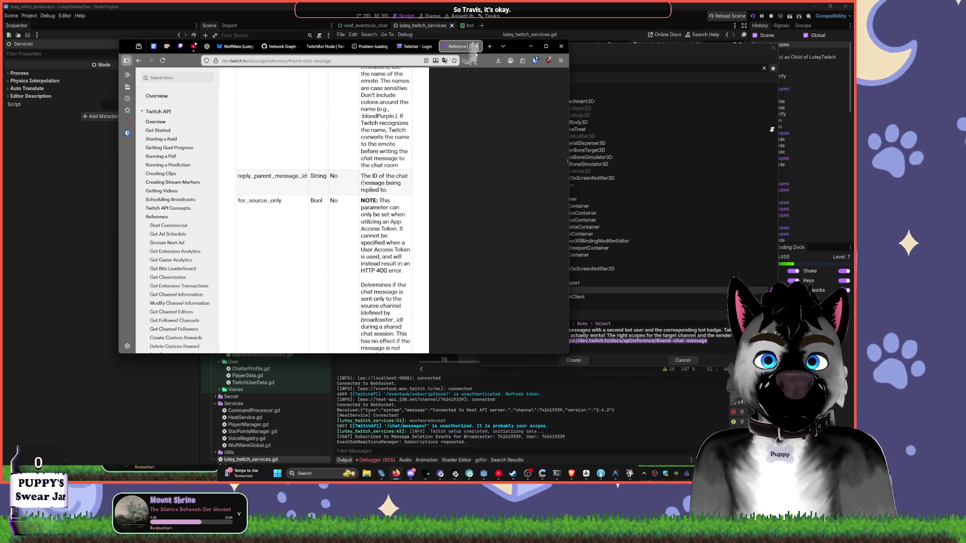
left_click(644, 235)
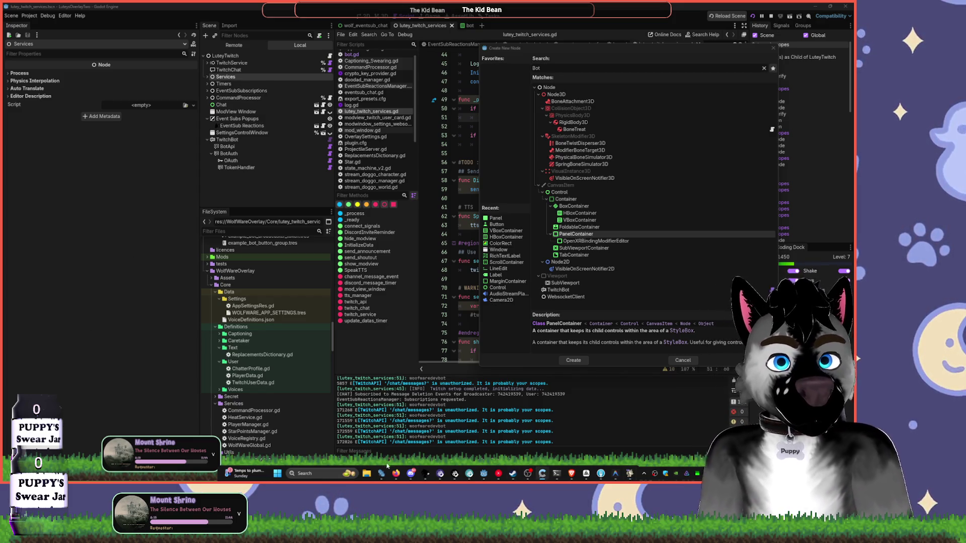
Switch to Firefox and open the TwitchBot Node docs showing its user:bot and channel:bot scope requirements.
key("alt+Tab")
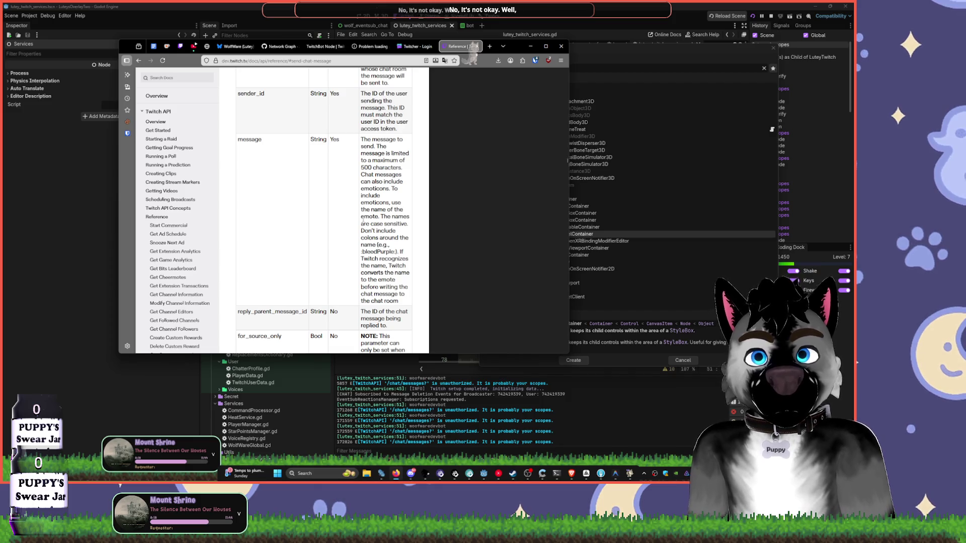
scroll(345, 238, "down", 5)
scroll(344, 238, "up", 3)
left_click(417, 47)
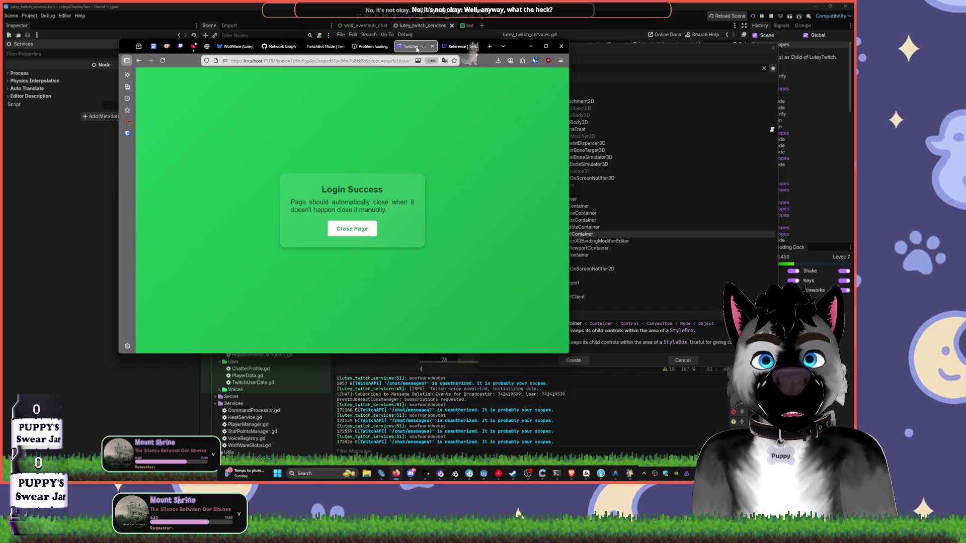
left_click(308, 47)
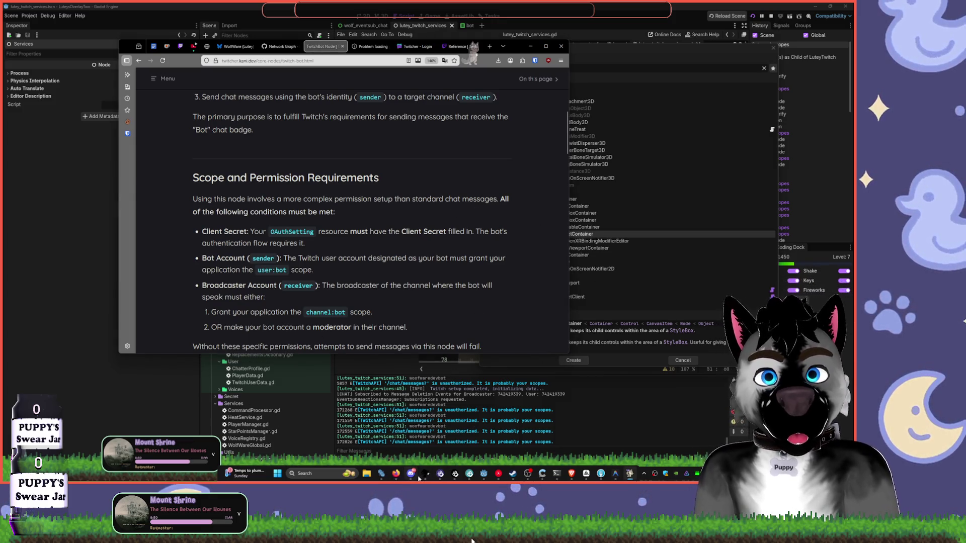
Bring the Godot editor back in front, its Create New Node dialog still filtered to 'bot'.
mouse_move(542, 475)
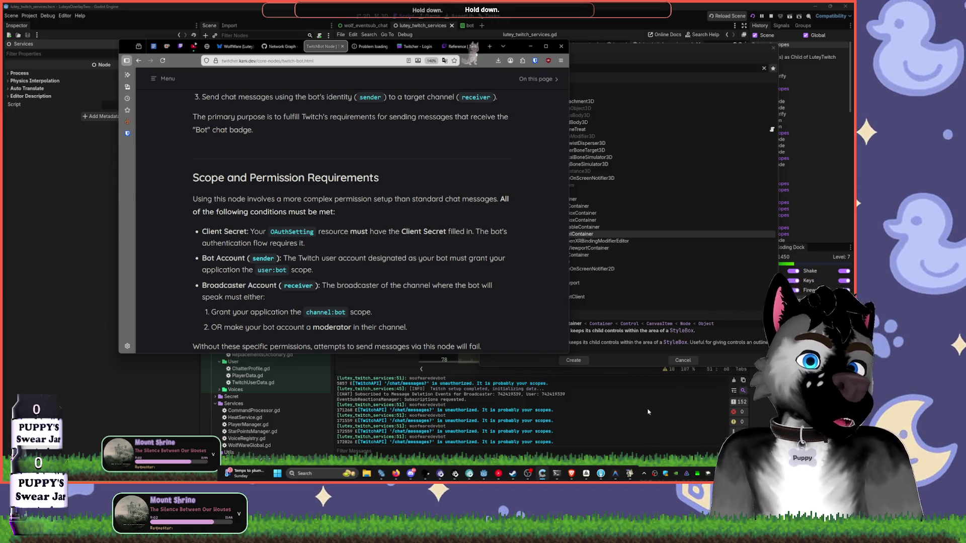
left_click(483, 474)
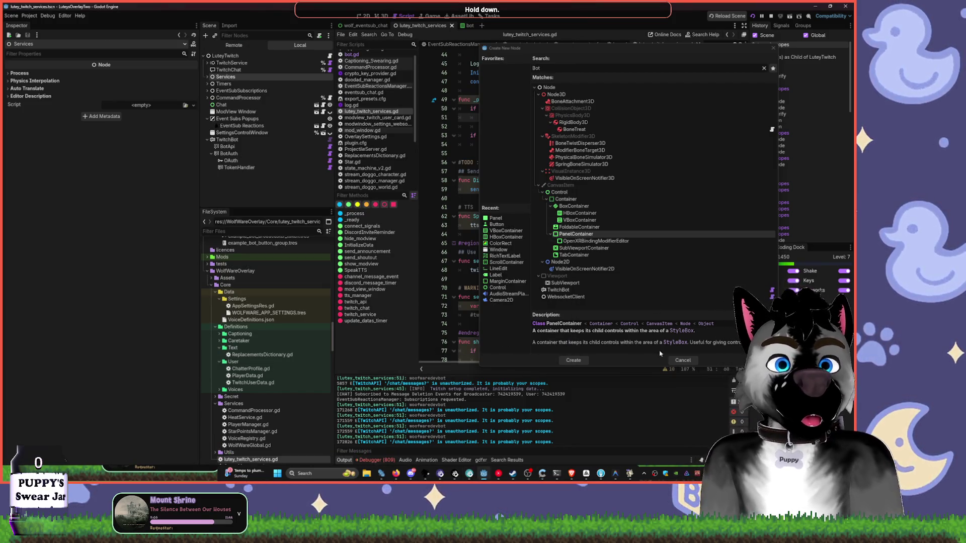
Close the Create New Node dialog, inspect TwitchBot, BotApi and BotAuth, and expand BotAuth's Scopes resource.
left_click(682, 360)
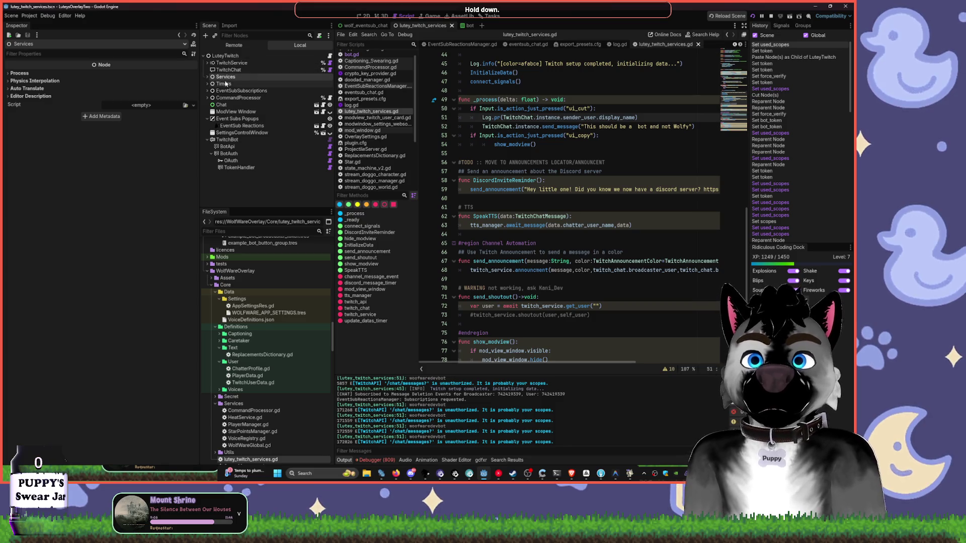
left_click(227, 139)
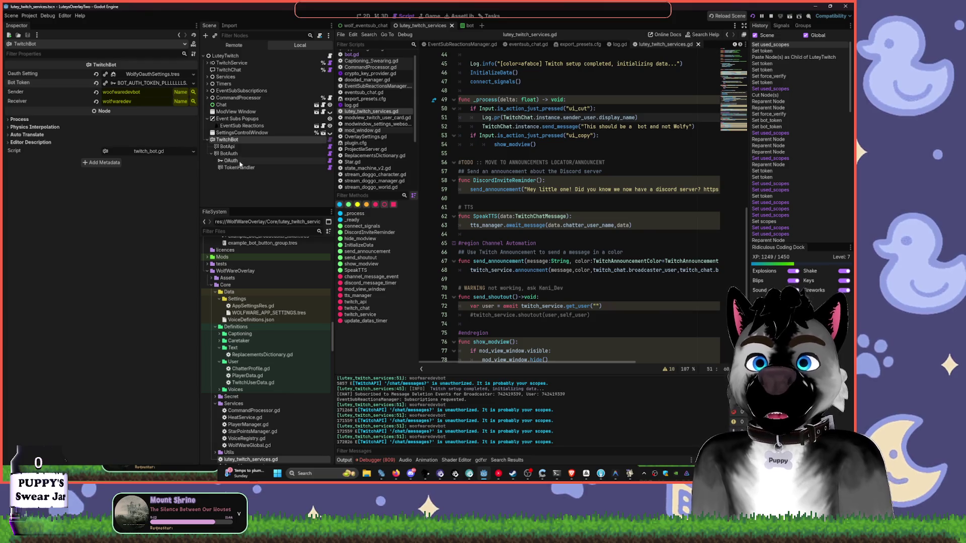
left_click(227, 147)
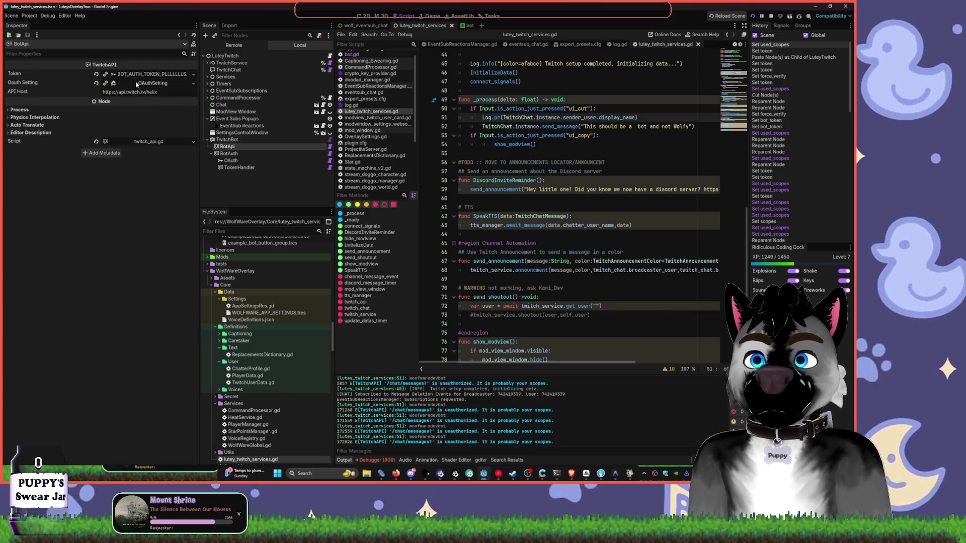
key("Down")
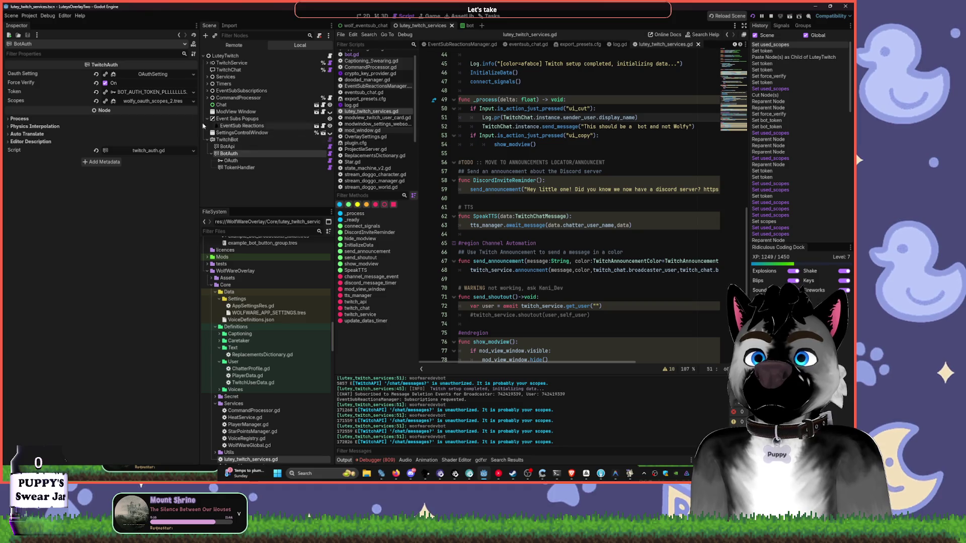
left_click(151, 100)
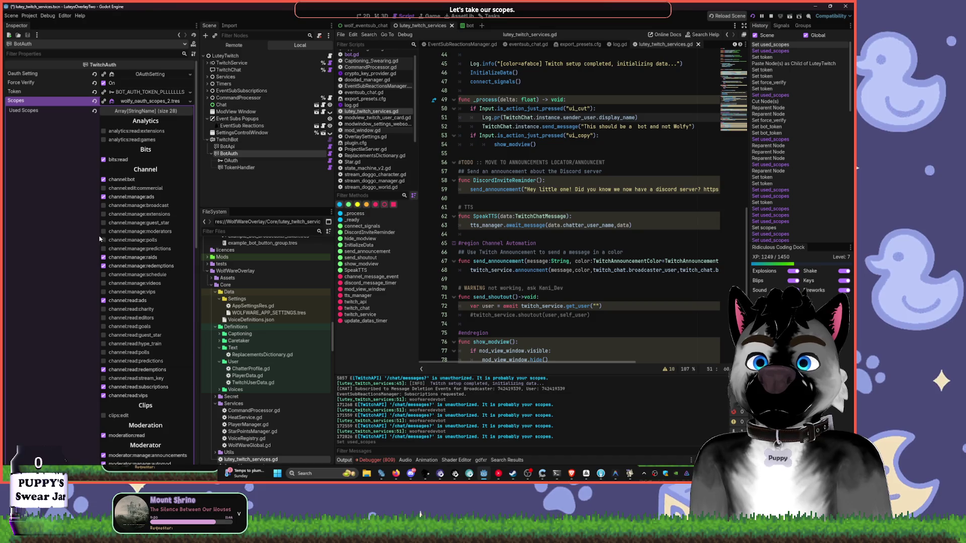
Tick the user:read:moderated_channels and user:read:broadcast scopes.
scroll(115, 302, "down", 5)
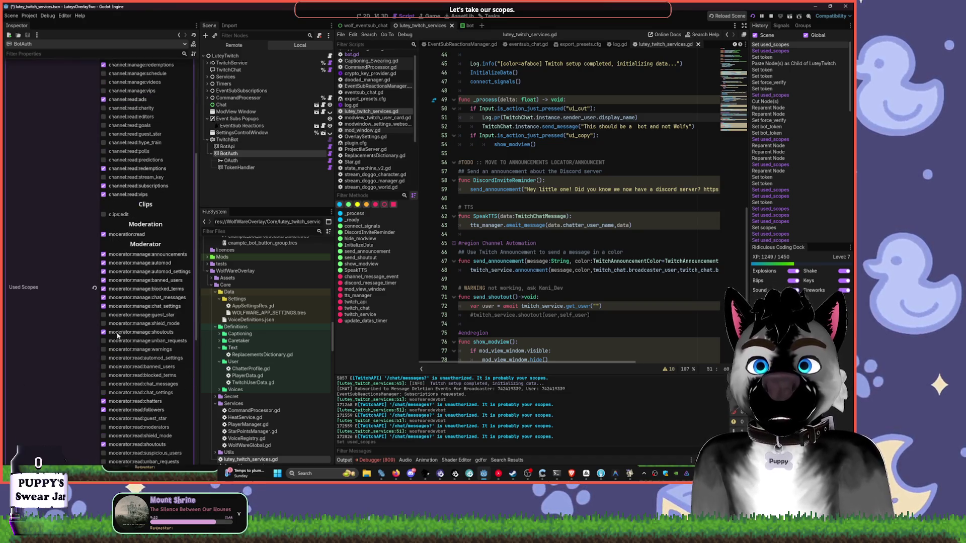
scroll(120, 401, "down", 5)
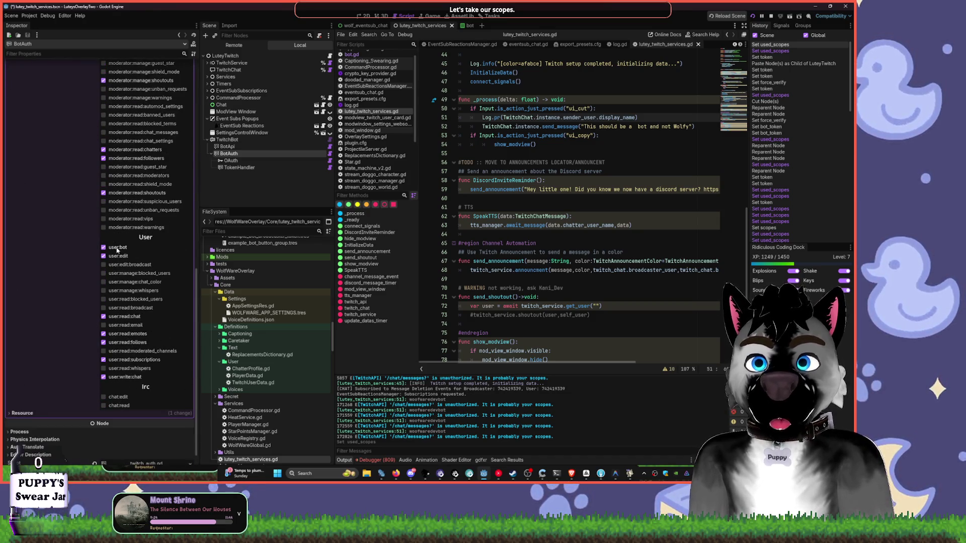
mouse_move(117, 250)
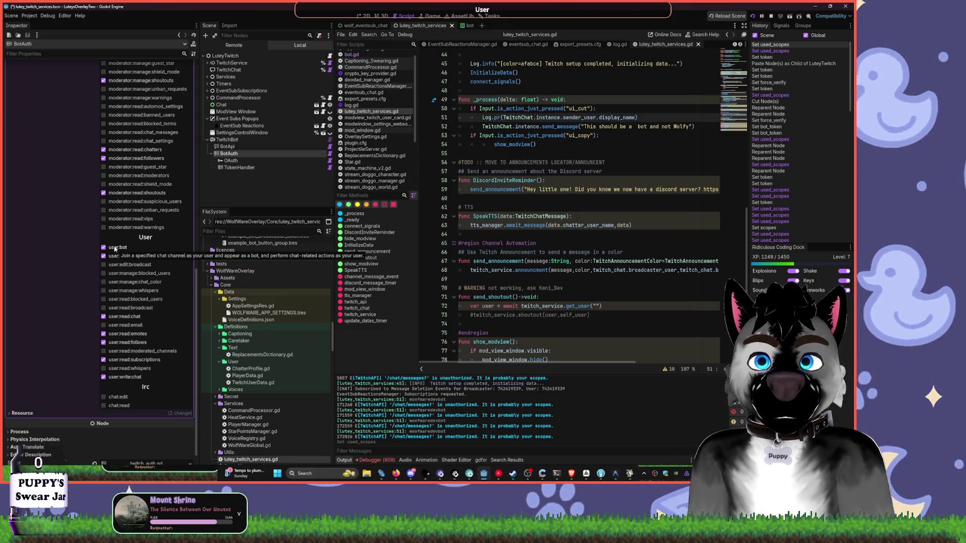
scroll(110, 261, "up", 10)
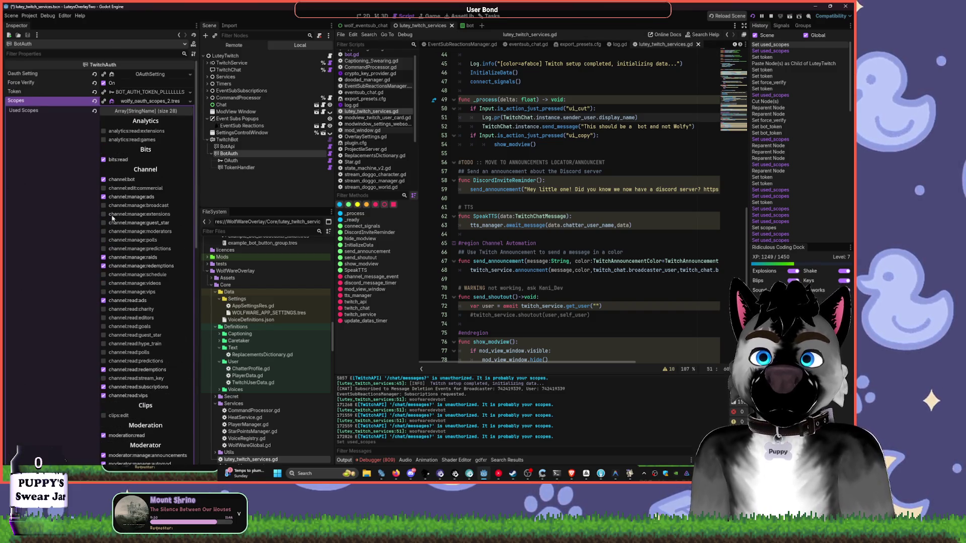
mouse_move(114, 184)
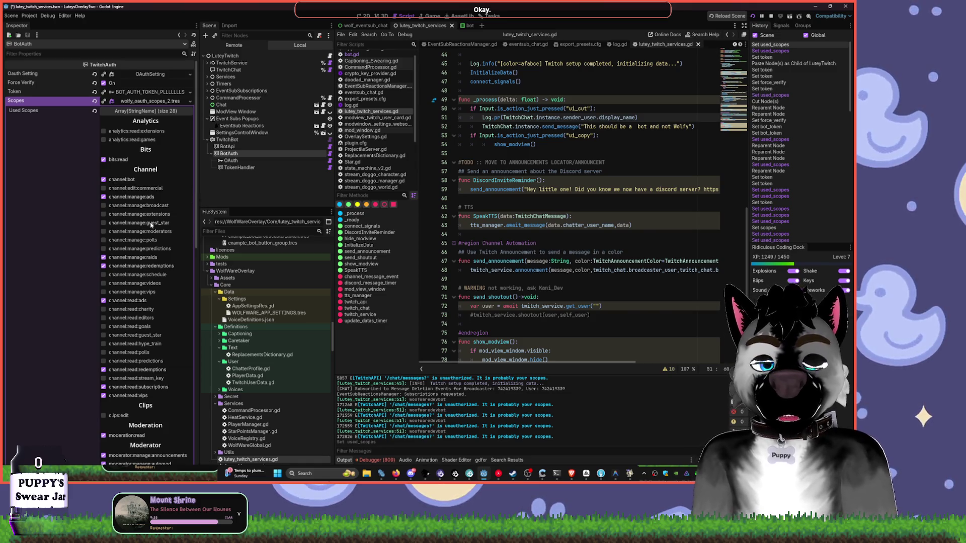
scroll(135, 228, "down", 10)
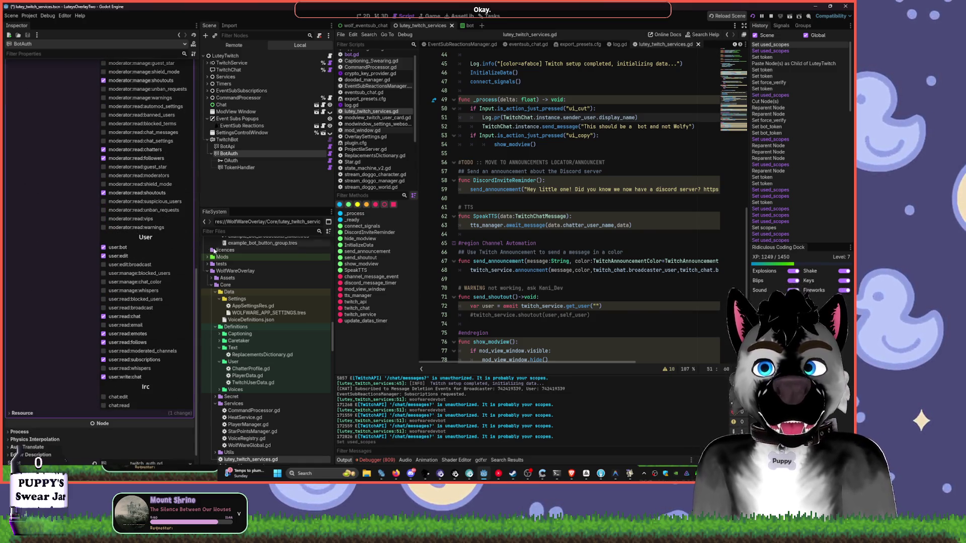
mouse_move(142, 267)
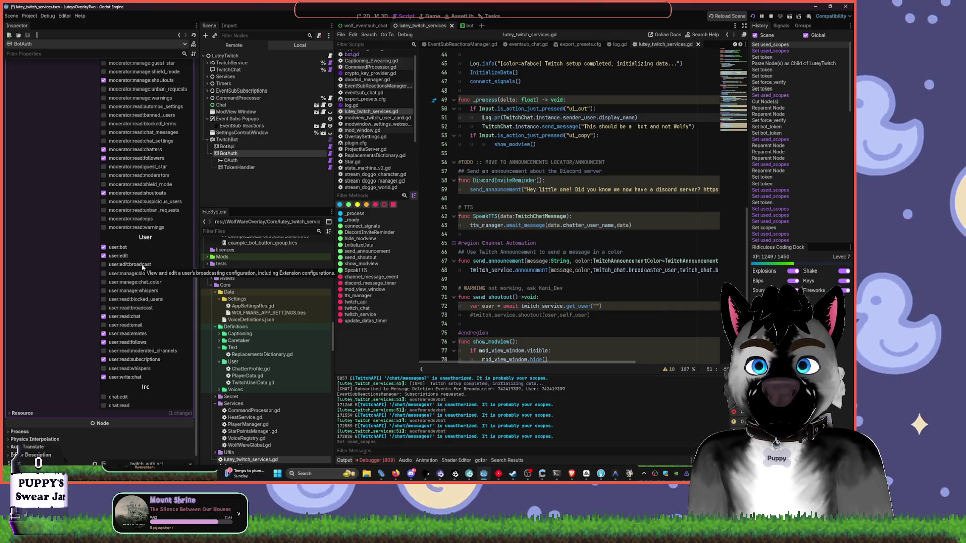
left_click(132, 350)
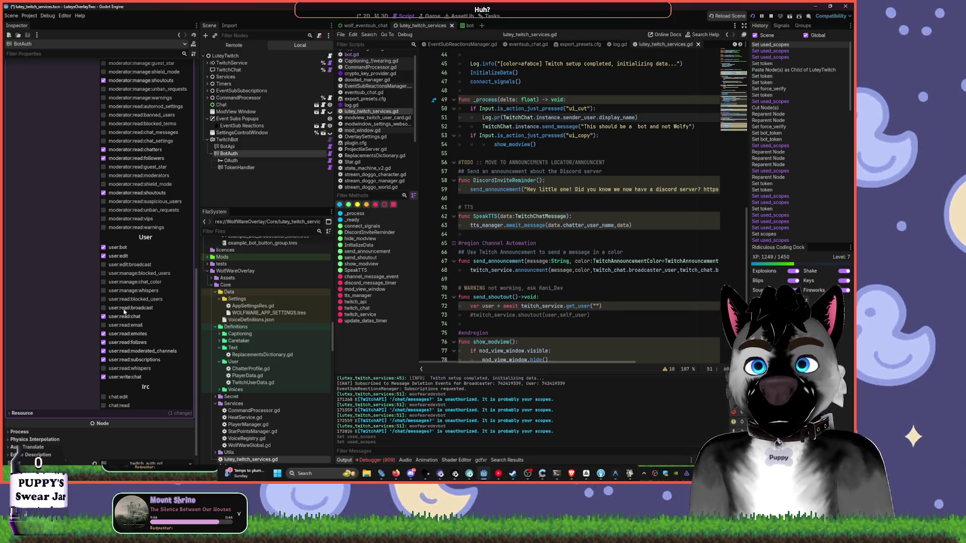
mouse_move(125, 310)
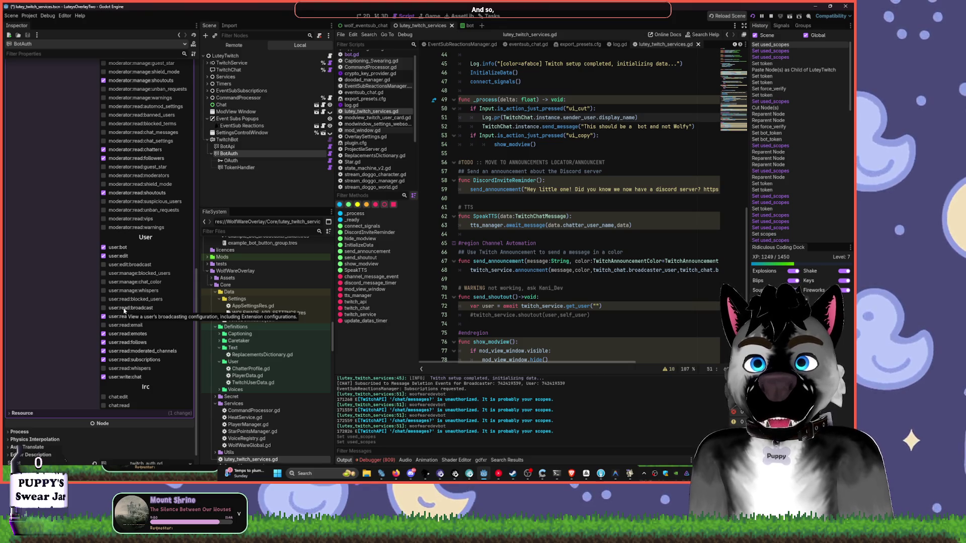
left_click(125, 309)
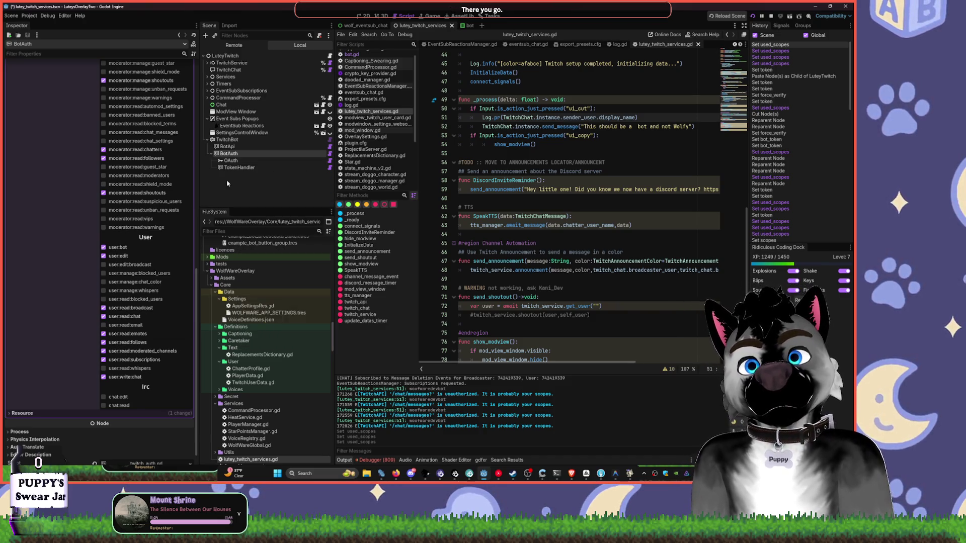
scroll(544, 343, "down", 2)
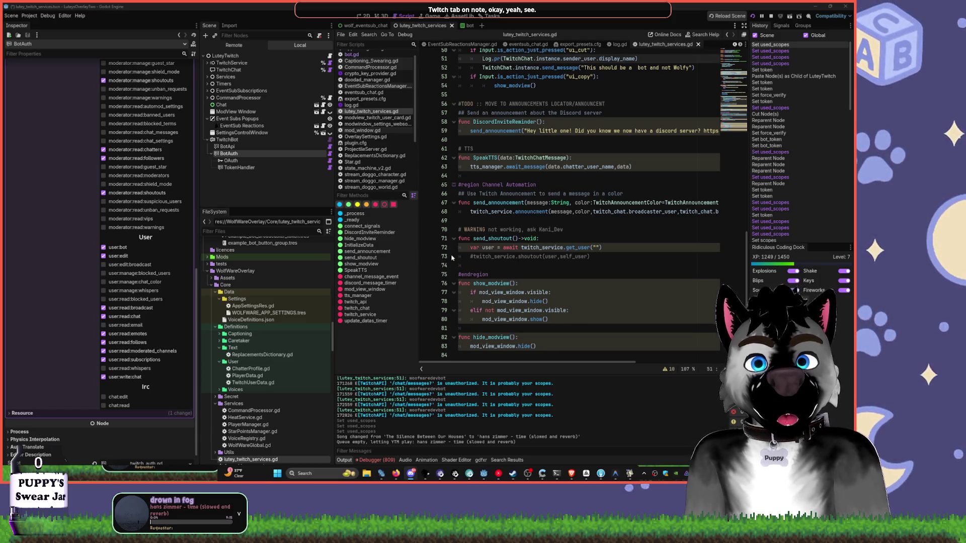
left_click(519, 36)
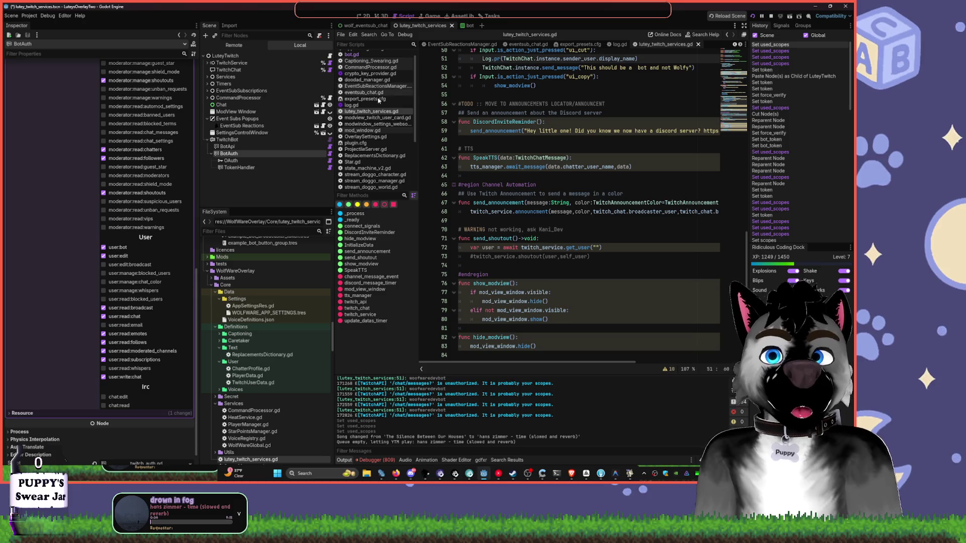
Show TwitchBot's properties and filter the FileSystem to 'bot' files, opening addons/twitcher/chat.
left_click(228, 140)
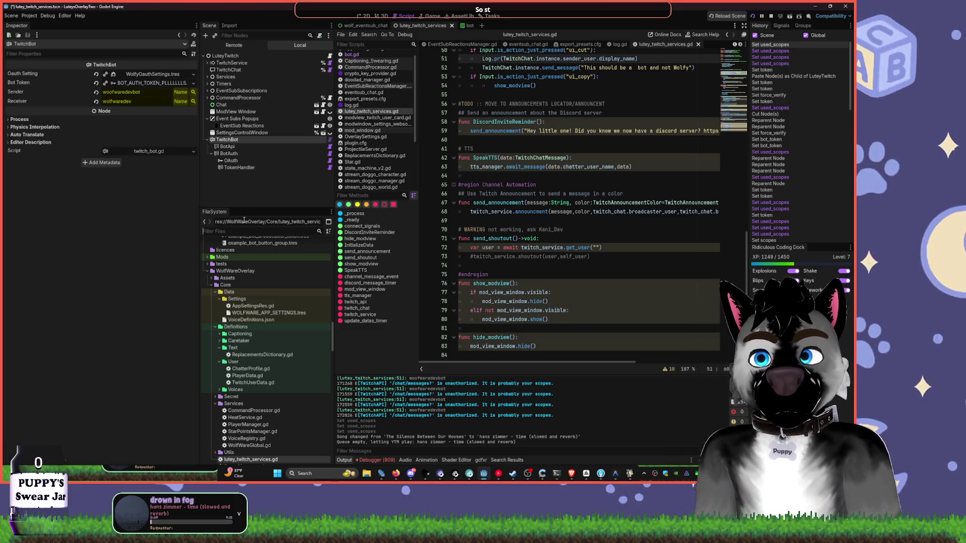
type("CHat")
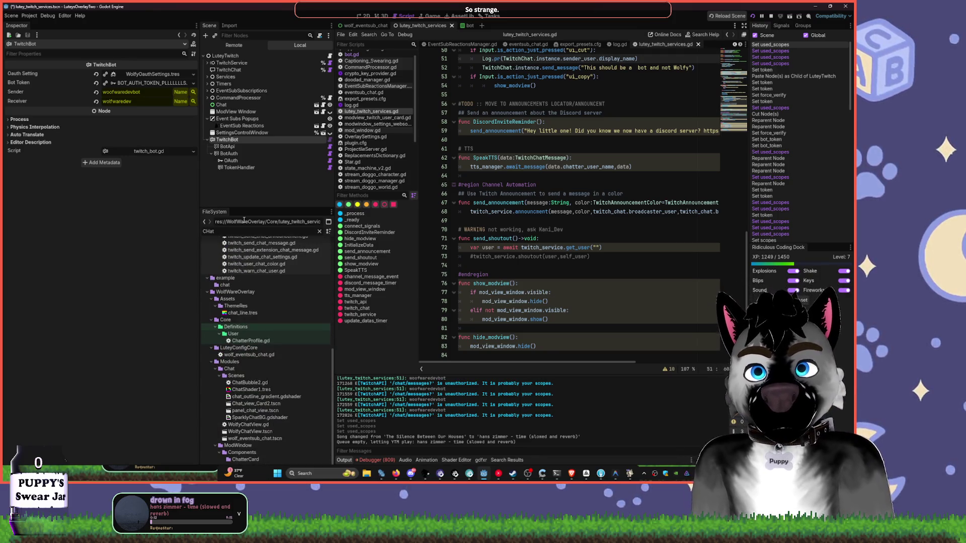
scroll(237, 339, "up", 10)
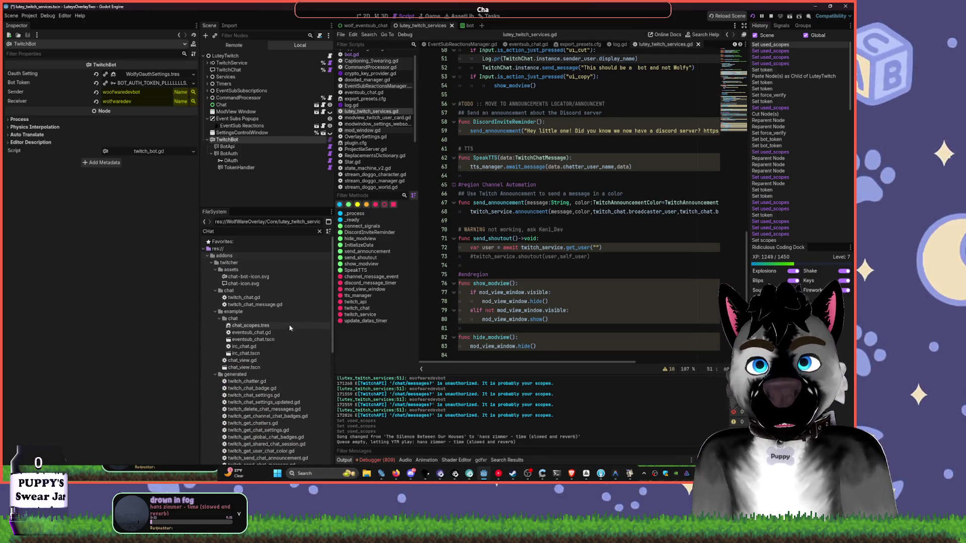
key("BackSpace")
key("BackSpace")
key("BackSpace")
type("bot")
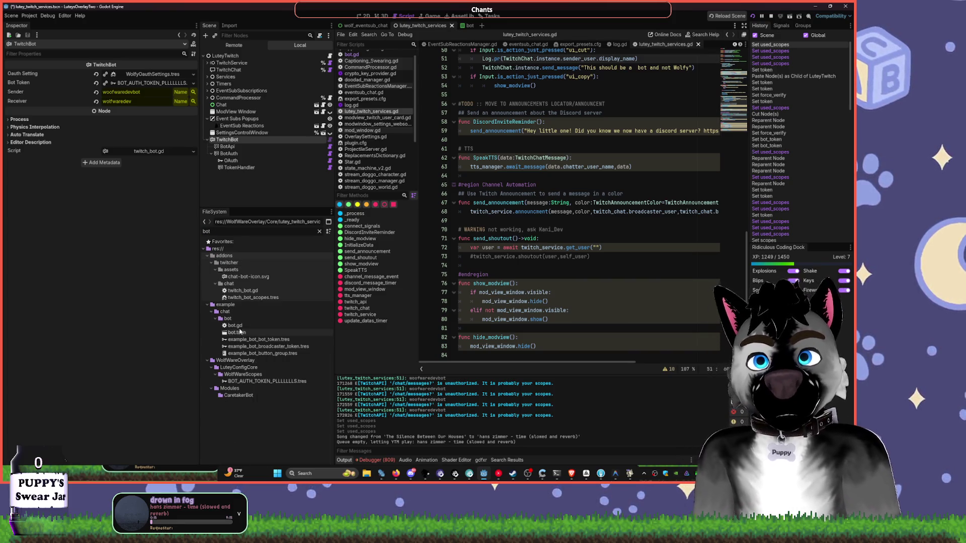
left_click(267, 284)
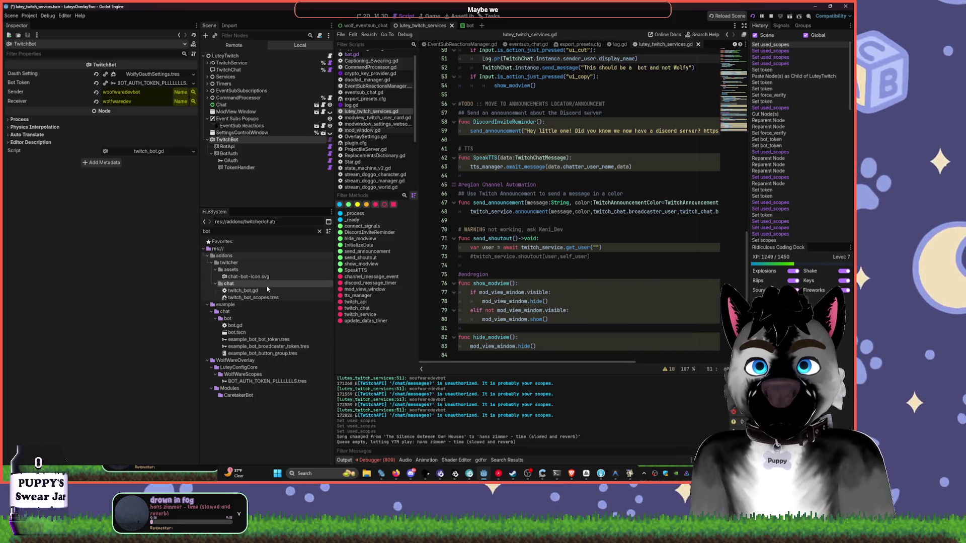
left_click(320, 232)
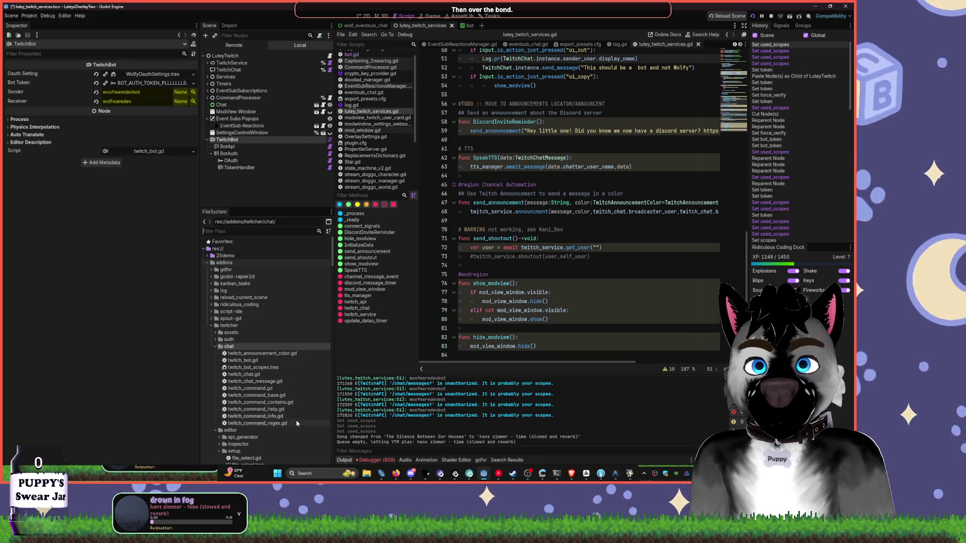
type("bot")
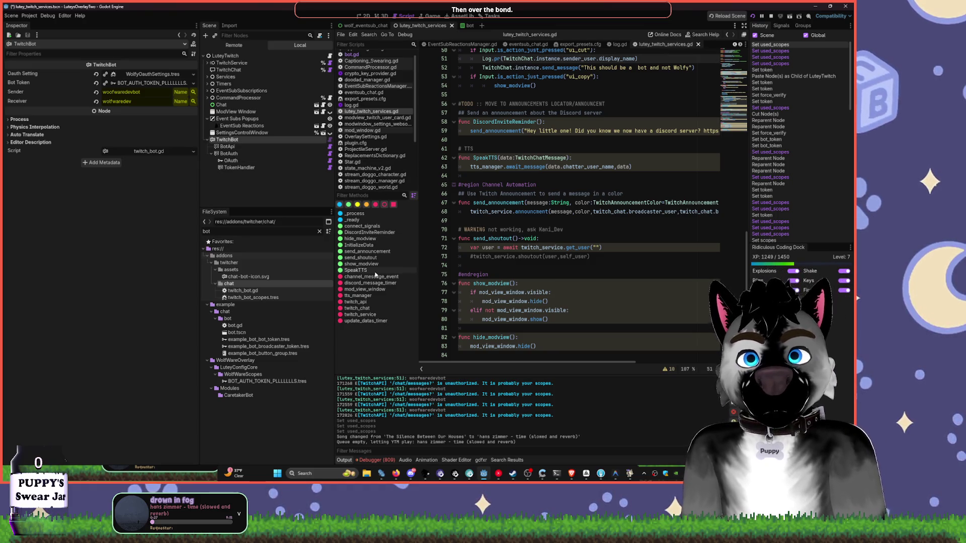
Bring up YouTube Music, skip to 'I Hope We Meet Again' and jump to 3:06.
mouse_move(499, 473)
left_click(445, 374)
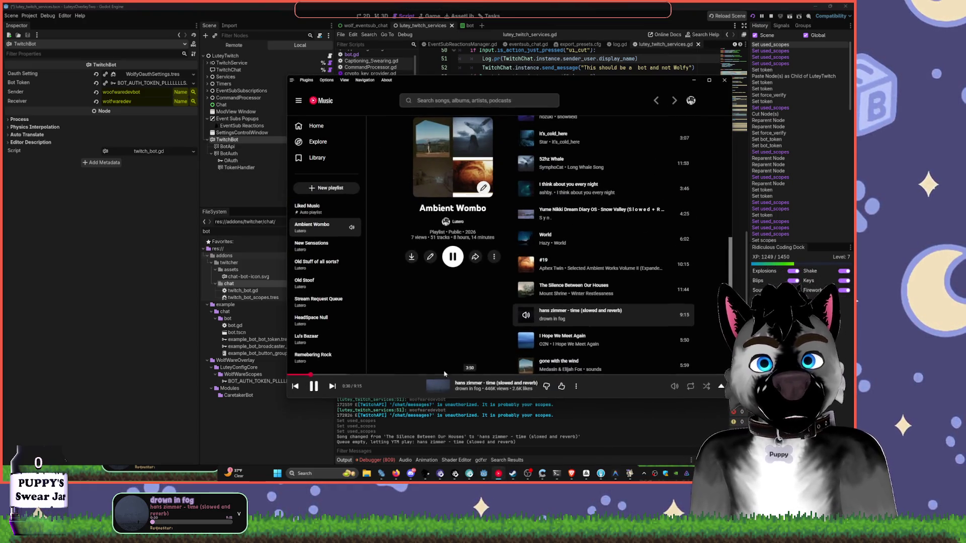
left_click(332, 386)
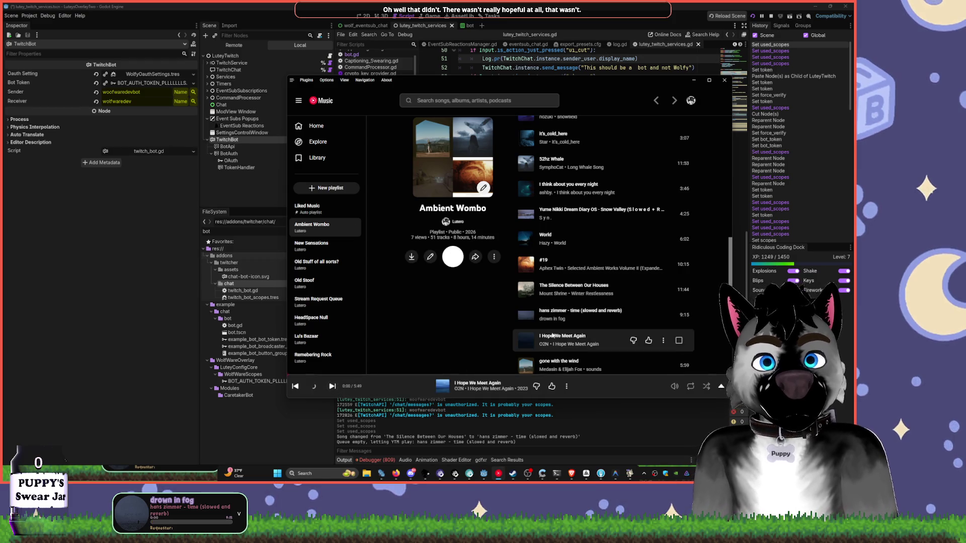
left_click(525, 375)
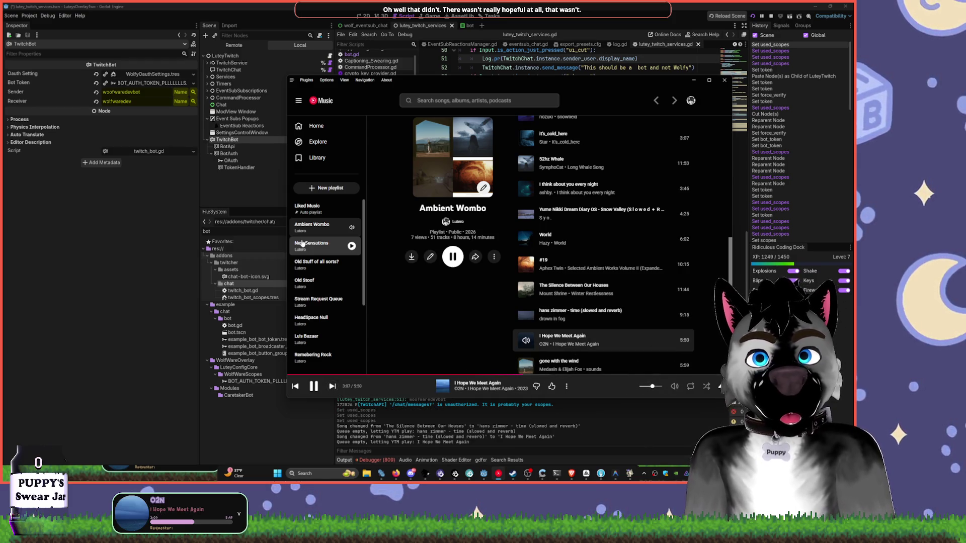
Play the suggested 'Yearn – Alternate Resident Evil Save Room Music' track and minimize the player.
scroll(530, 128, "down", 1)
scroll(538, 151, "down", 5)
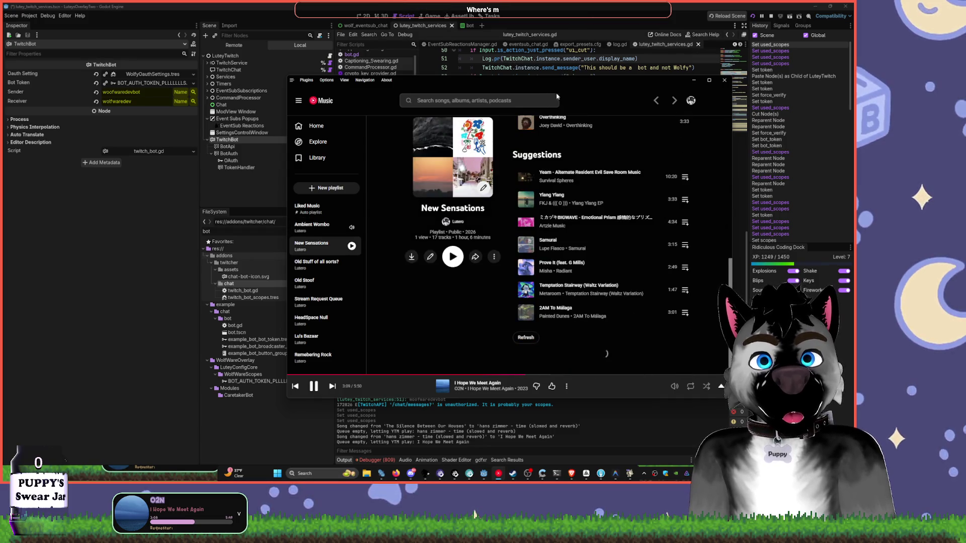
scroll(536, 216, "up", 3)
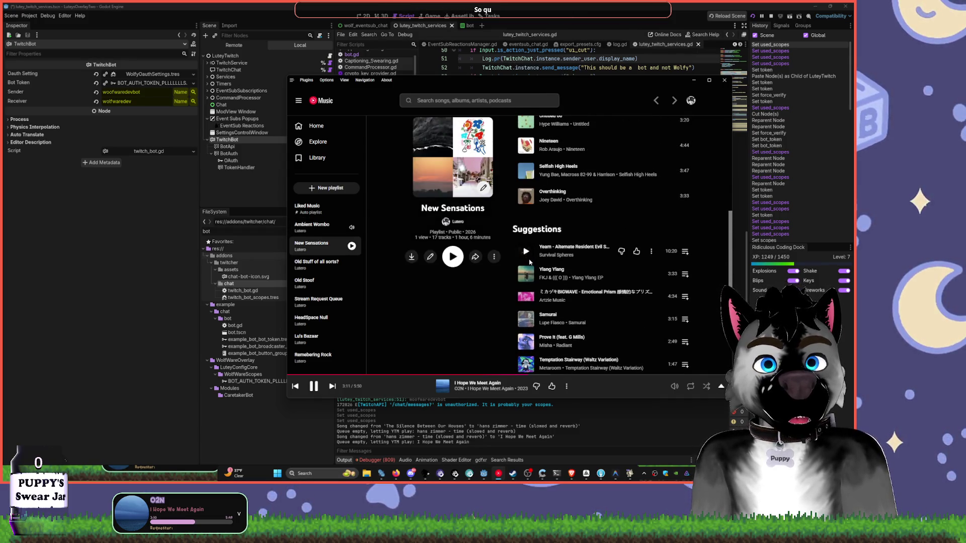
left_click(526, 253)
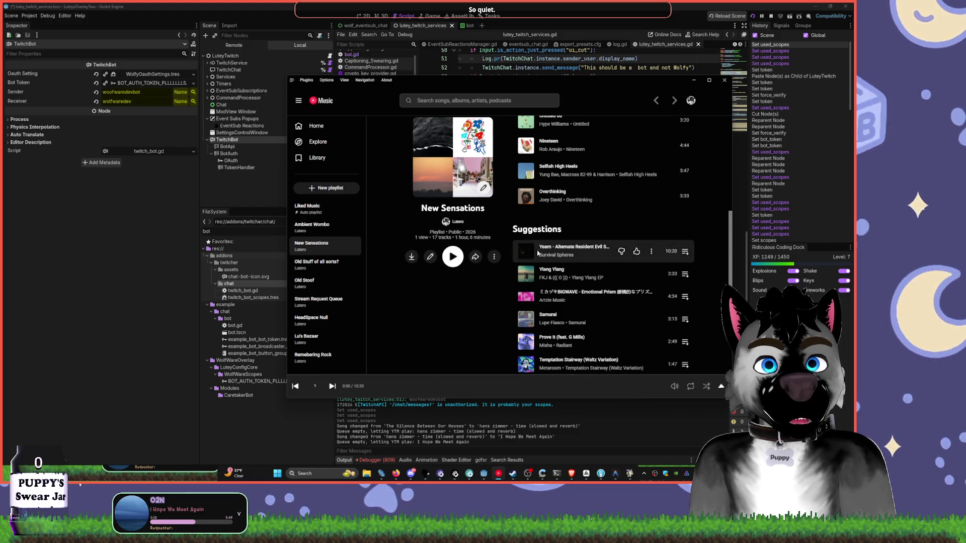
left_click(695, 81)
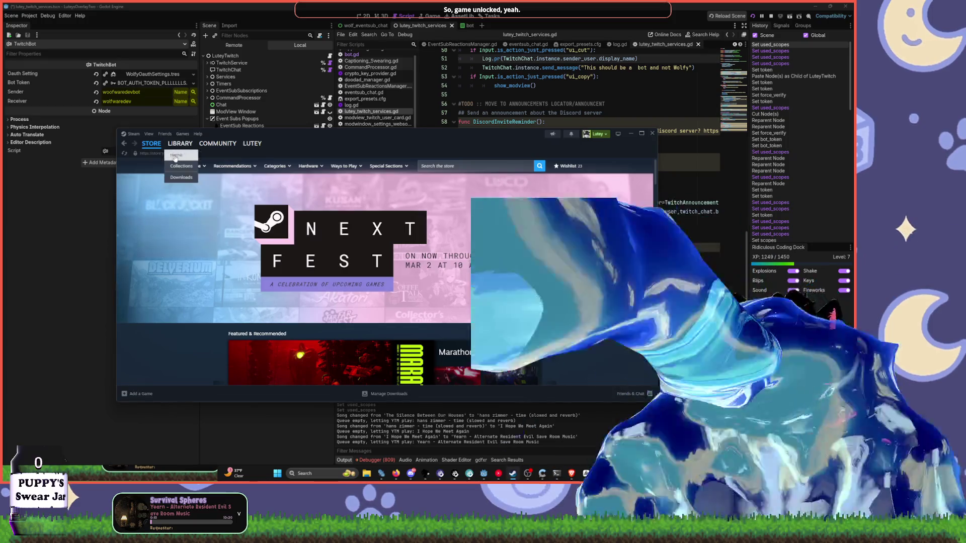
View Resident Evil Requiem's page in the Steam library, then minimize Steam.
left_click(181, 143)
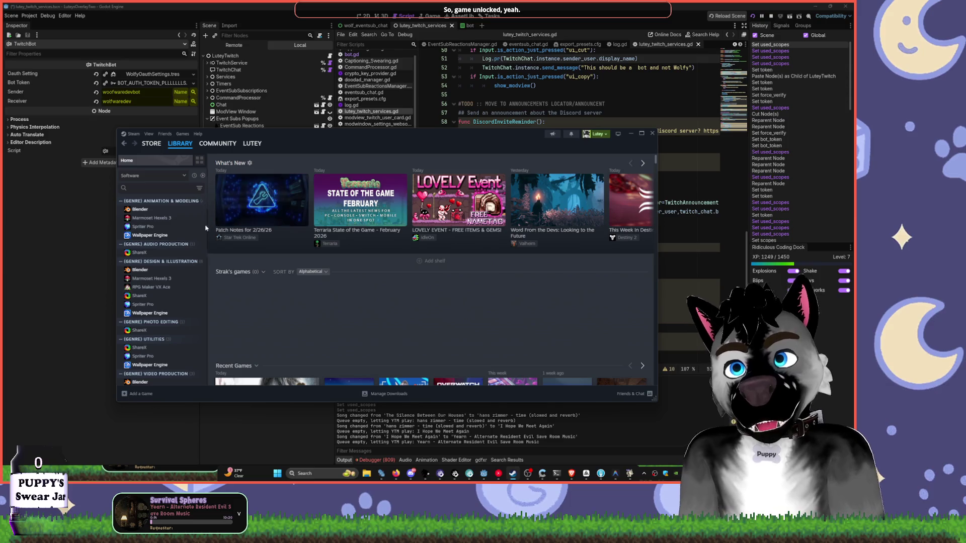
scroll(381, 394, "down", 3)
left_click(259, 292)
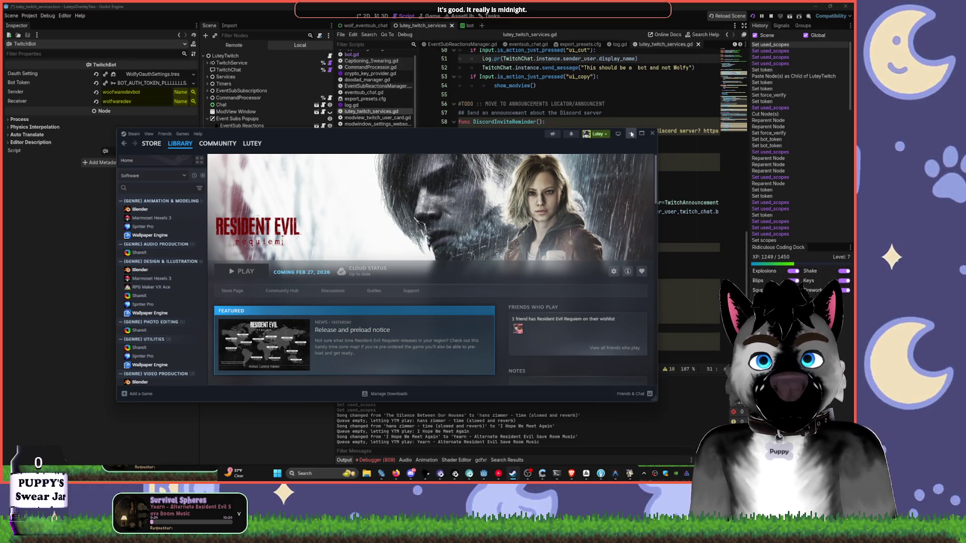
left_click(631, 134)
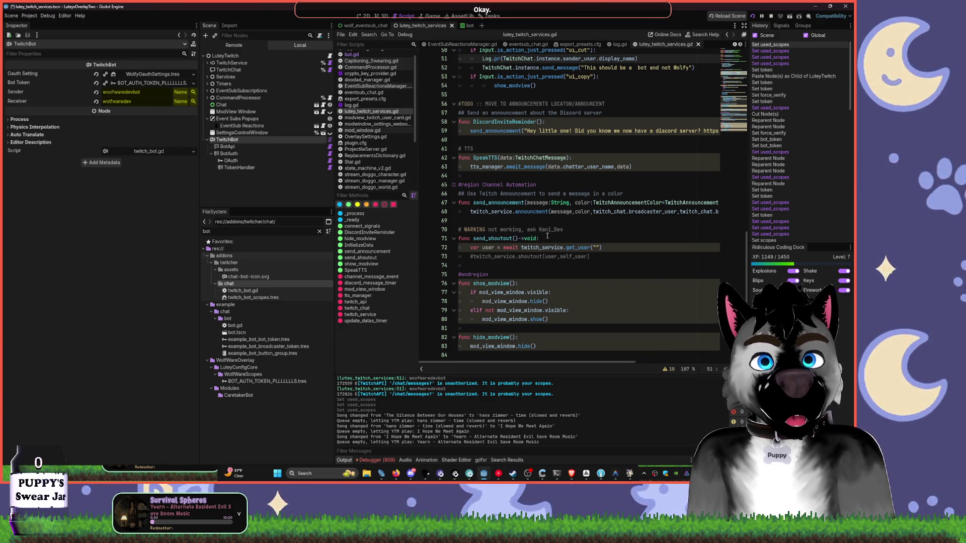
Set TwitchBot's OAuth Authorization Flow to Implicit Flow and restart the overlay project.
mouse_move(613, 477)
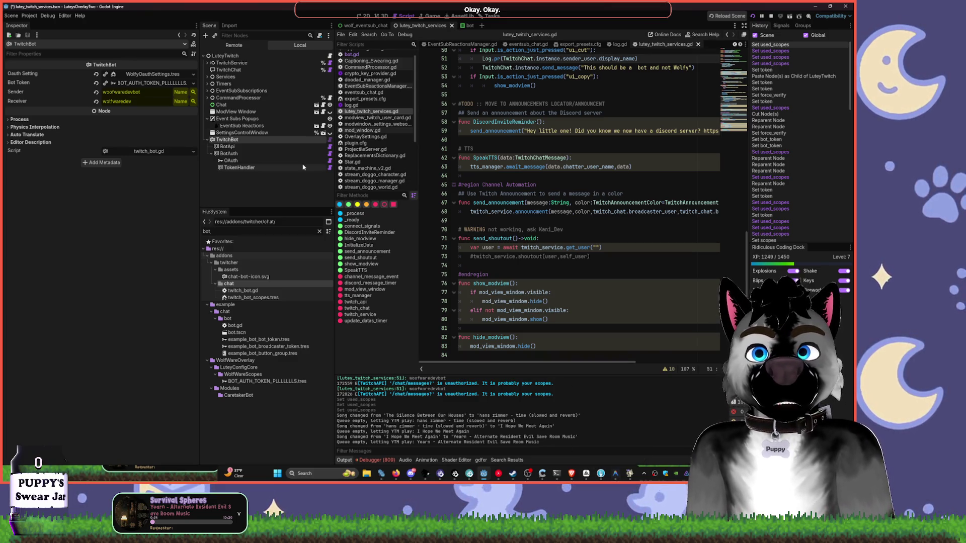
left_click(162, 75)
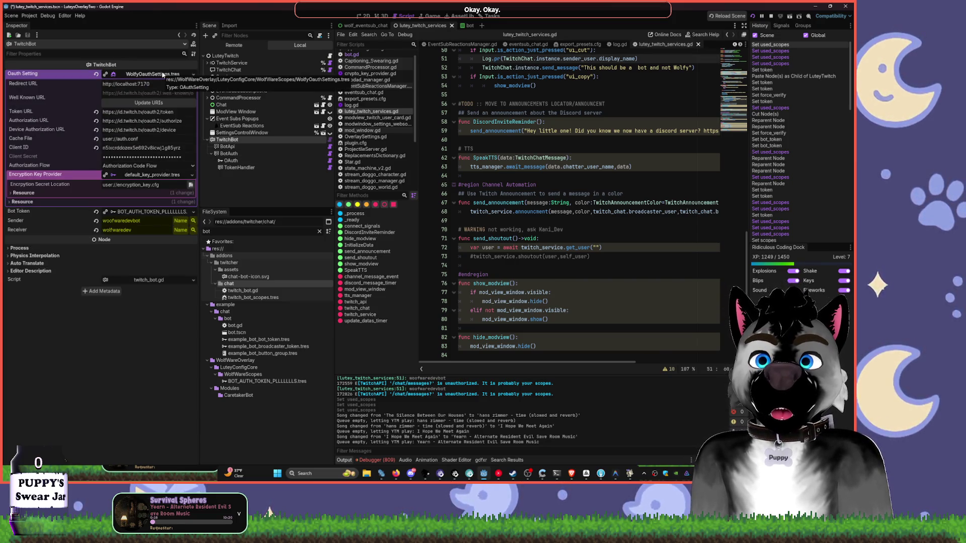
left_click(161, 168)
left_click(155, 181)
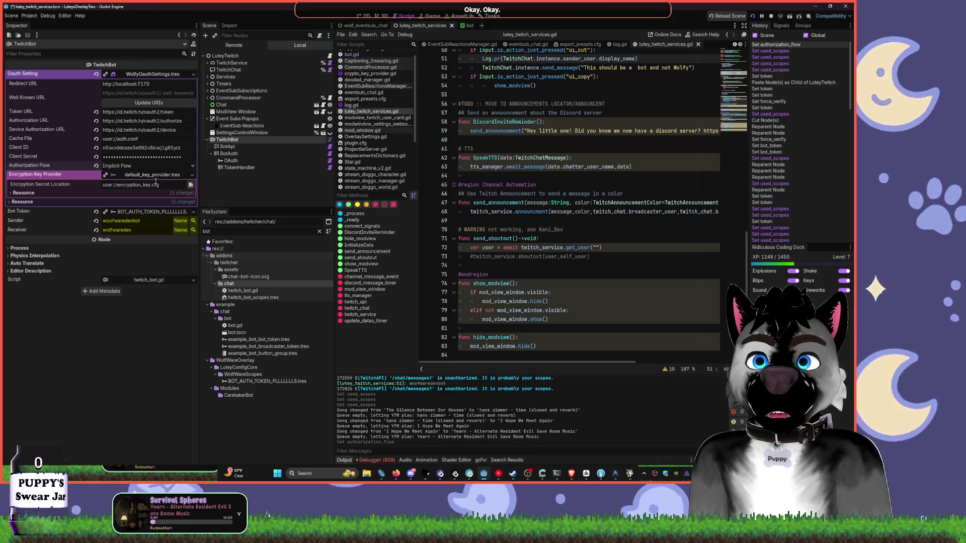
left_click(772, 16)
left_click(755, 18)
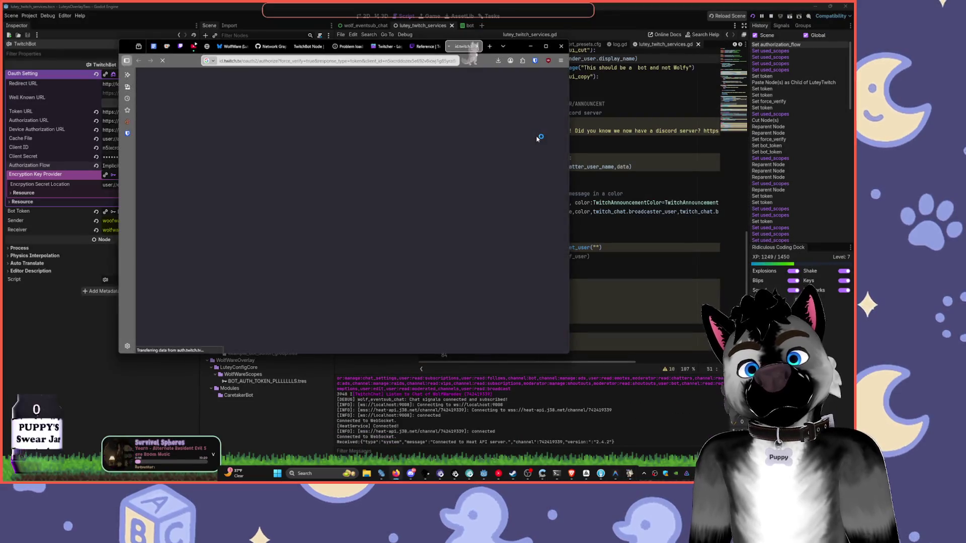
Open the bot's Twitch authorization page in Firefox and approve it.
key("ctrl+t")
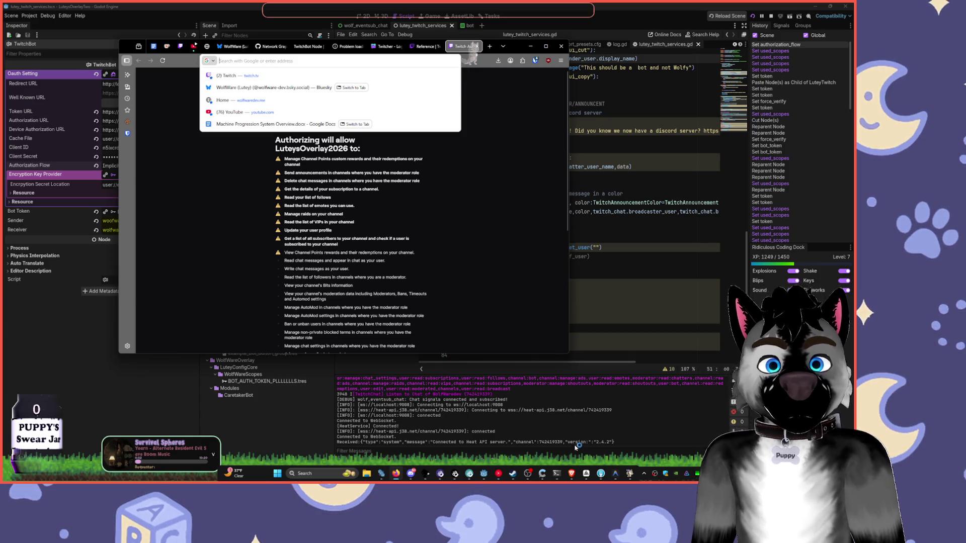
left_click(141, 96)
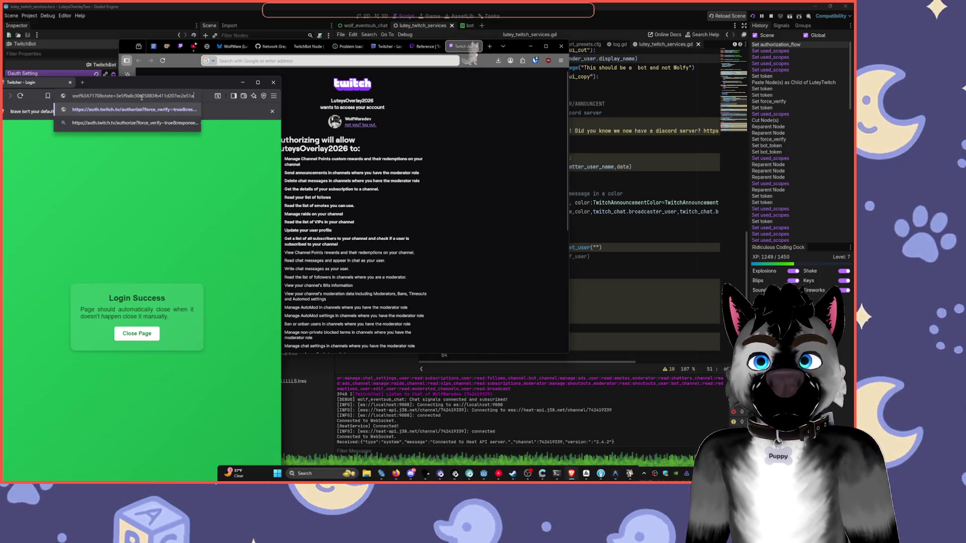
key("Return")
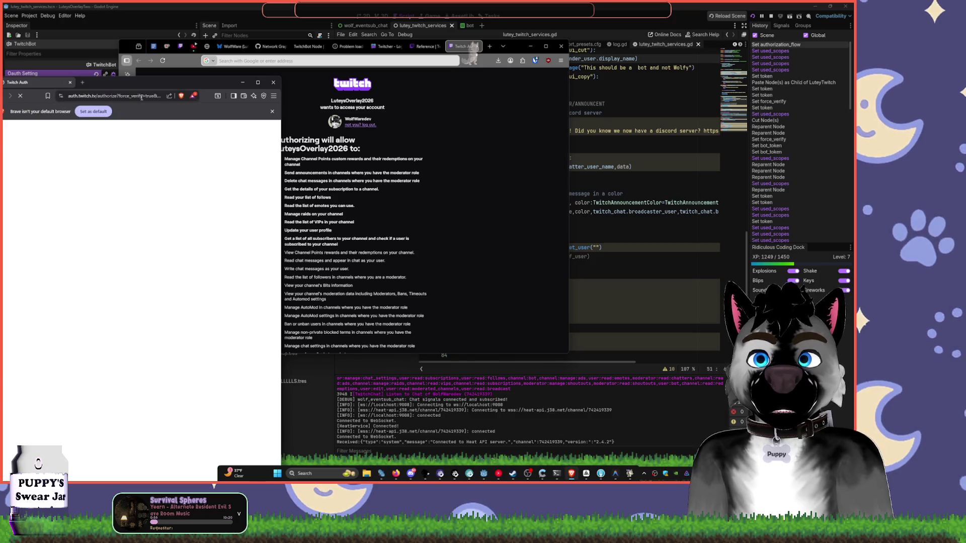
scroll(147, 445, "down", 3)
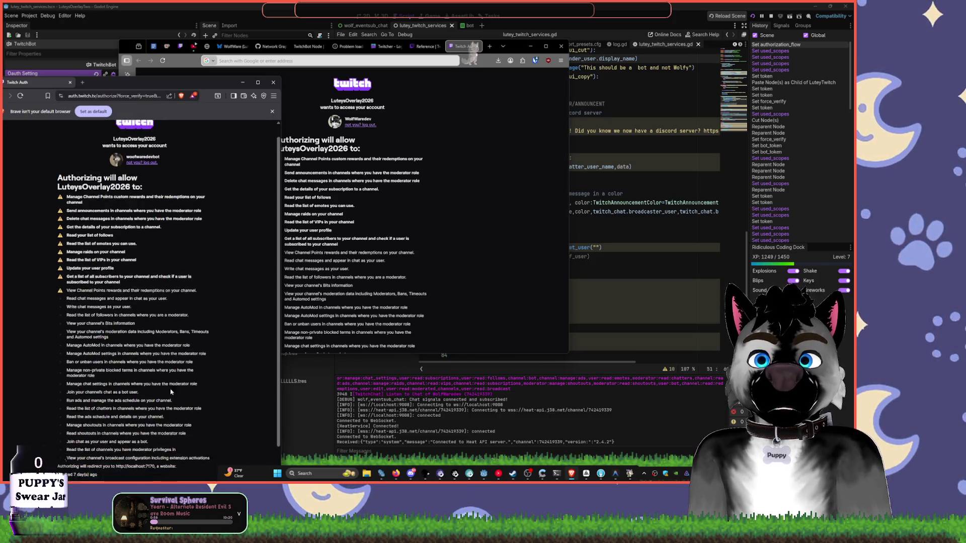
left_click(148, 445)
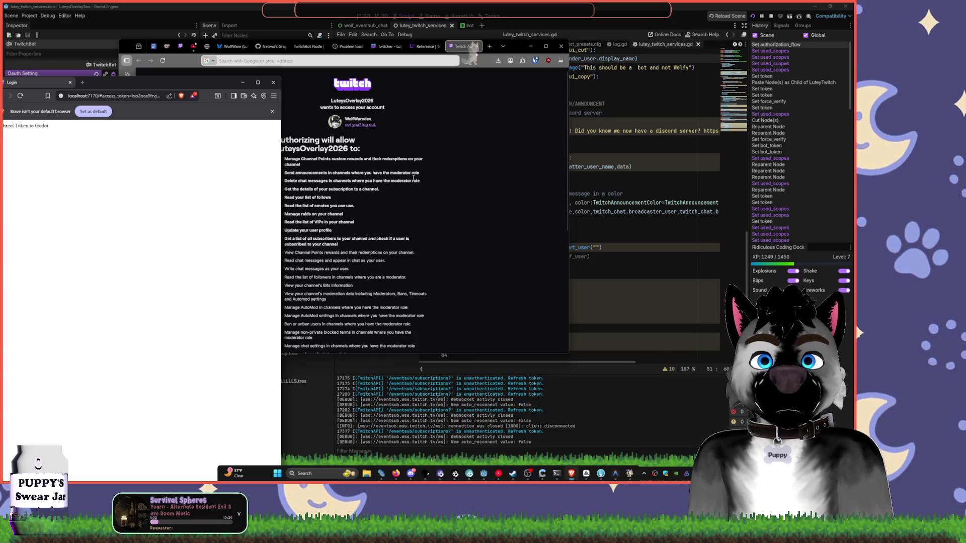
Approve the Twitch authorization in the second window, then return to the Godot script editor.
left_click(381, 320)
scroll(381, 319, "down", 4)
left_click(396, 285)
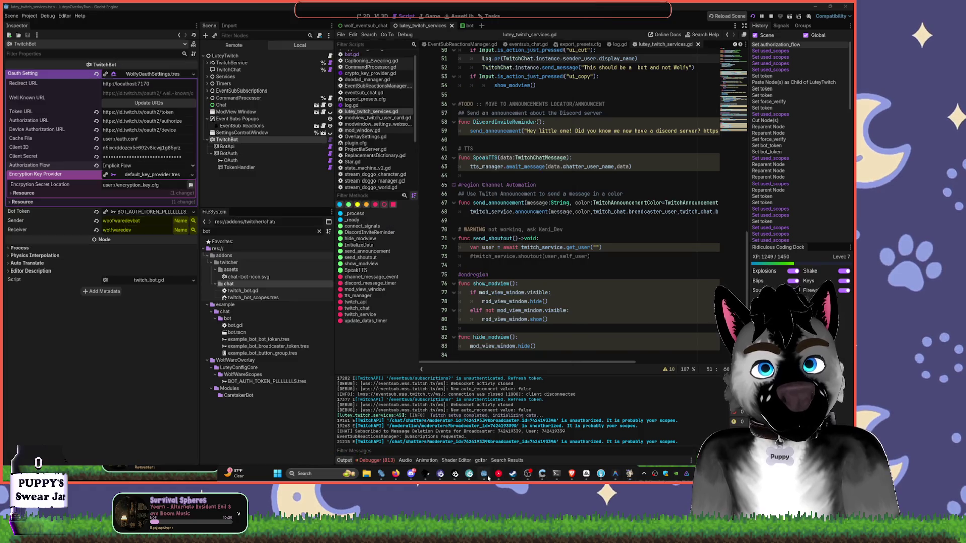
left_click(571, 309)
left_click(568, 309)
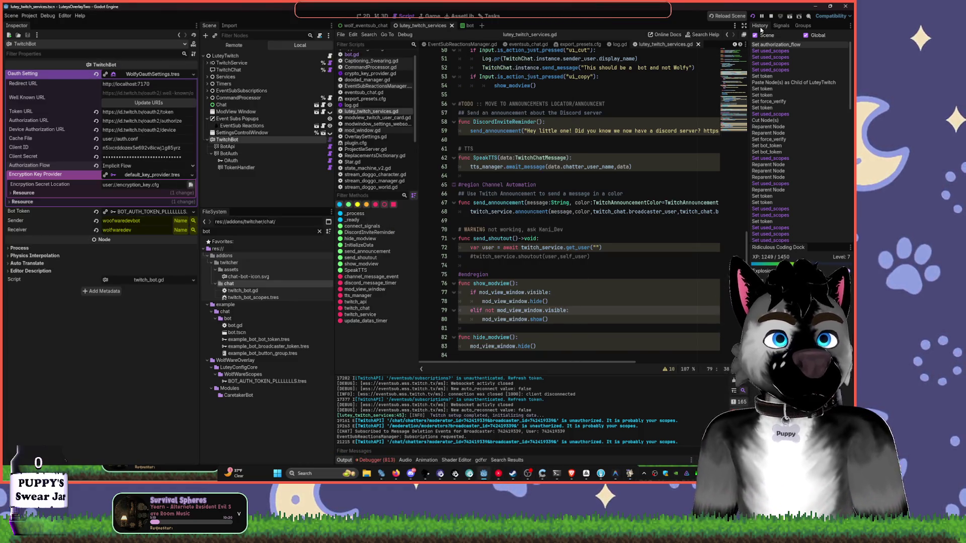
Stop the running overlay, review BotAuth's scopes and OAuth node, and turn on Force Verify.
left_click(543, 239)
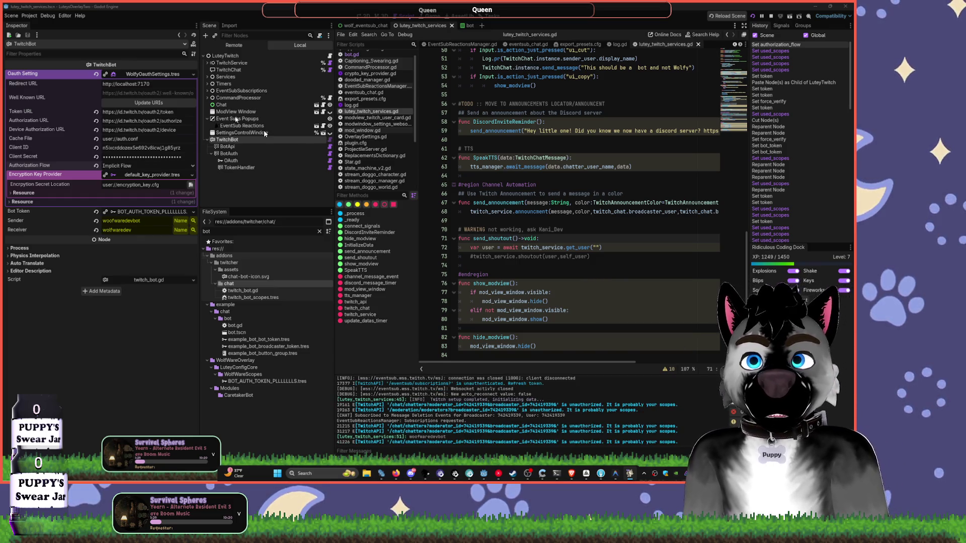
key("F8")
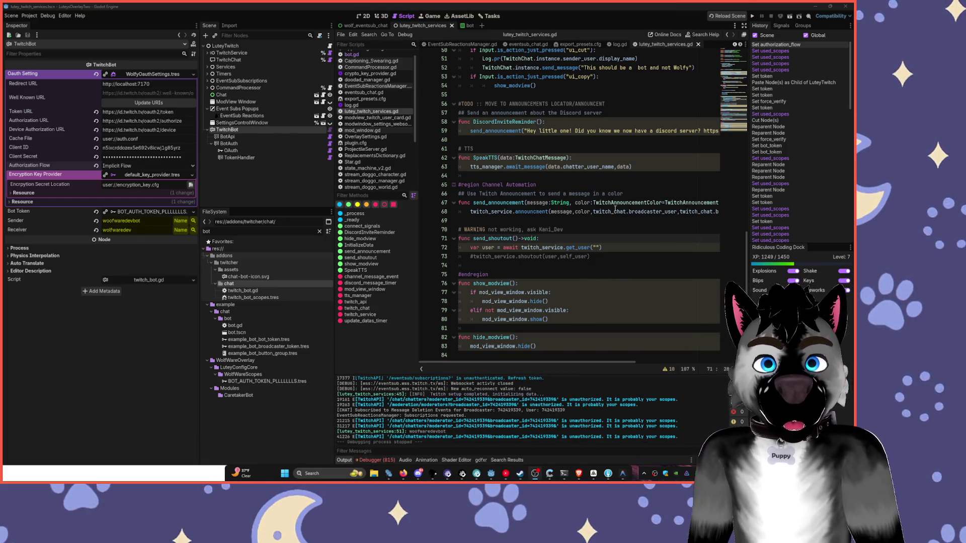
left_click(239, 143)
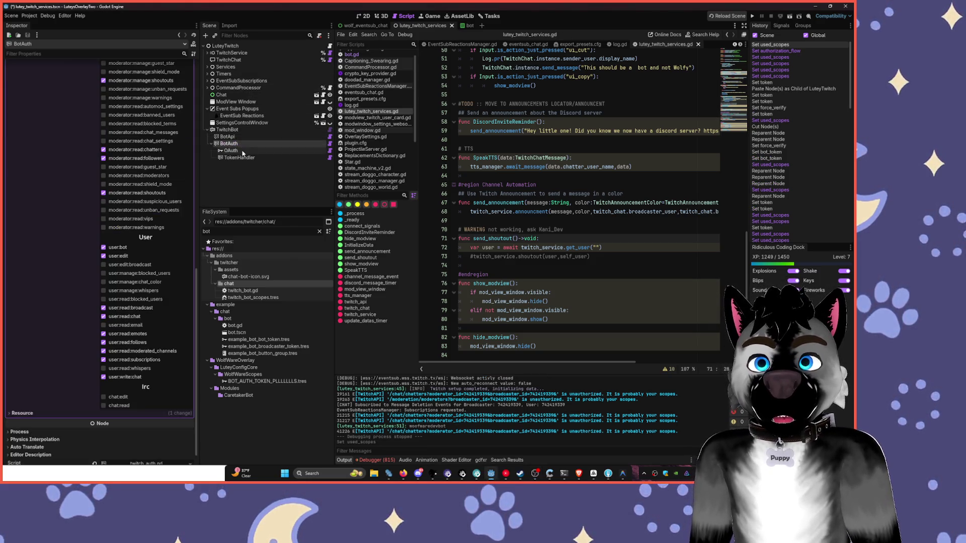
left_click(231, 150)
left_click(229, 144)
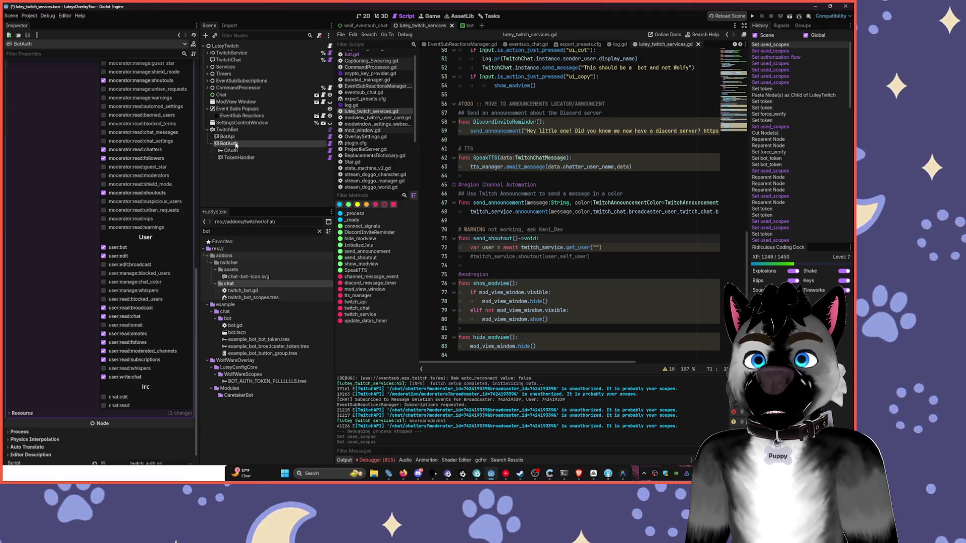
scroll(129, 143, "down", 5)
scroll(128, 143, "up", 5)
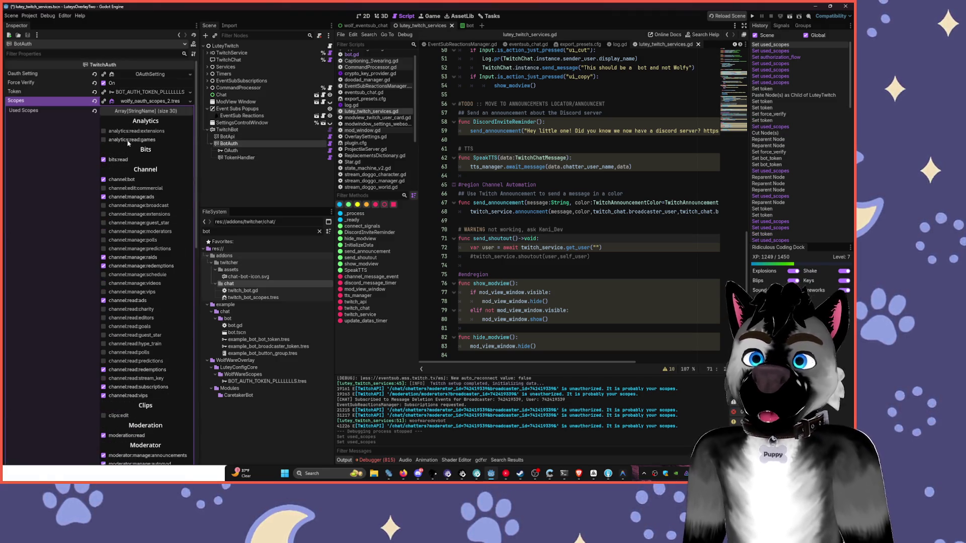
left_click(104, 83)
Inspect the BotApi, TwitchService, EventSub and Auth nodes' settings and token details.
left_click(226, 135)
left_click(230, 53)
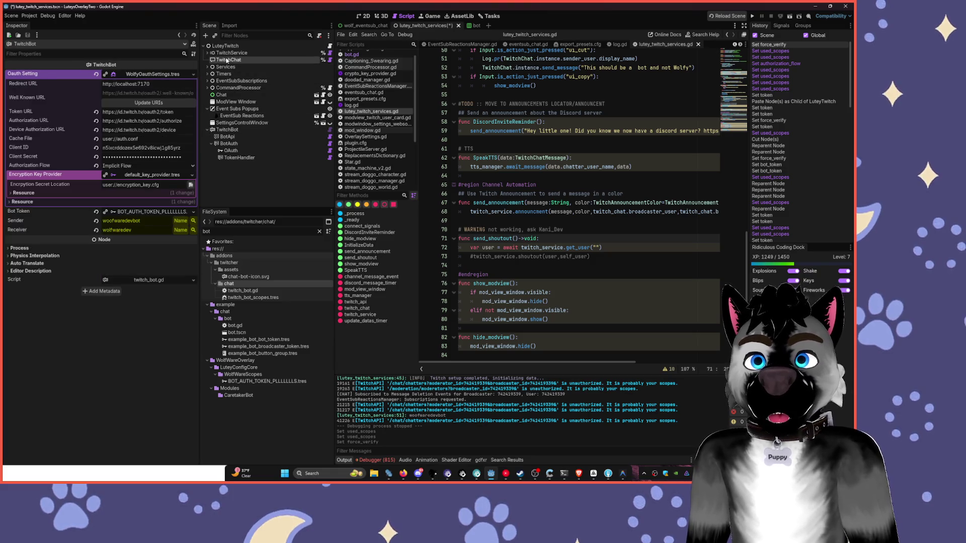
left_click(210, 53)
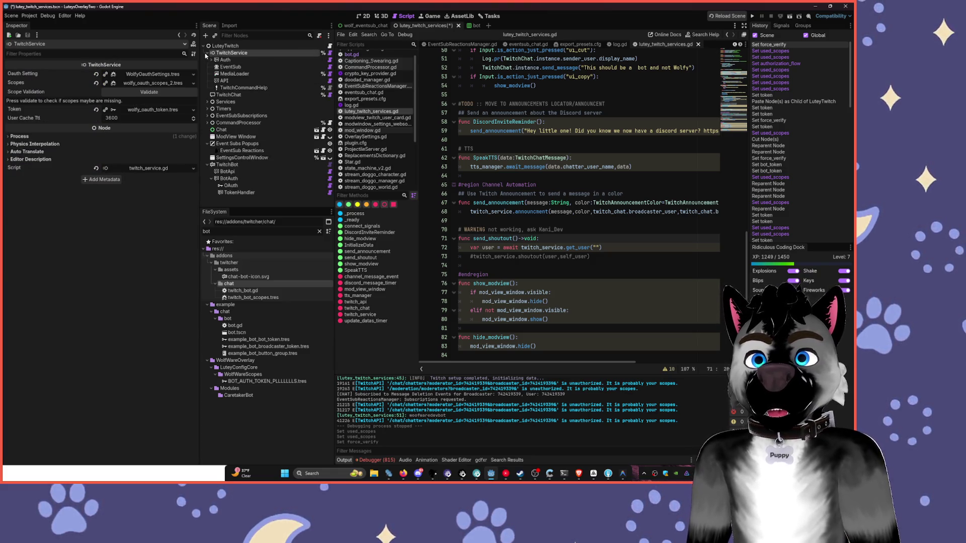
left_click(225, 67)
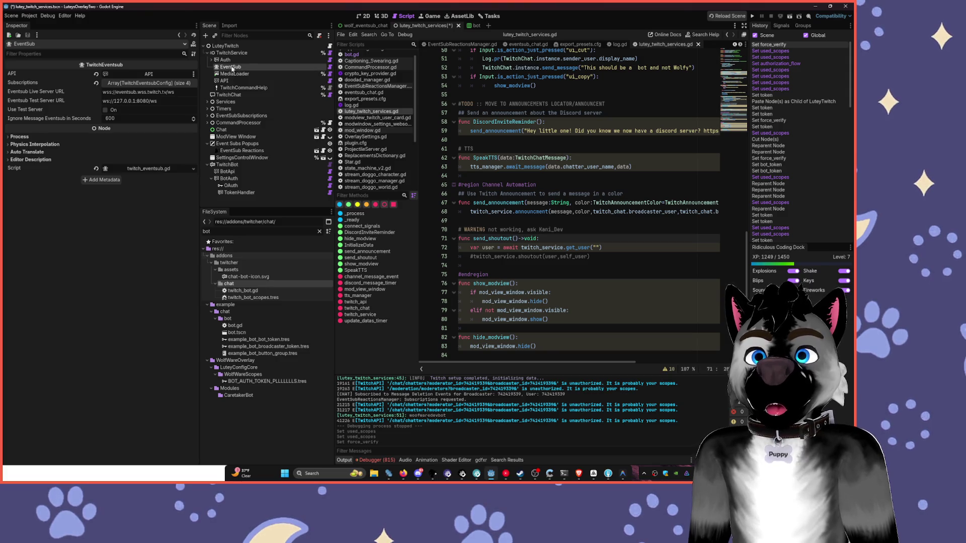
left_click(228, 60)
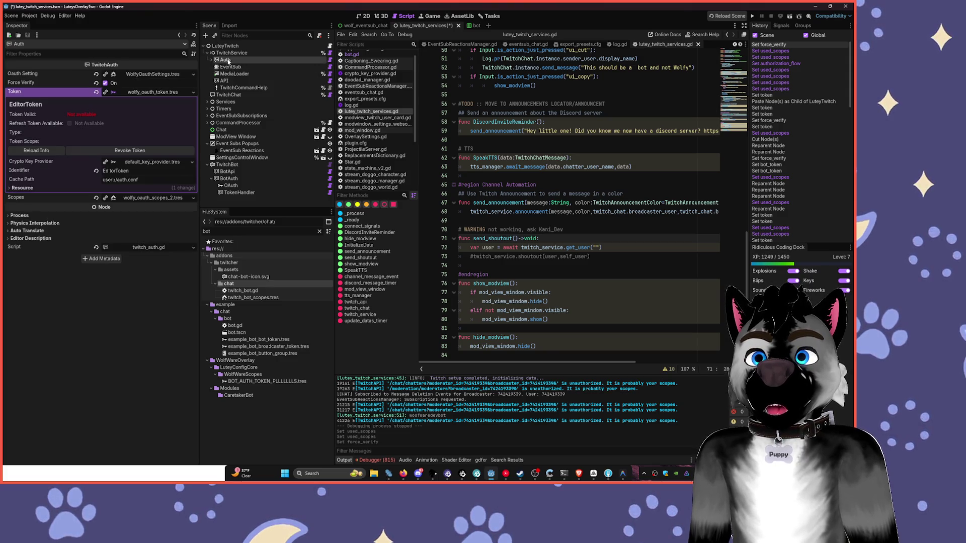
Save and run the overlay project, then stop it with F8.
left_click(753, 17)
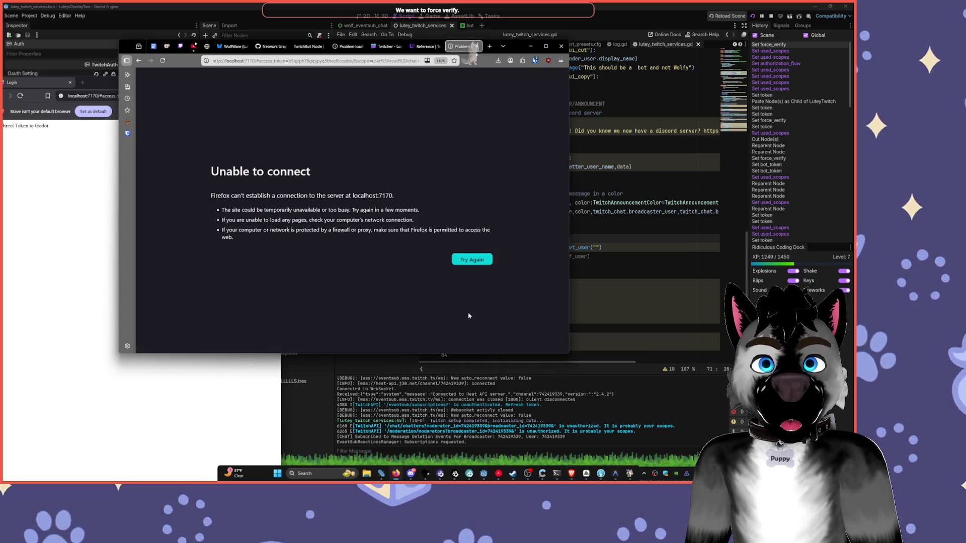
key("F8")
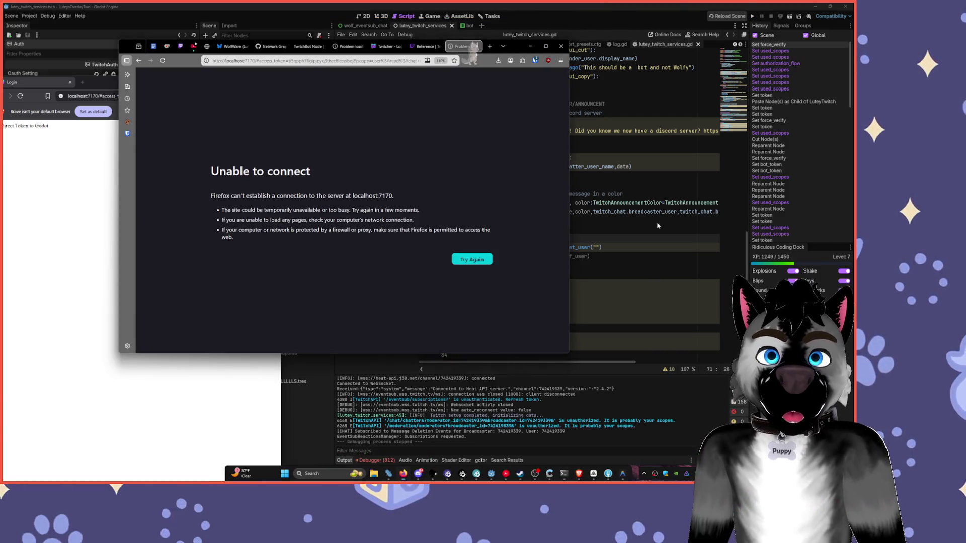
left_click(629, 161)
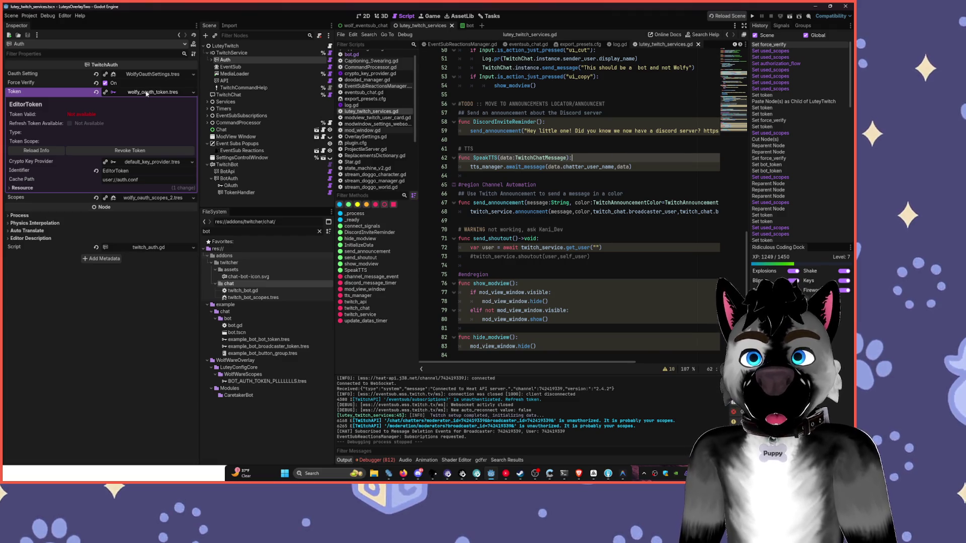
Refresh and inspect the Auth node's token validity and scopes.
left_click(47, 152)
left_click(232, 54)
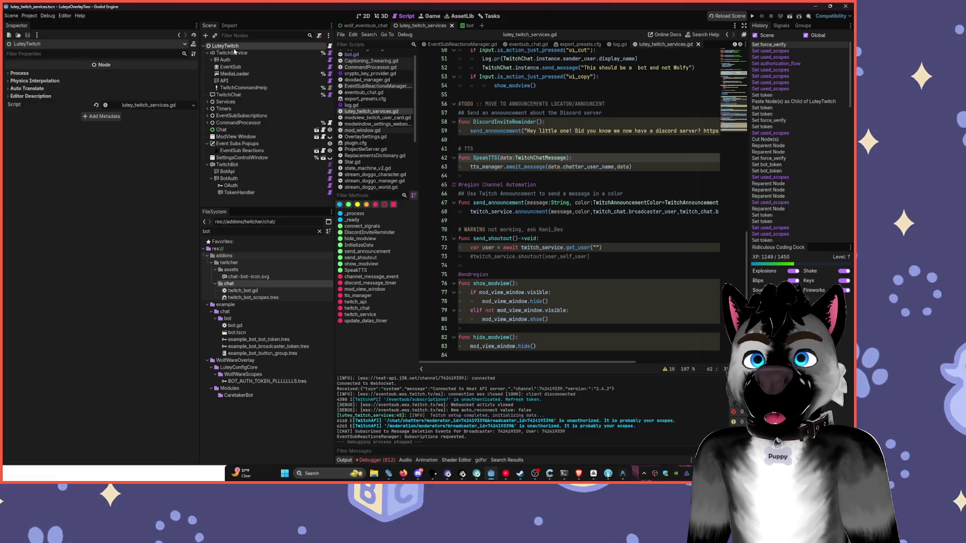
left_click(226, 60)
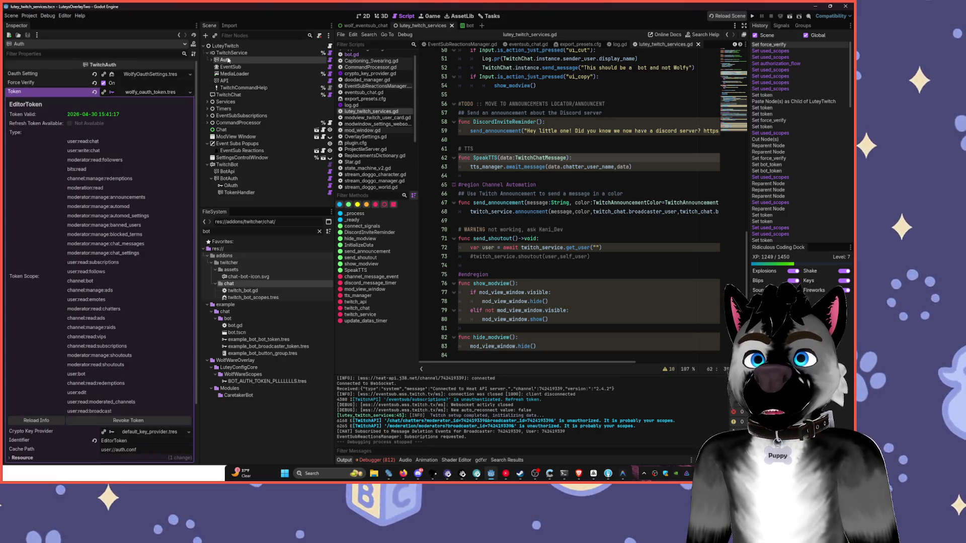
Revoke the editor token on Twitch and locally, then run the overlay project.
left_click(115, 422)
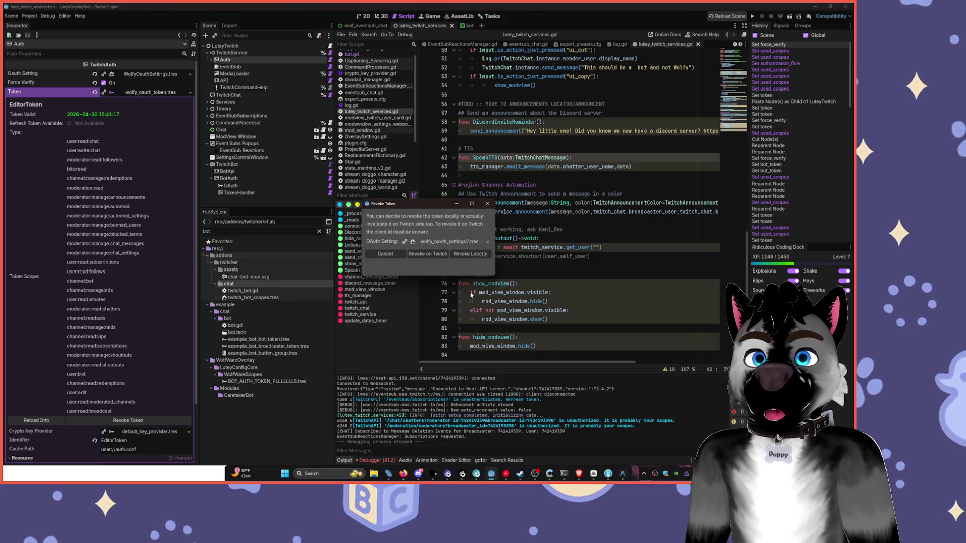
left_click(445, 255)
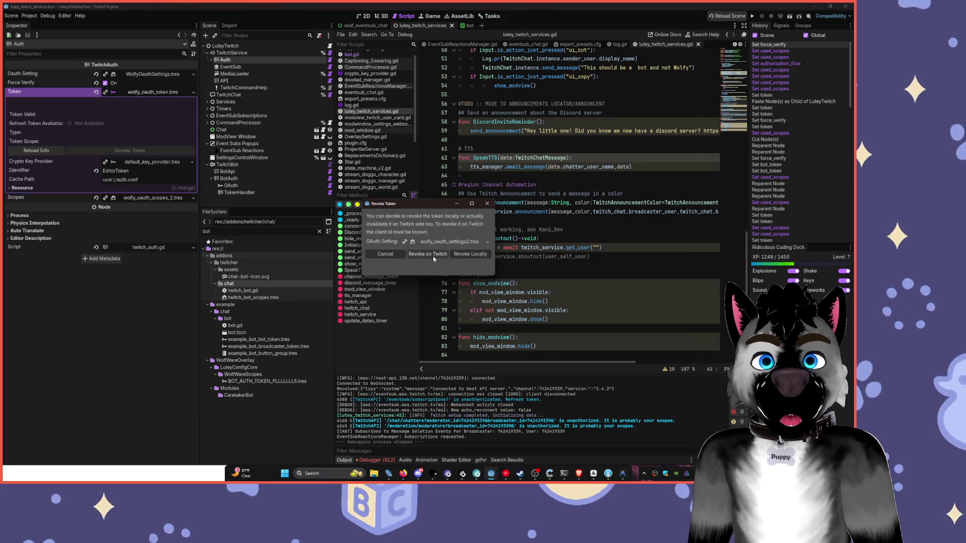
left_click(137, 150)
left_click(467, 255)
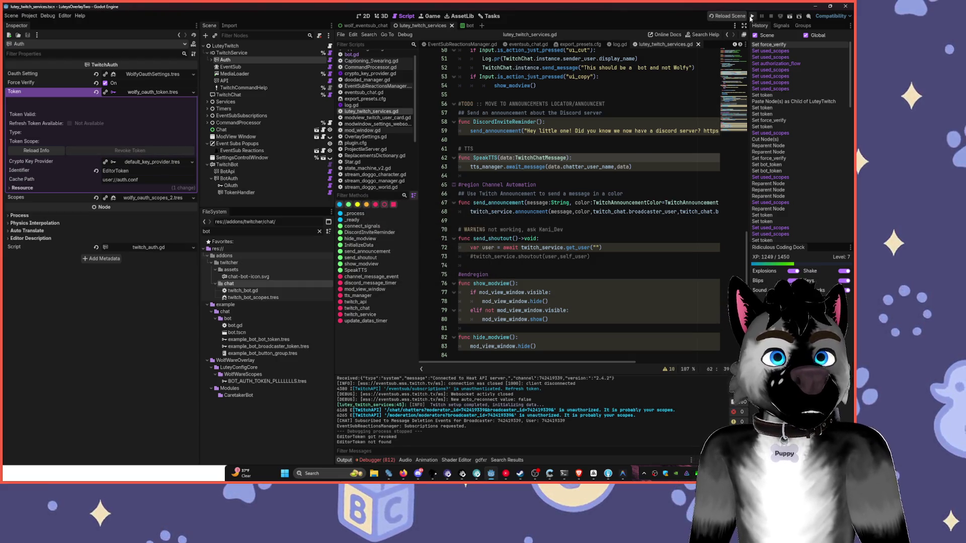
left_click(753, 16)
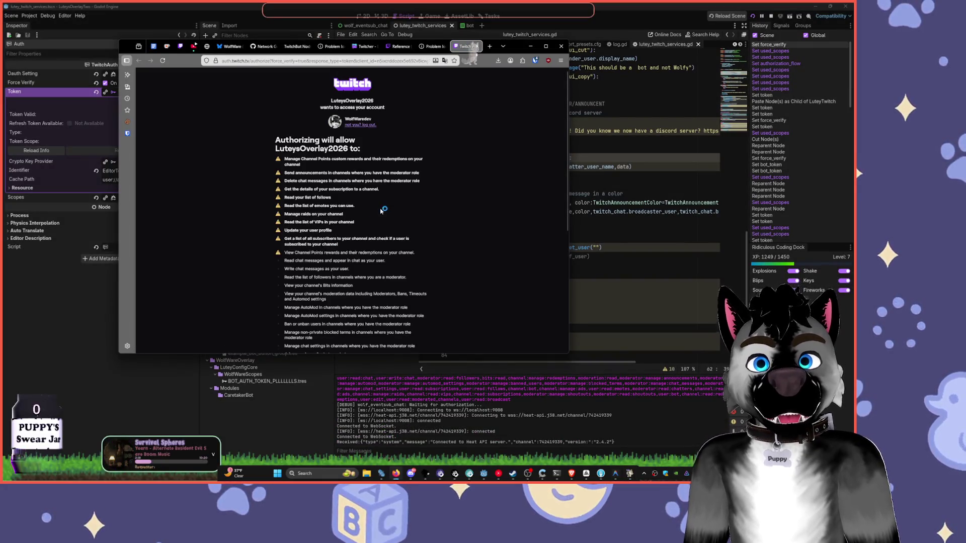
Authorize the overlay app on Twitch, return to Godot's script editor, and stop the project with F8.
scroll(381, 210, "down", 5)
left_click(373, 285)
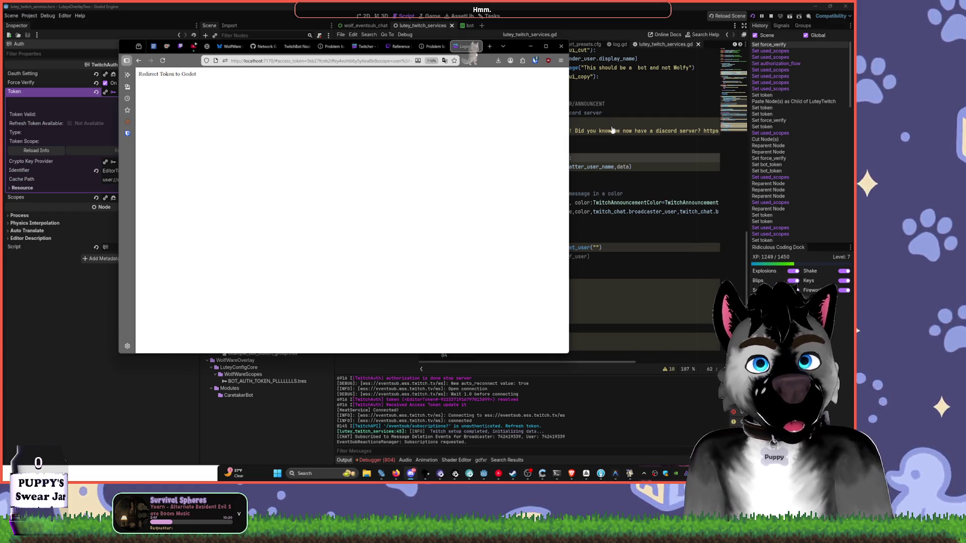
left_click(396, 473)
left_click(396, 473)
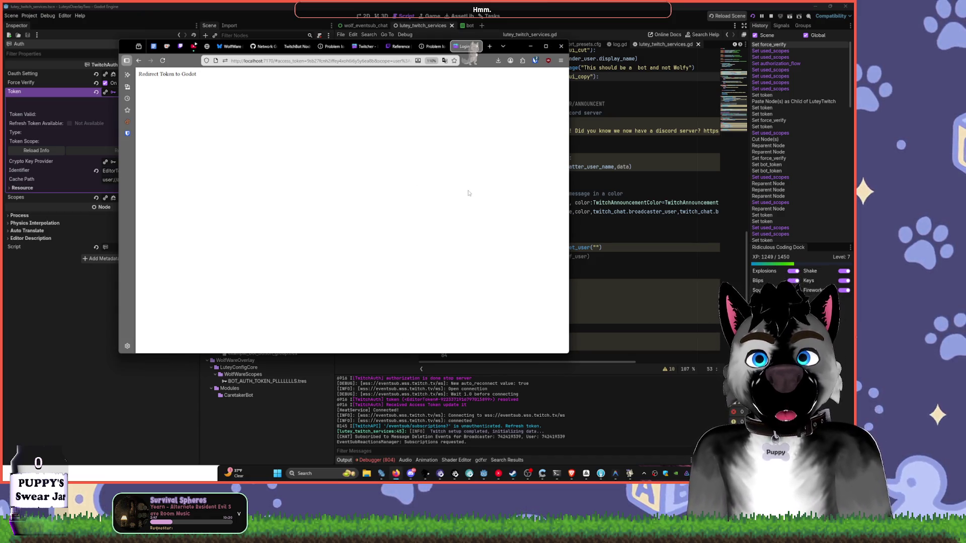
left_click(691, 227)
left_click(691, 228)
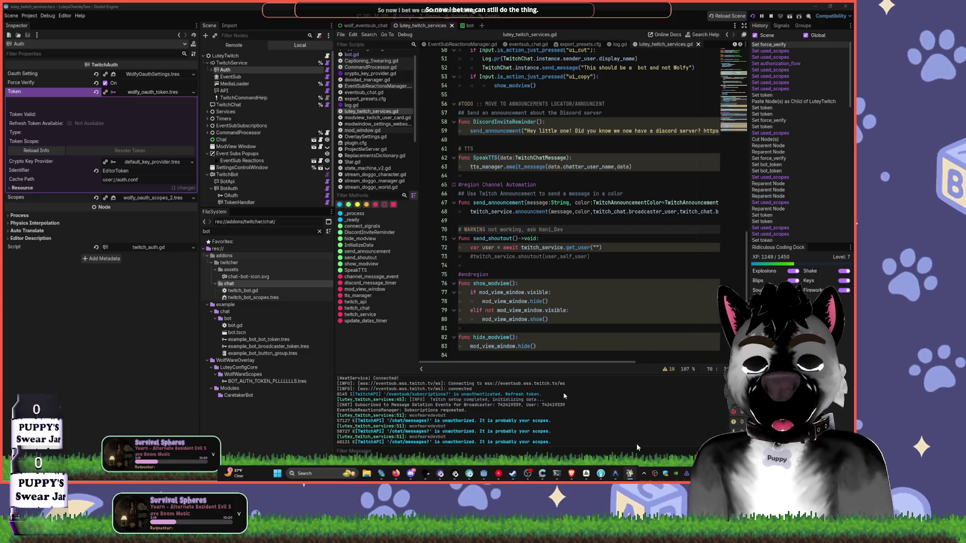
key("F8")
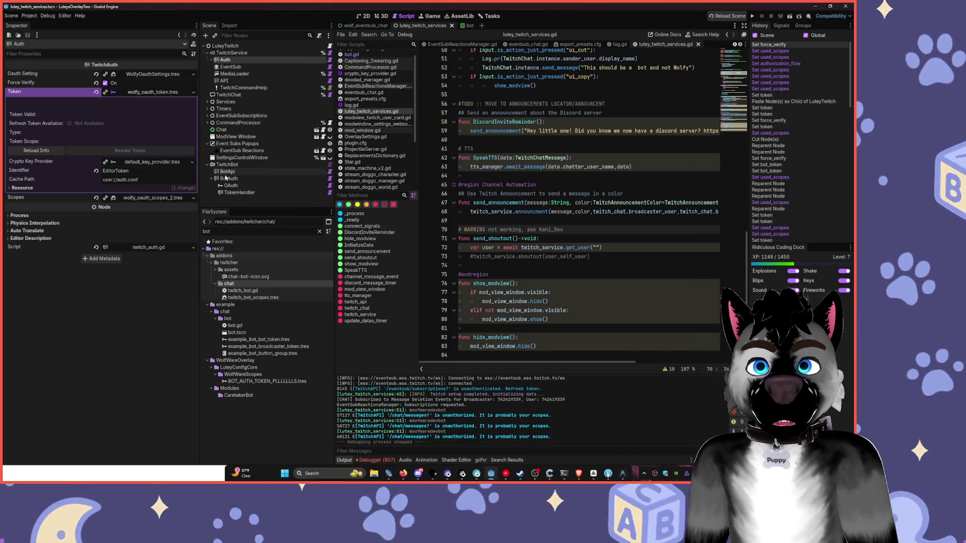
Reparent TwitchChat under TwitchBot after BotApi and BotAuth, collapse BotAuth, and select TwitchChat.
left_click(226, 164)
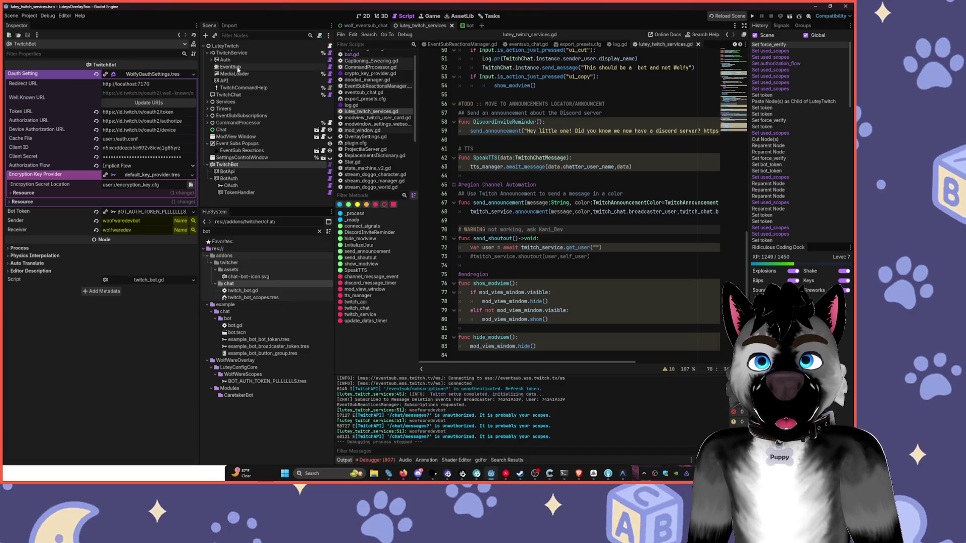
left_click(233, 95)
mouse_move(233, 97)
left_mouse_down()
mouse_move(227, 197)
mouse_move(220, 158)
left_mouse_up()
left_click(209, 157)
left_click(209, 157)
left_click(220, 158)
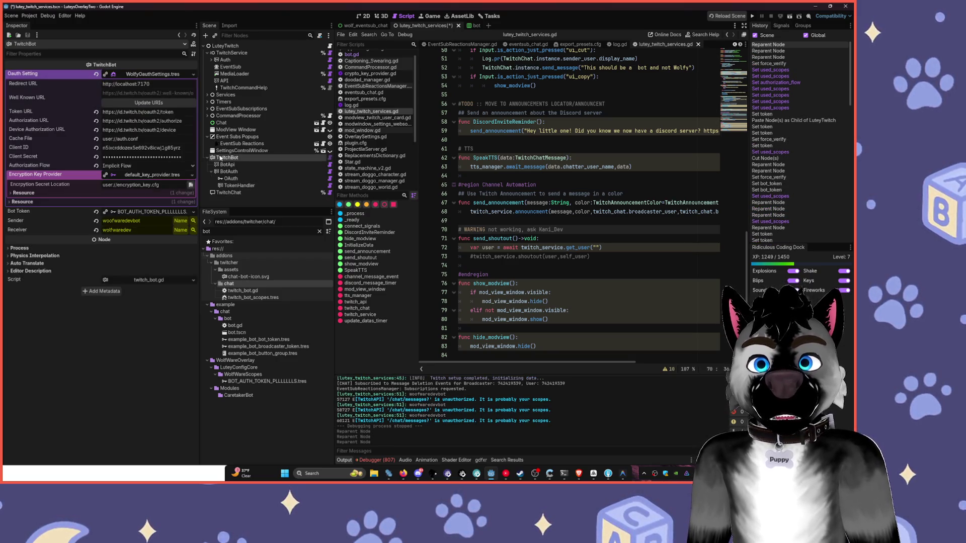
left_click(212, 171)
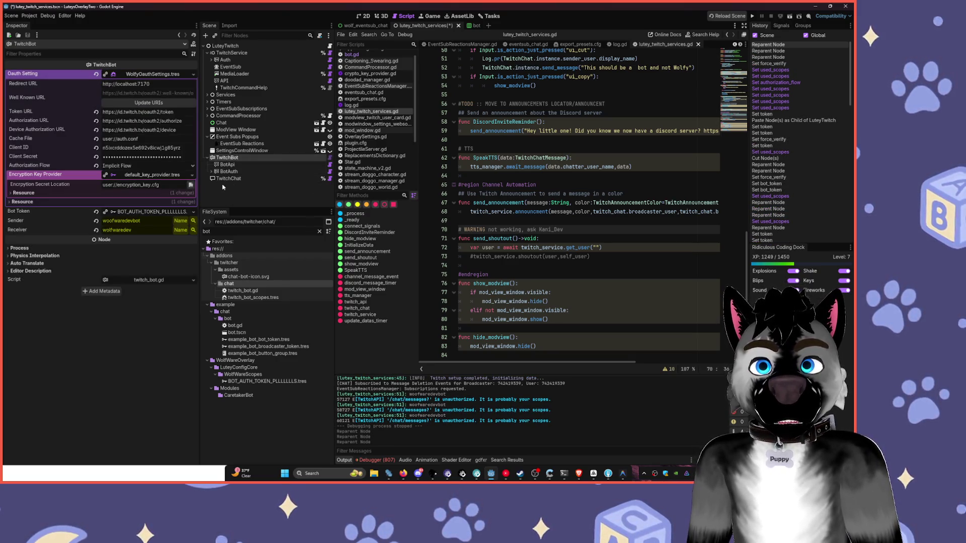
left_click(231, 179)
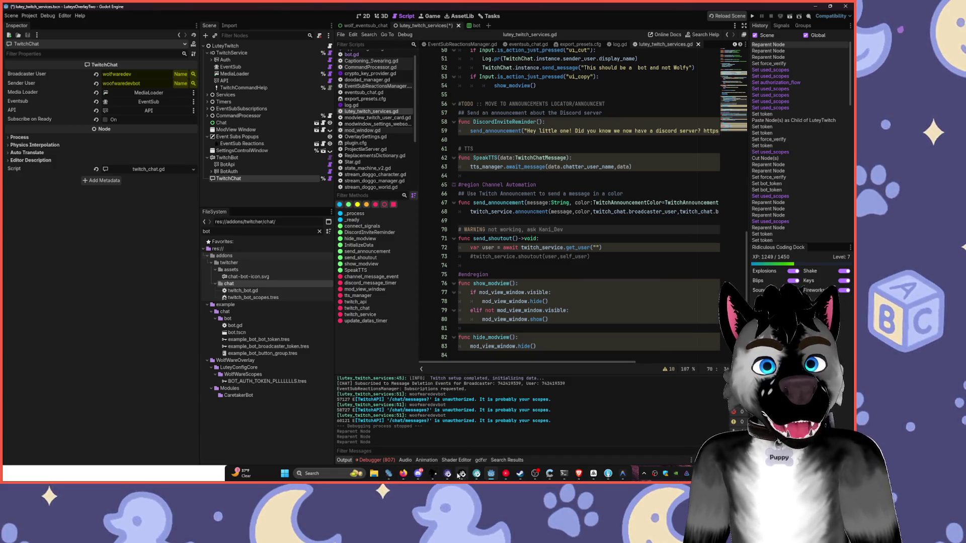
Switch from Firefox back to the Godot editor and relaunch the overlay project.
left_click(404, 475)
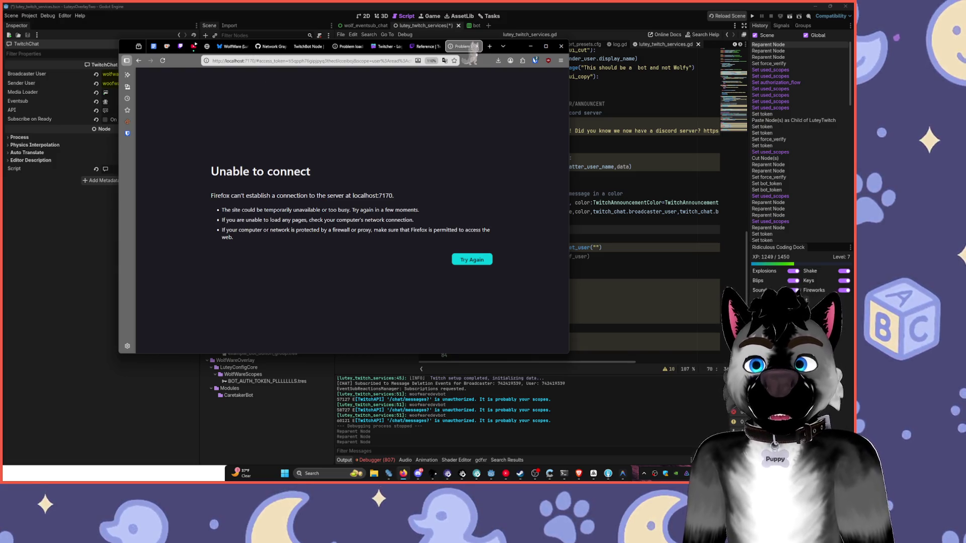
left_click(624, 178)
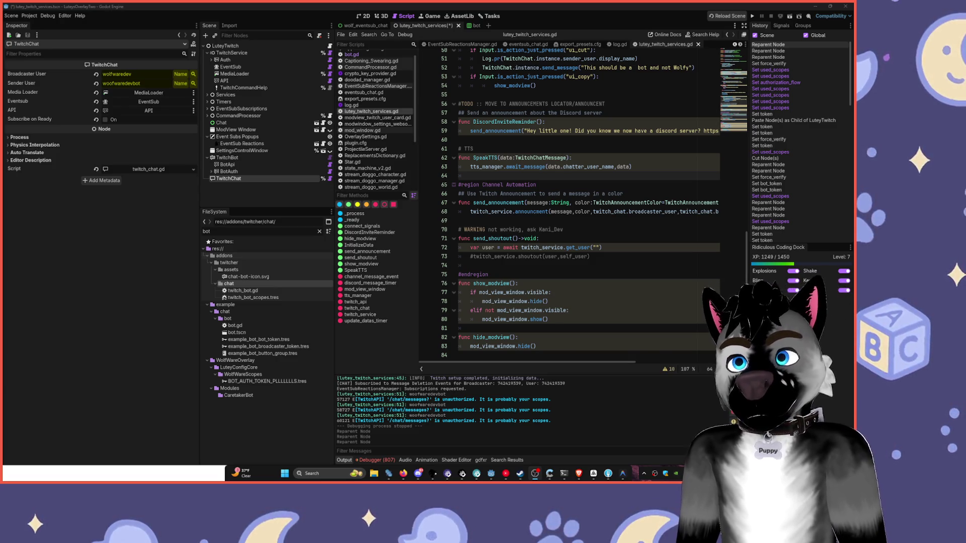
left_click(753, 18)
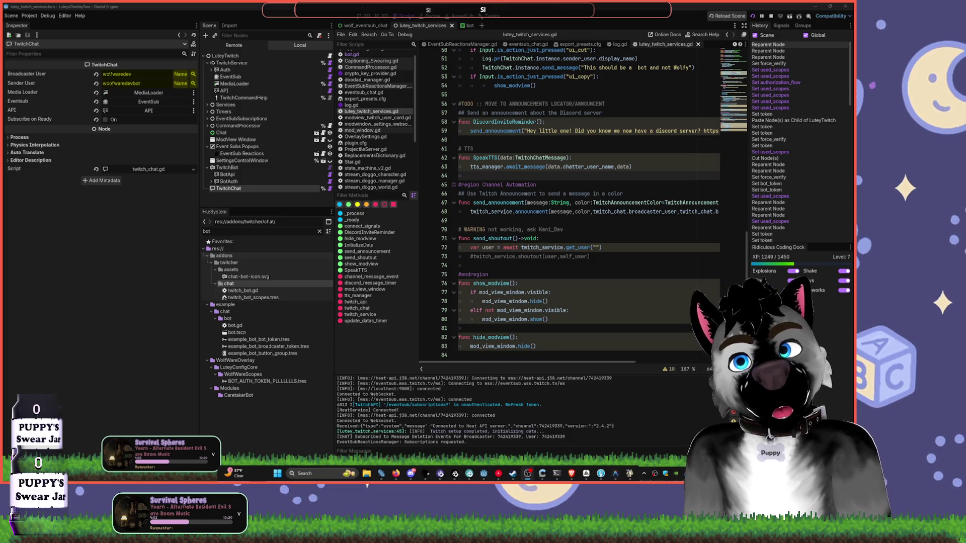
Send two test chat messages from the bot with Ctrl+X, then stop the project.
key("ctrl+x")
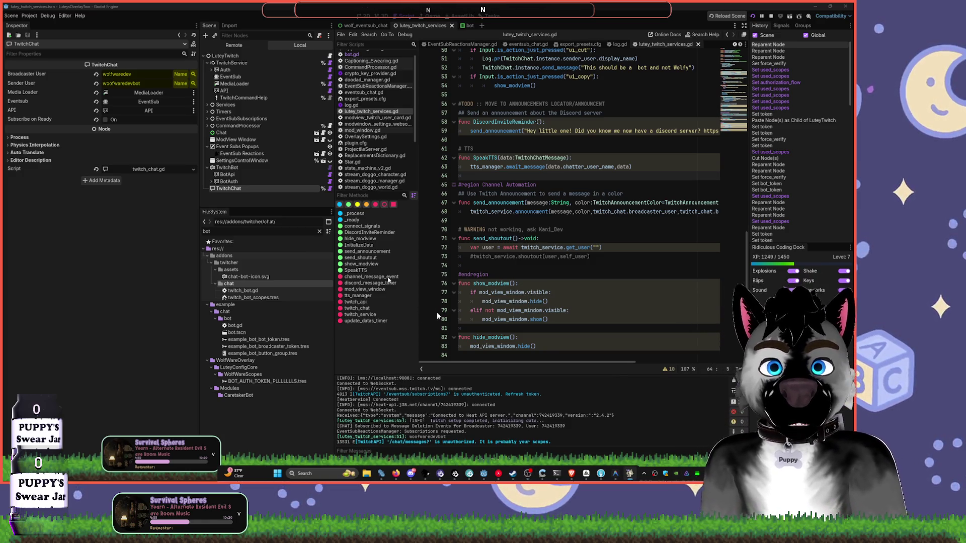
key("ctrl+x")
key("ctrl+x")
key("ctrl+x")
key("ctrl+x")
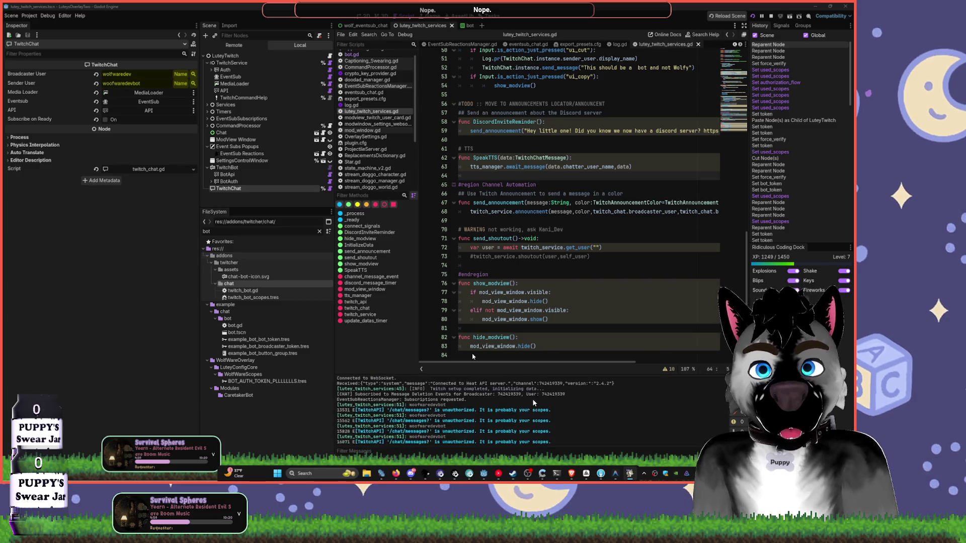
key("F8")
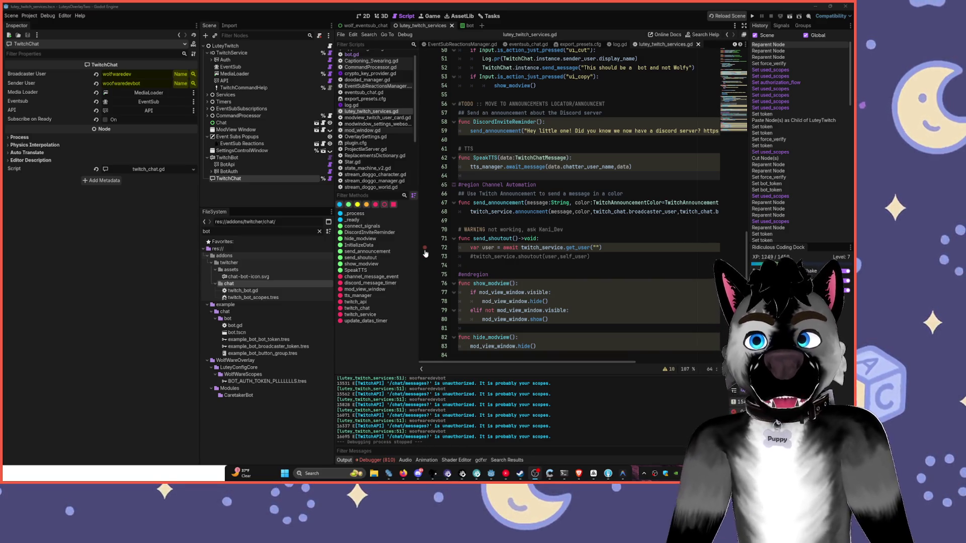
Select the last '/chat/messages' unauthorized error line in the log and deselect TwitchChat.
left_click_drag(556, 438, 312, 439)
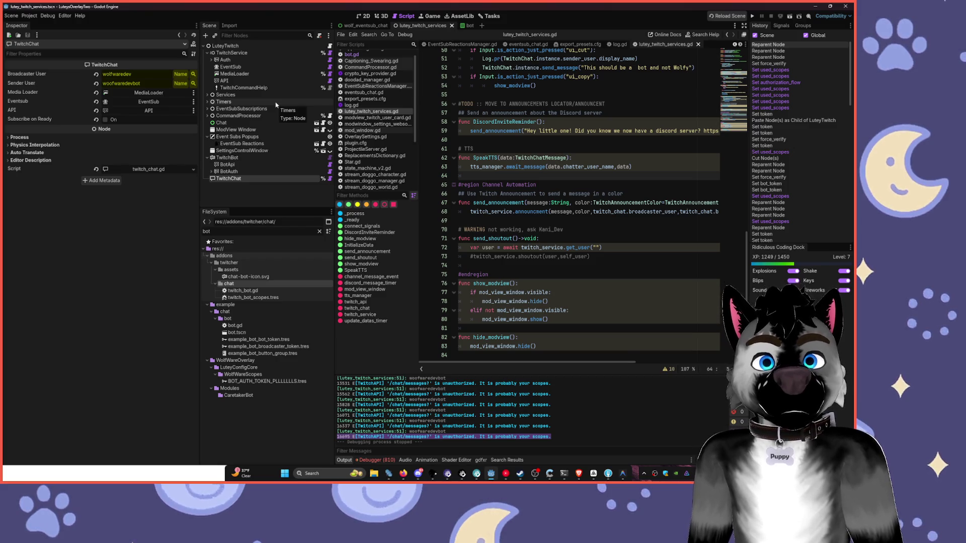
scroll(695, 180, "up", 10)
scroll(695, 180, "up", 3)
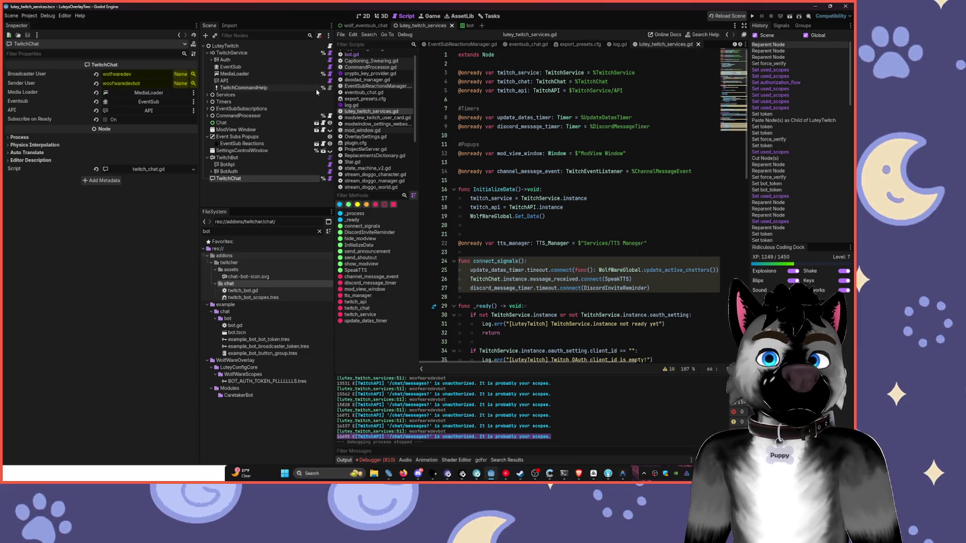
left_click(238, 193)
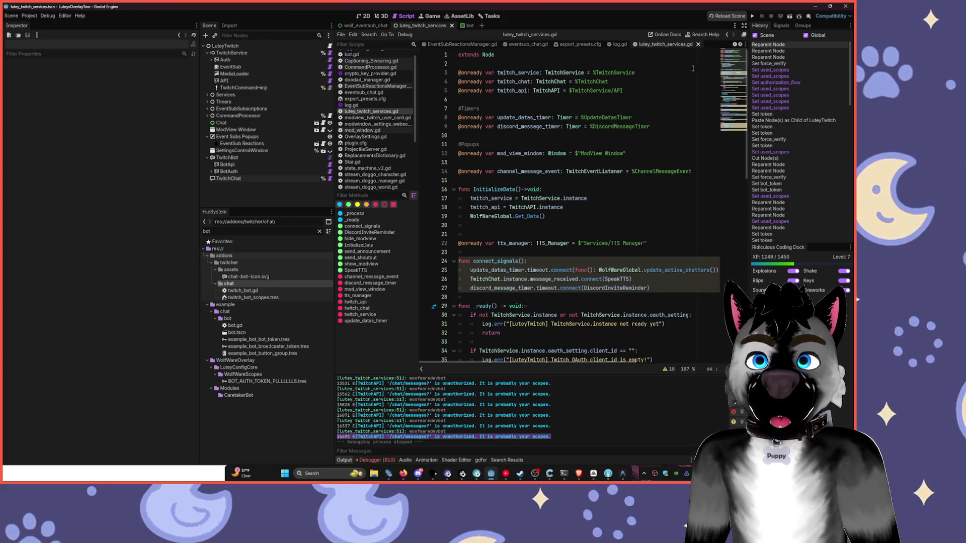
Duplicate TwitchChat as TwitchCat_Bot and place it under TwitchBot's children.
double_click(246, 179)
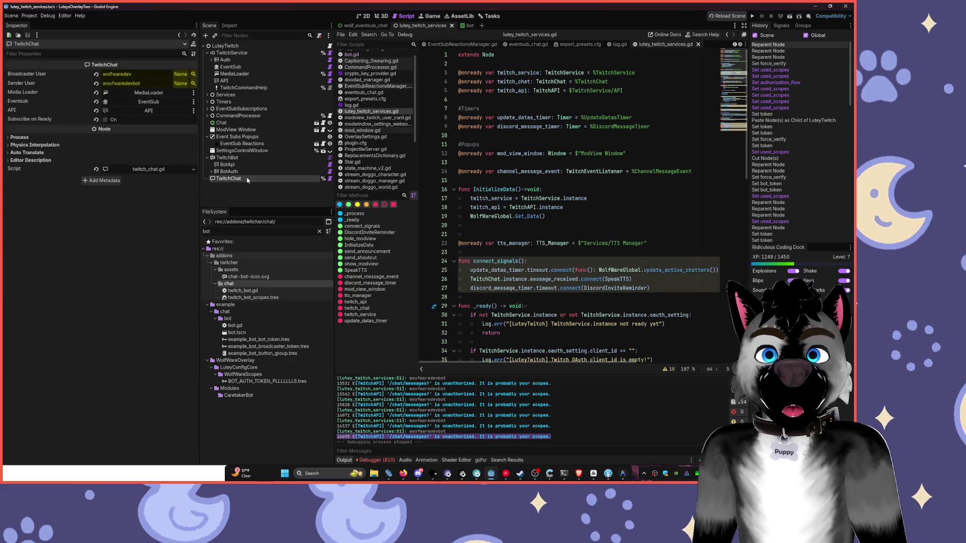
key("Escape")
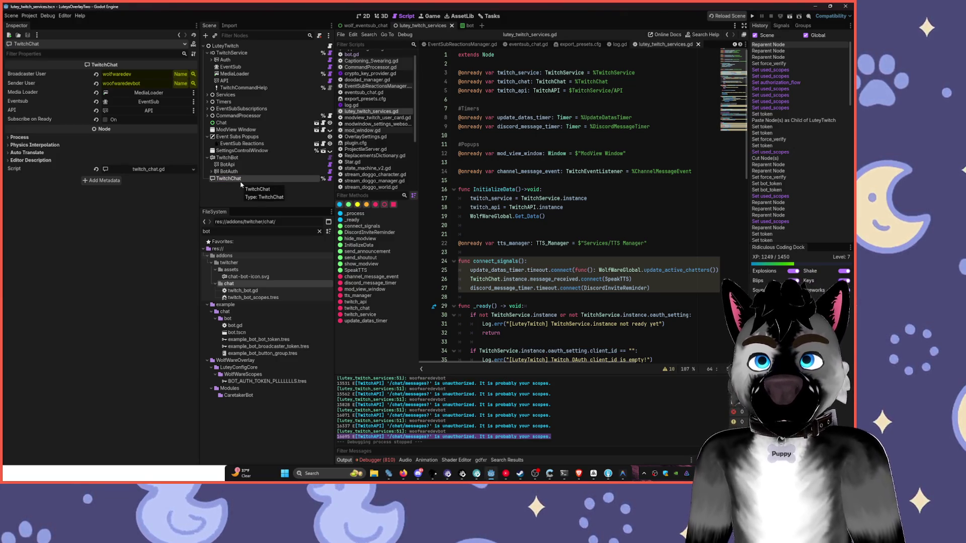
key("ctrl+v")
left_click_drag(237, 189, 218, 157)
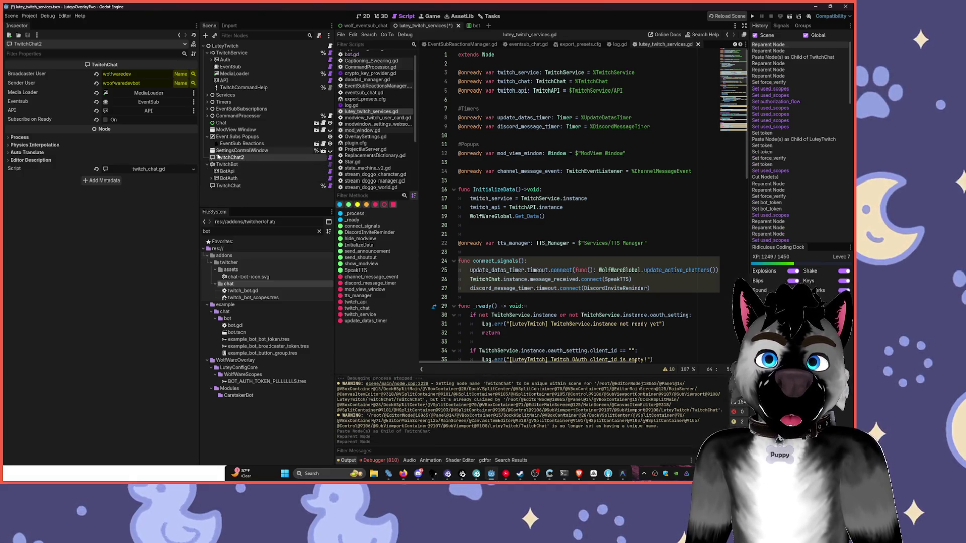
double_click(222, 158)
key("BackSpace")
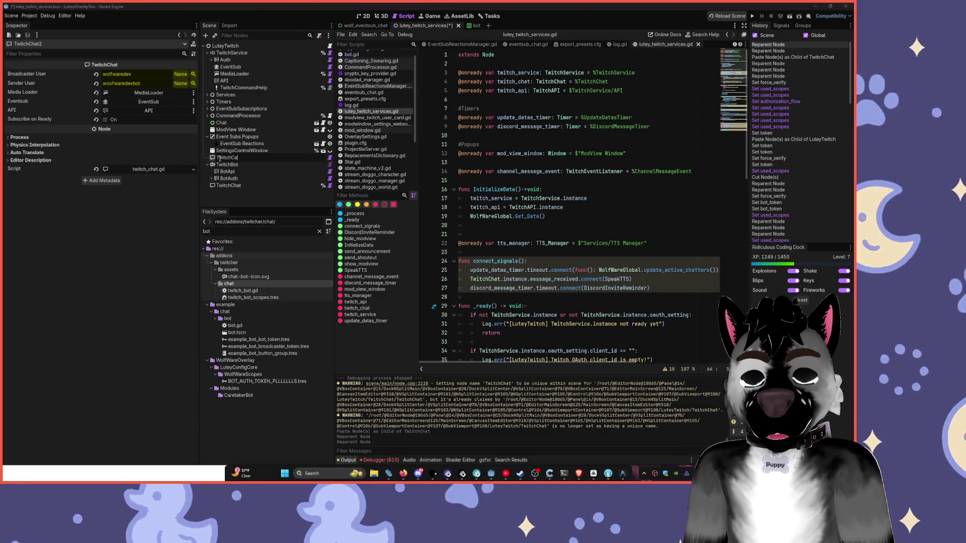
key("Return")
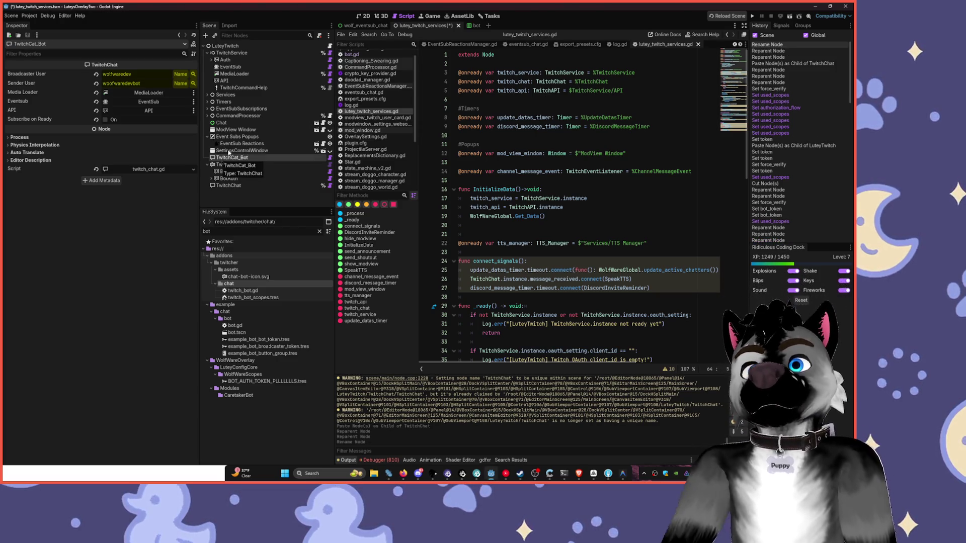
left_click_drag(218, 160, 247, 182)
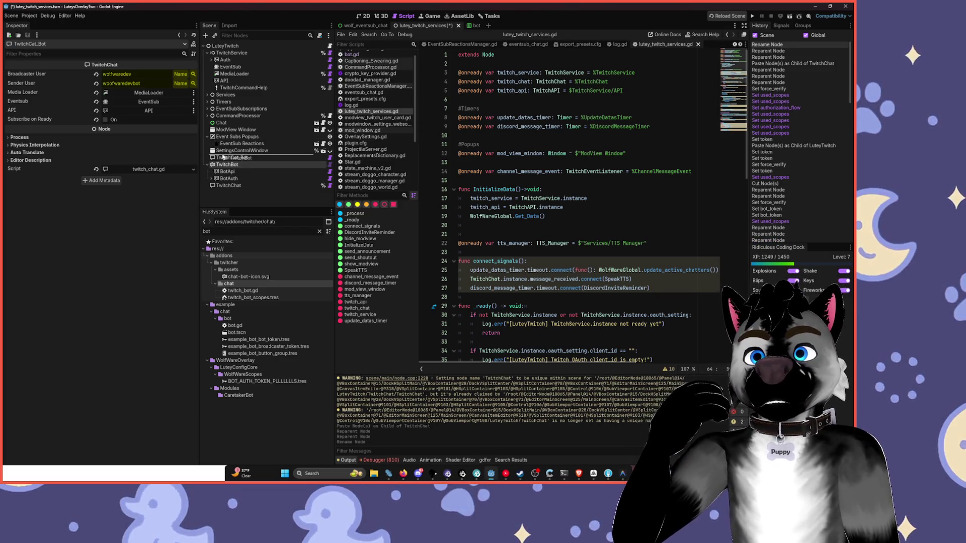
left_click(257, 159)
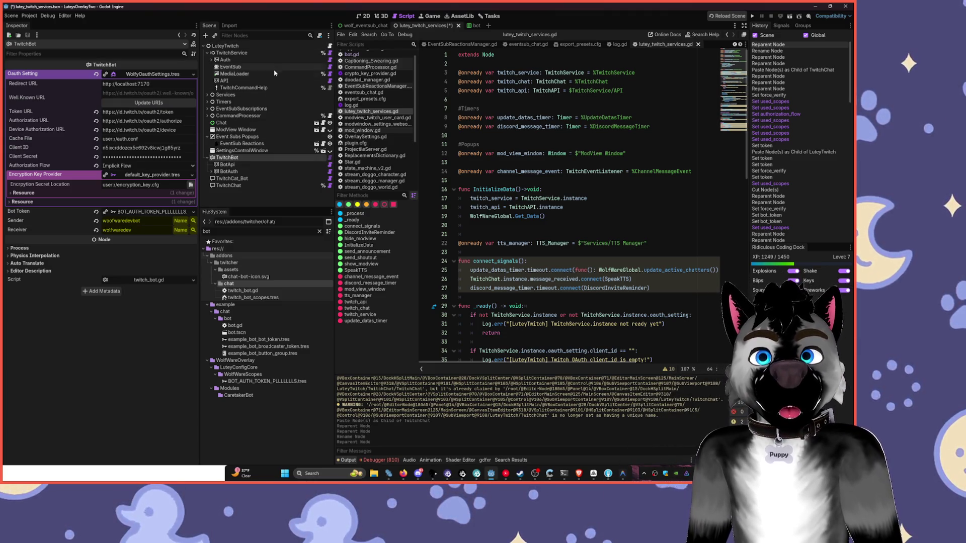
Give the bot node a unique name, rename it TwitchChat_Bot, and drag it into script line 6.
left_click(231, 179)
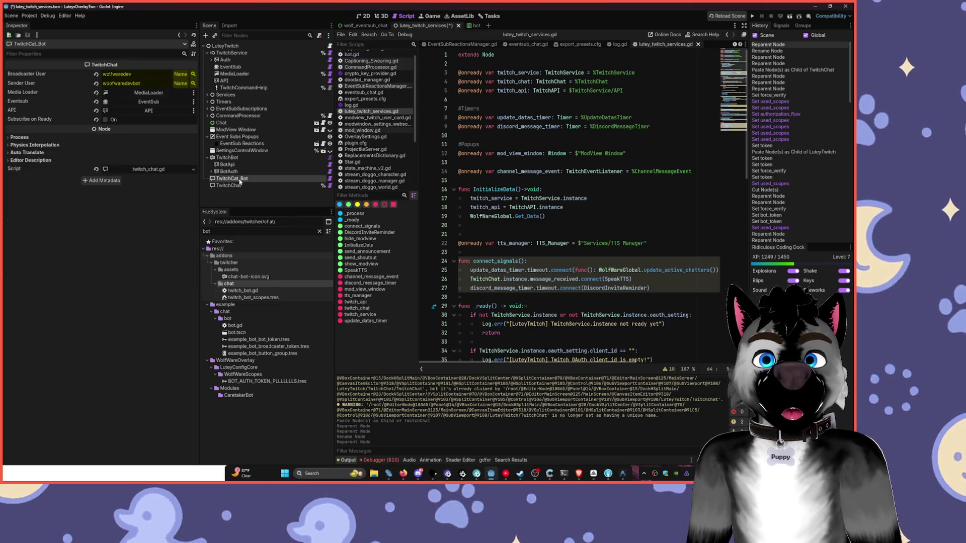
right_click(241, 179)
left_click(283, 328)
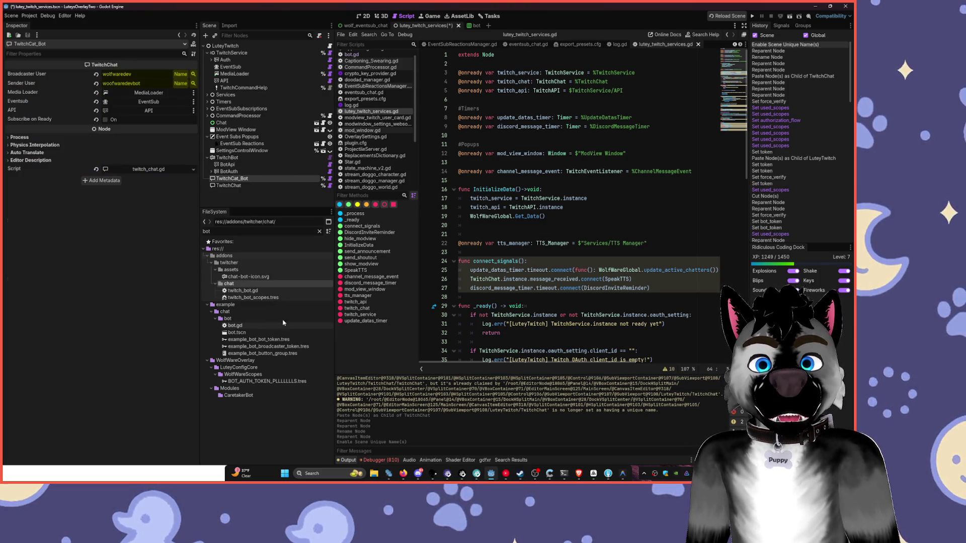
double_click(245, 180)
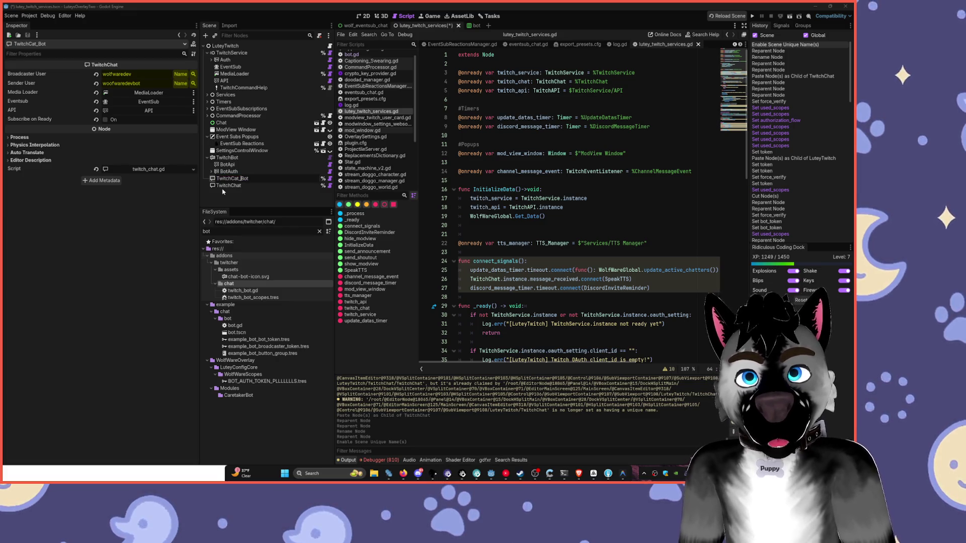
key("Return")
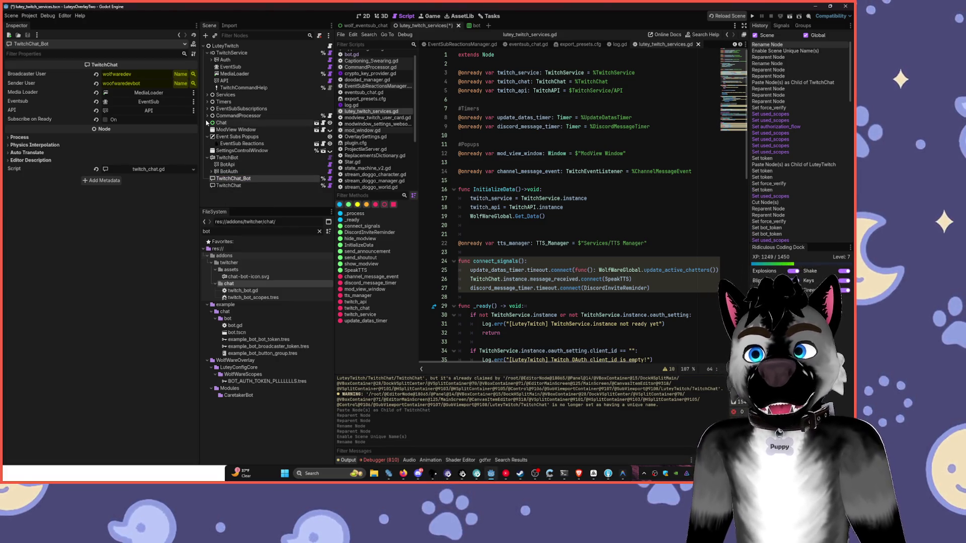
mouse_move(251, 181)
left_mouse_down()
mouse_move(468, 146)
mouse_move(474, 101)
left_mouse_up()
double_click(522, 100)
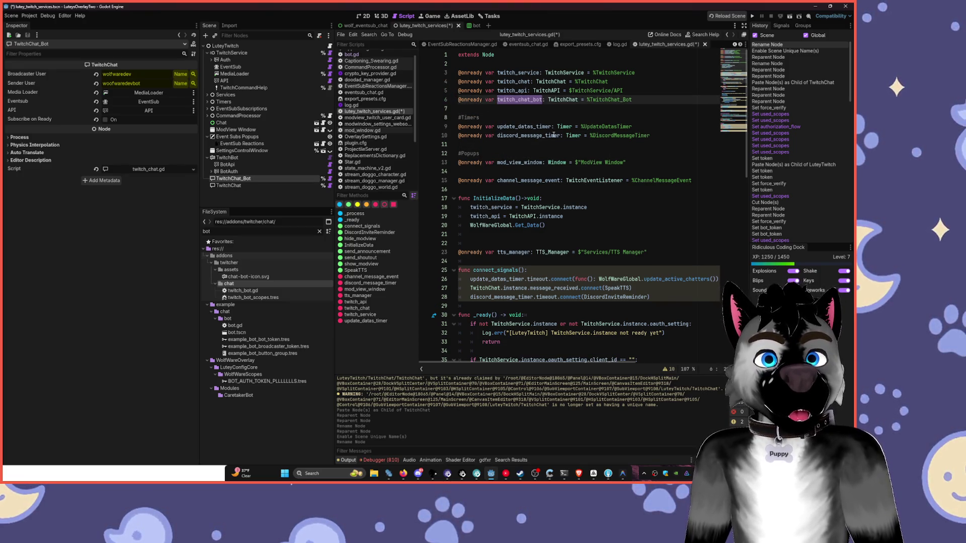
Review lutey_twitch_services.gd and save it with the new twitch_chat_bot variable.
scroll(524, 170, "down", 1)
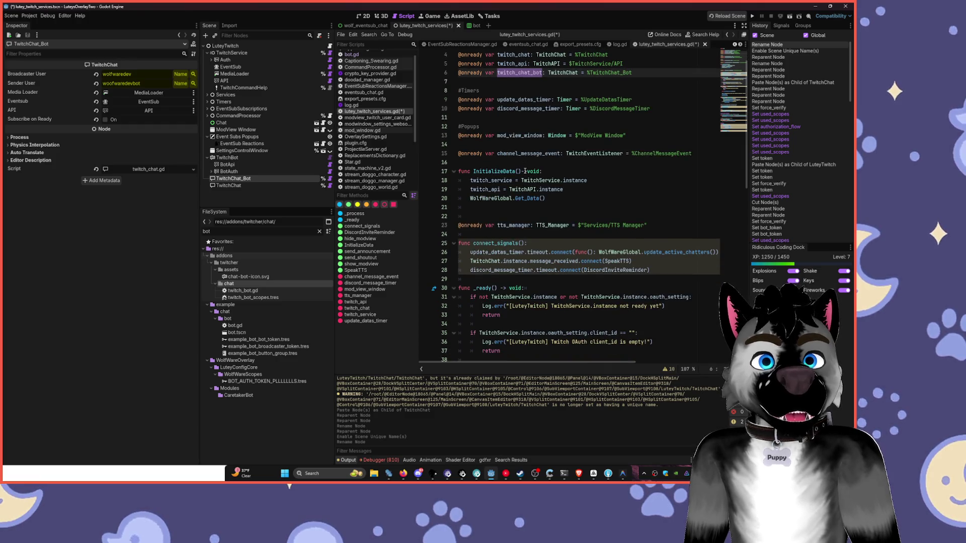
scroll(525, 171, "down", 4)
scroll(527, 168, "down", 7)
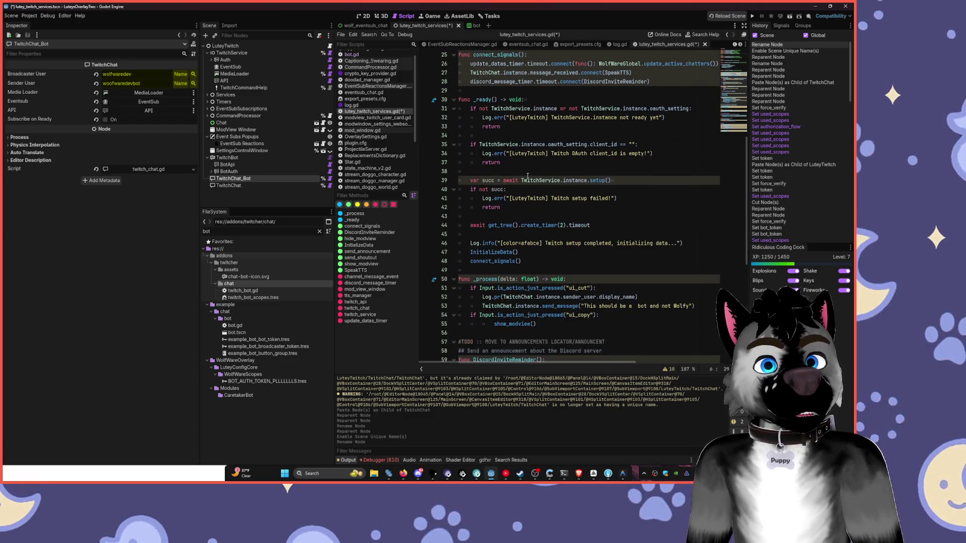
scroll(524, 186, "down", 3)
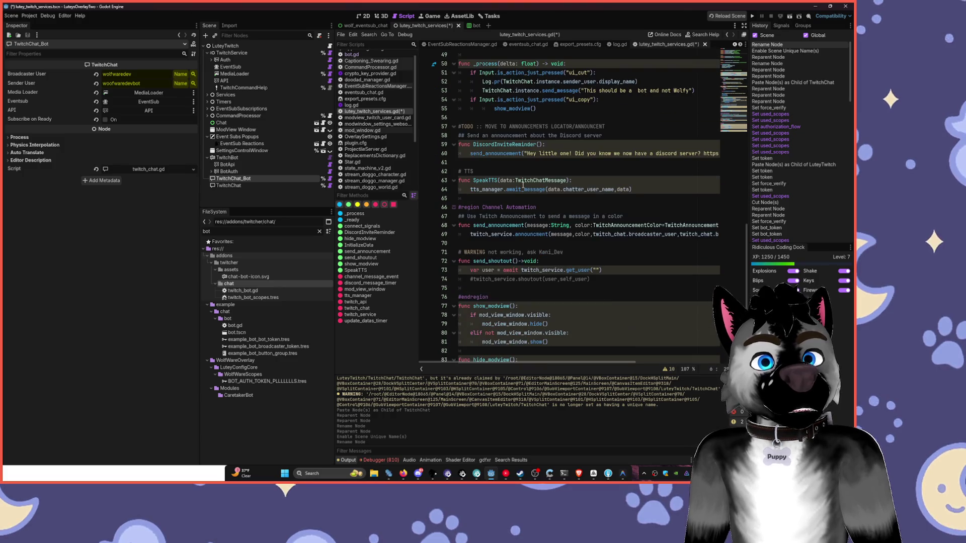
scroll(523, 185, "down", 2)
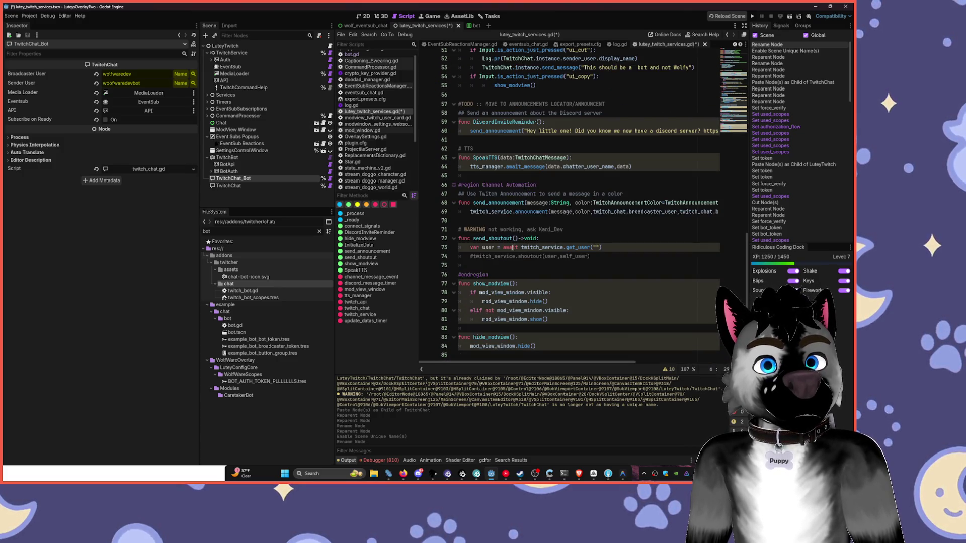
scroll(513, 264, "up", 2)
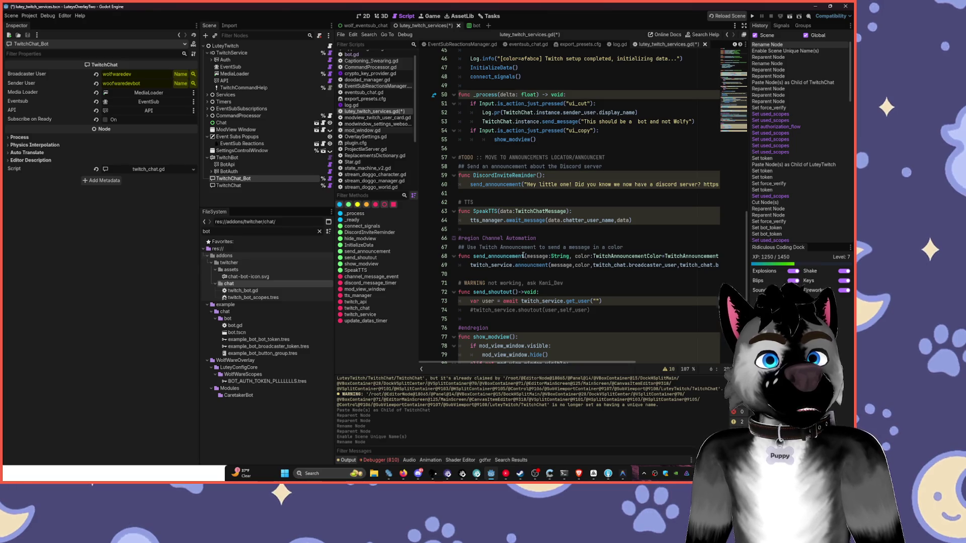
scroll(524, 257, "up", 8)
scroll(533, 255, "up", 7)
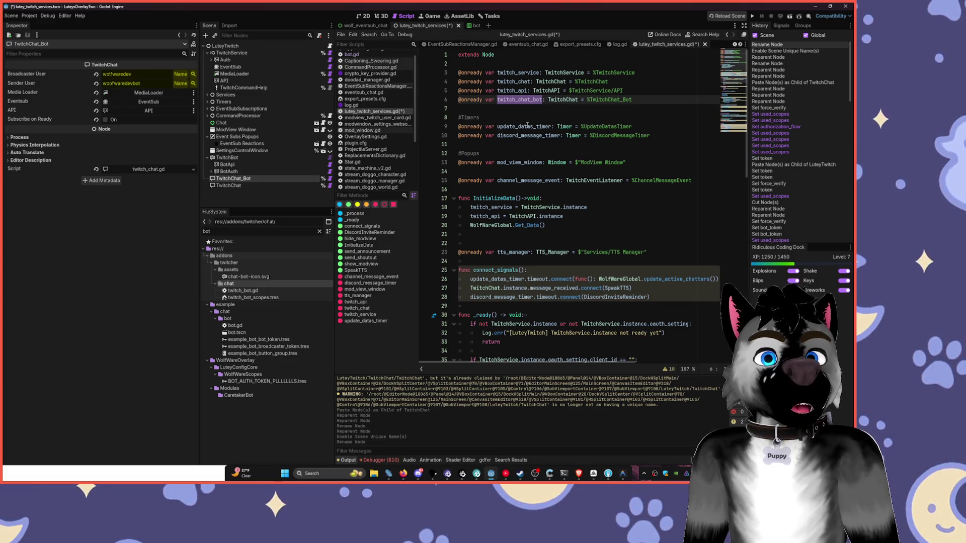
left_click(541, 110)
key("ctrl+s")
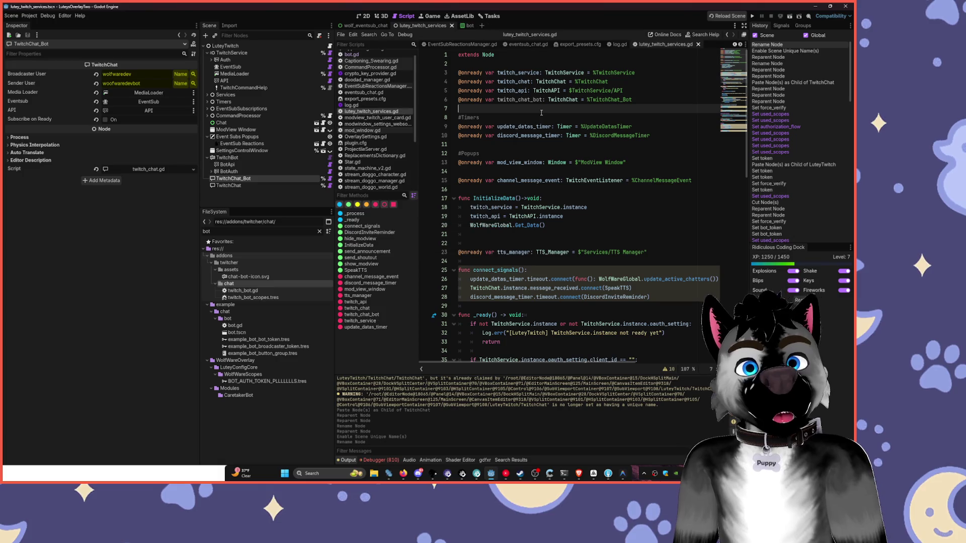
Collapse TwitchService in the Scene tree and open CommandProcessor.gd.
left_click(331, 46)
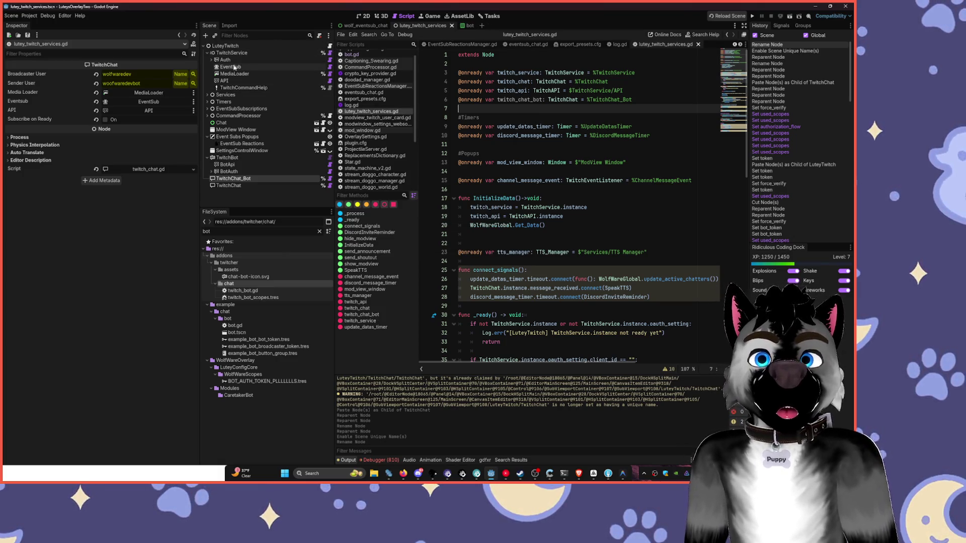
left_click(212, 53)
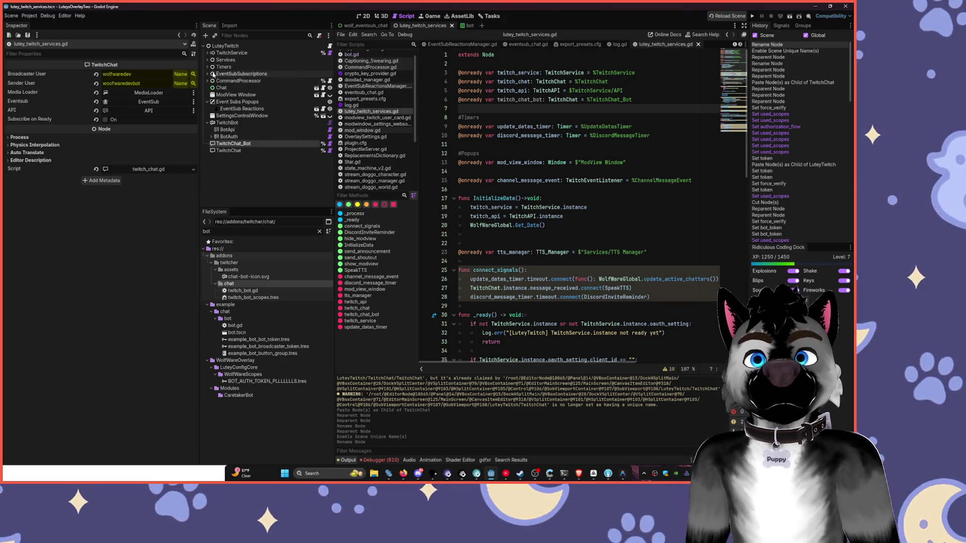
left_click(330, 81)
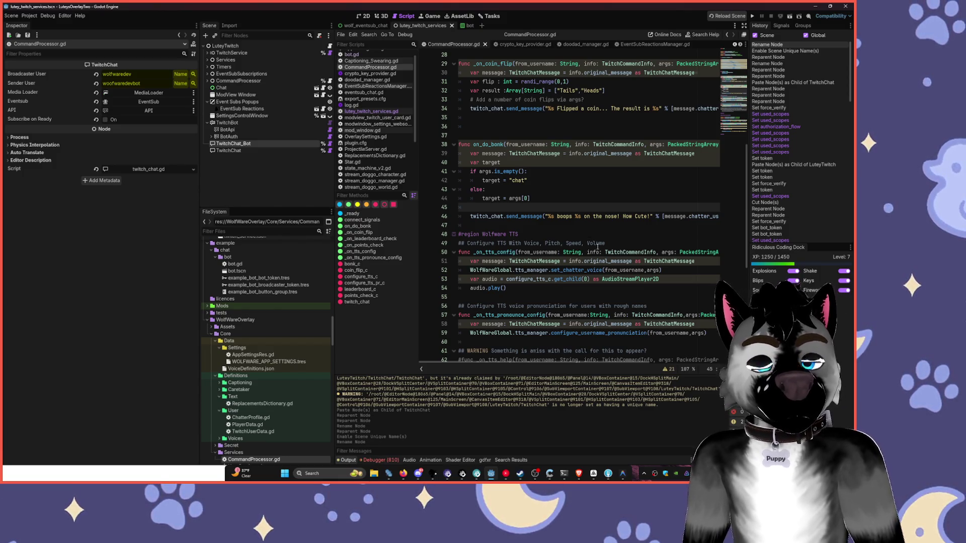
Jump to _ready, search all files for 'cut' (189 matches), and open the ui_cut match.
scroll(597, 251, "down", 2)
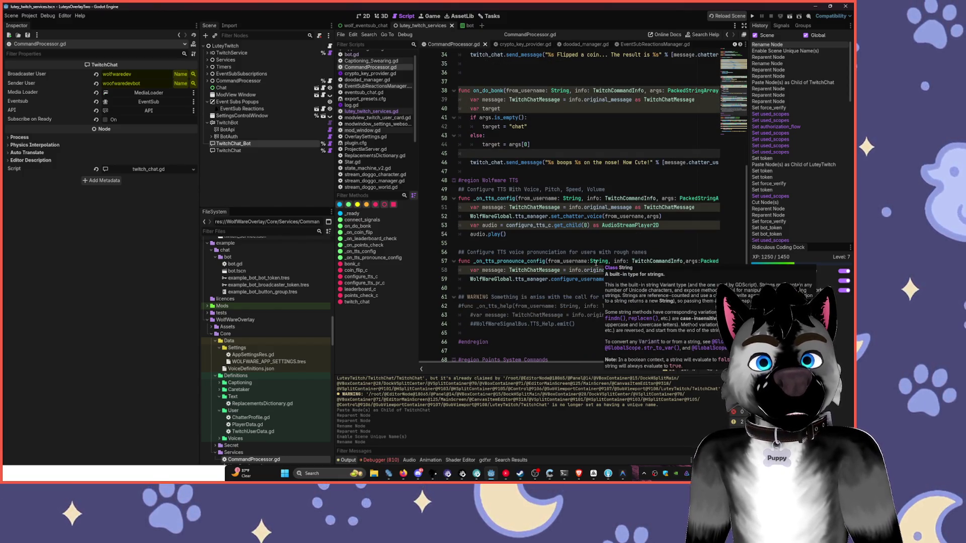
left_click(360, 216)
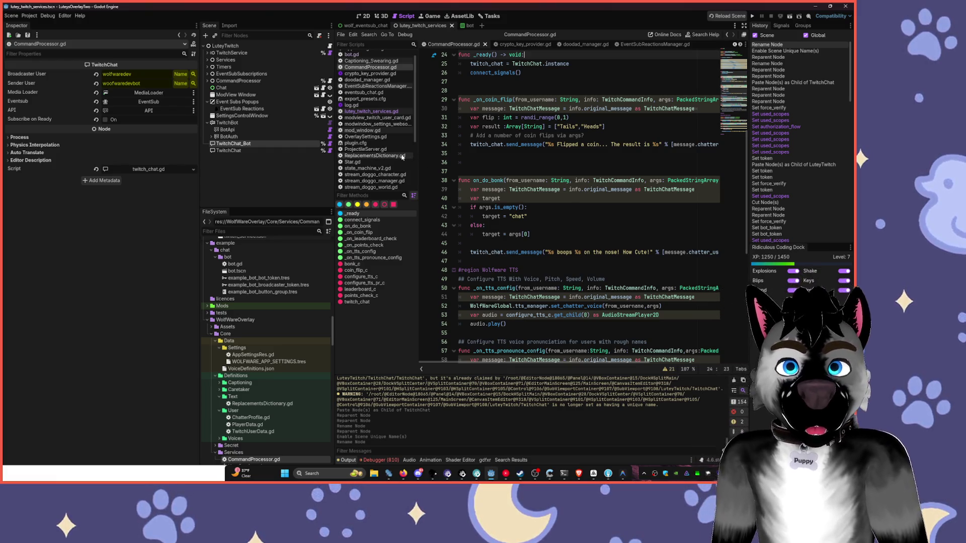
key("ctrl+shift+f")
type("cut")
key("Return")
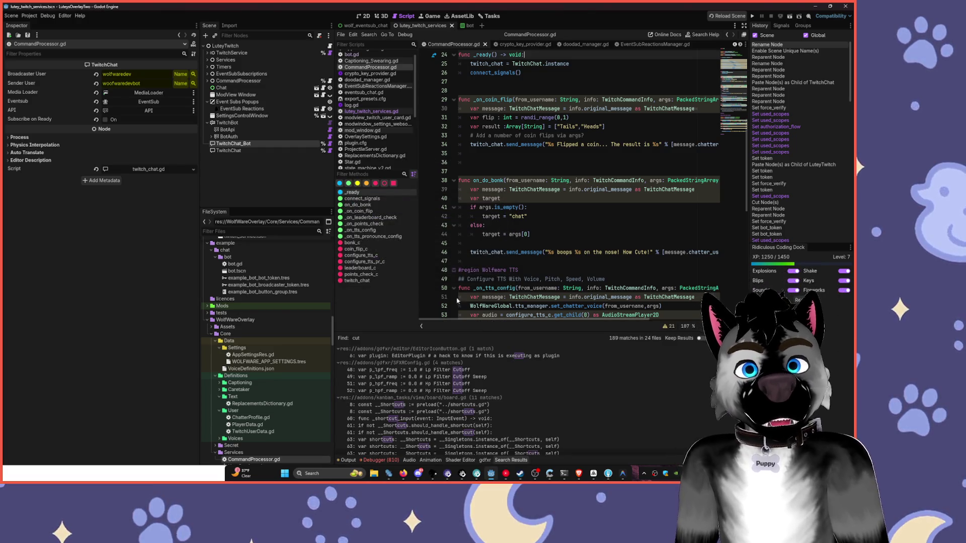
scroll(402, 362, "down", 10)
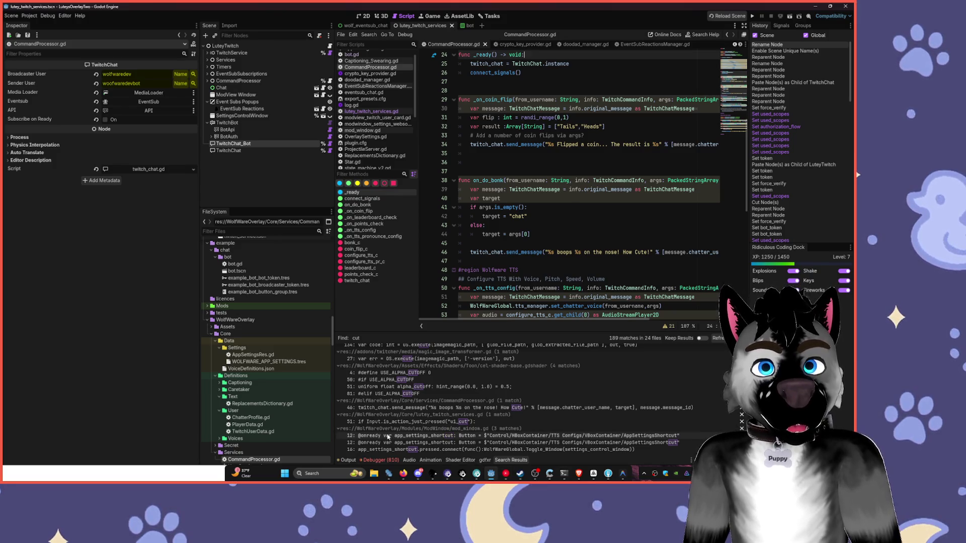
left_click(406, 422)
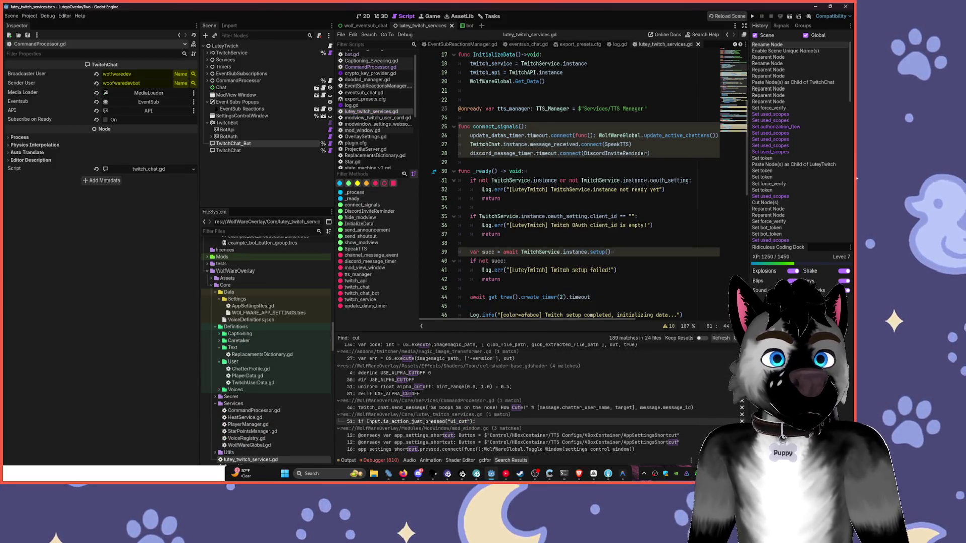
Make line 53 send the test message through twitch_chat_bot instead of TwitchChat, save, and run the project.
key("ctrl+j")
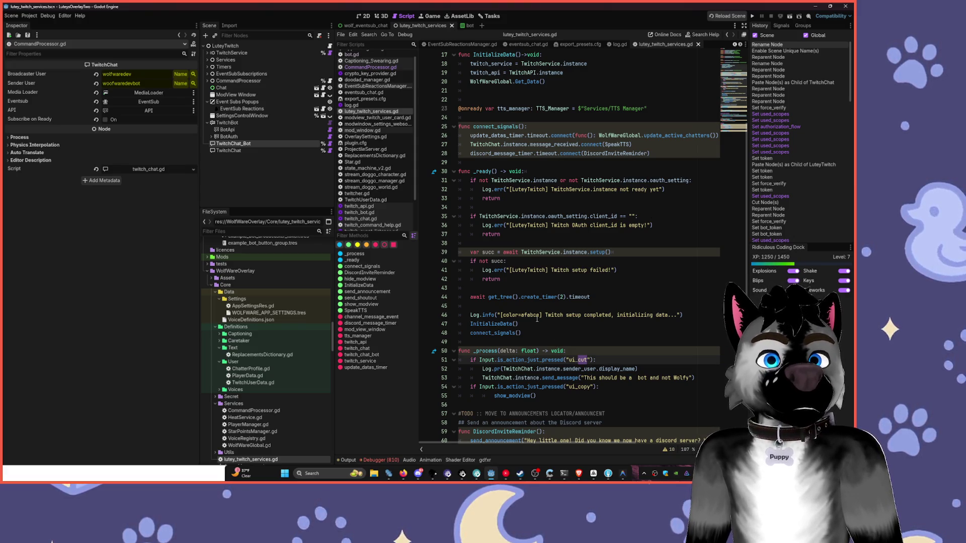
scroll(559, 257, "down", 4)
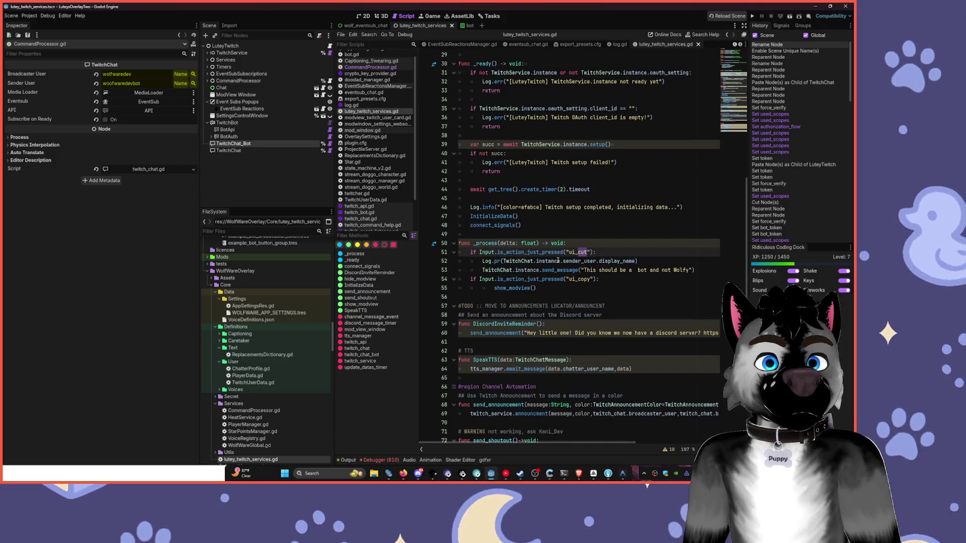
double_click(498, 270)
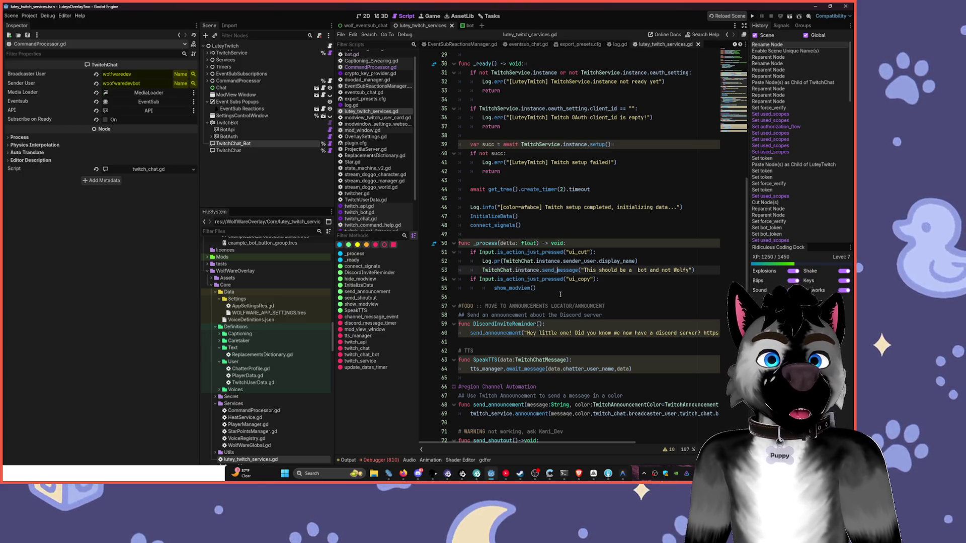
left_click(542, 243)
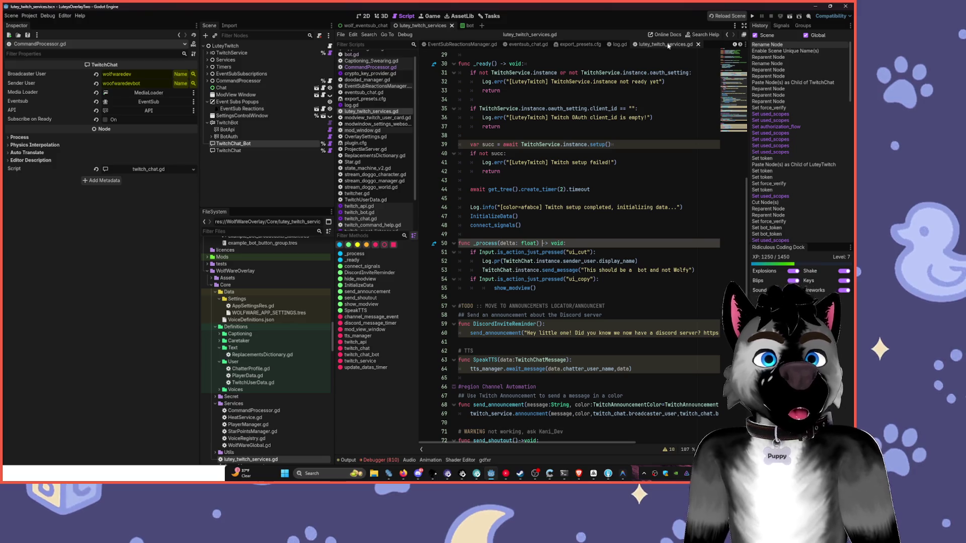
scroll(509, 249, "down", 3)
scroll(510, 249, "up", 2)
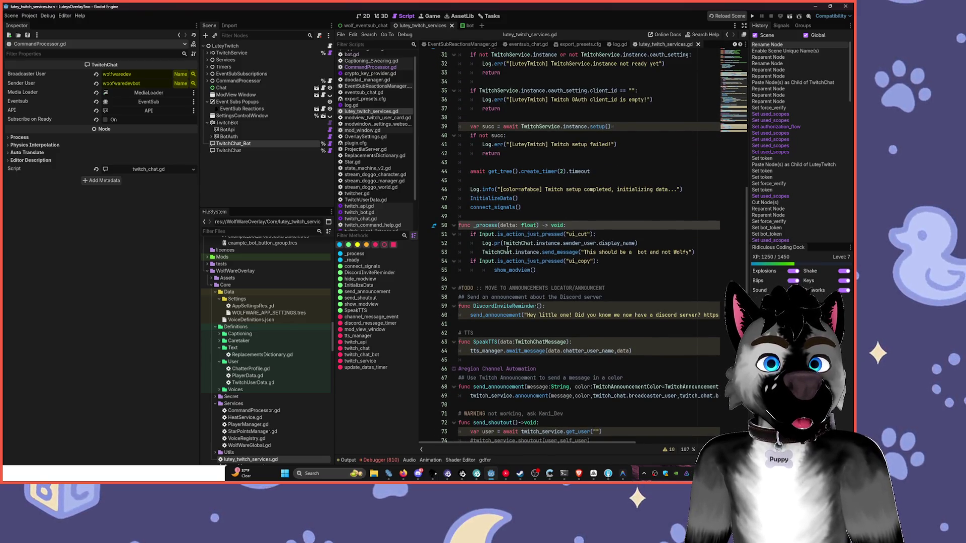
double_click(486, 252)
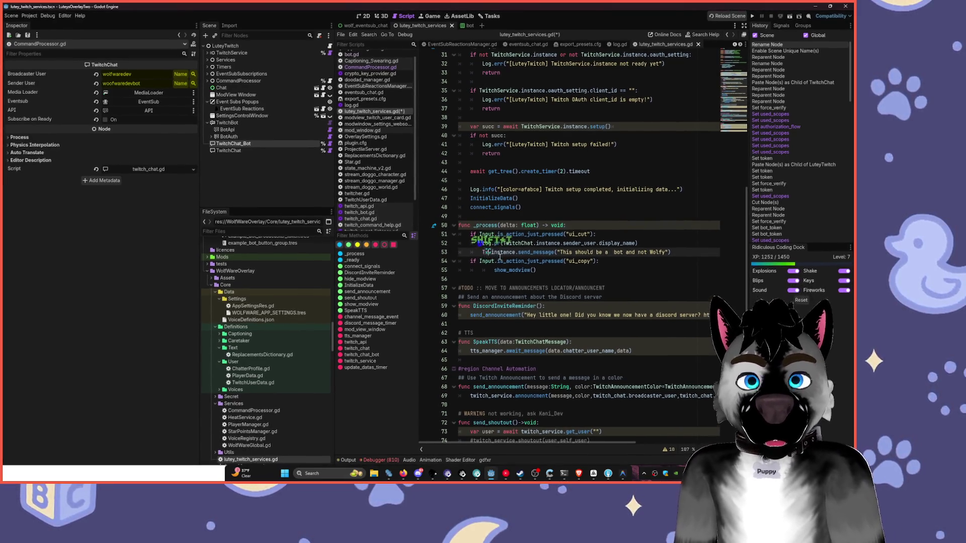
type("Twbot")
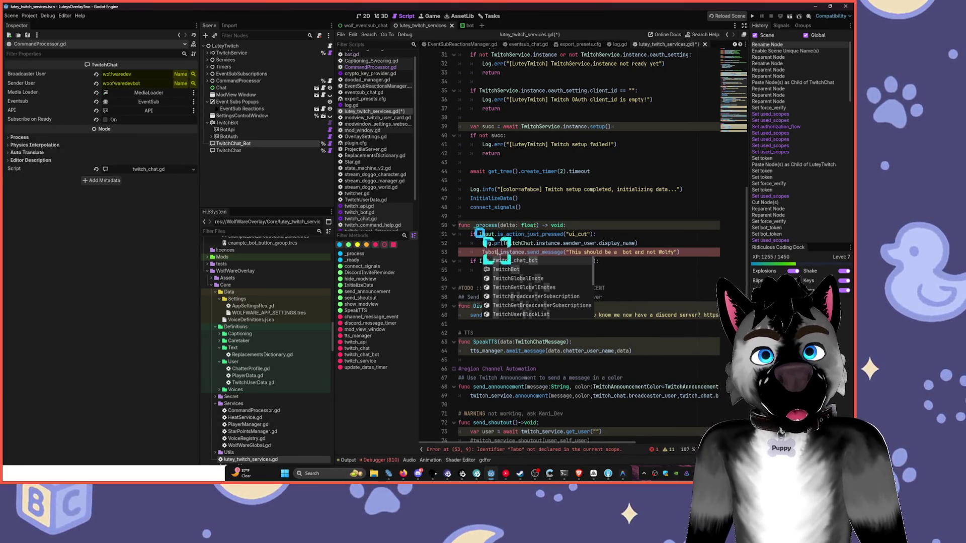
key("Tab")
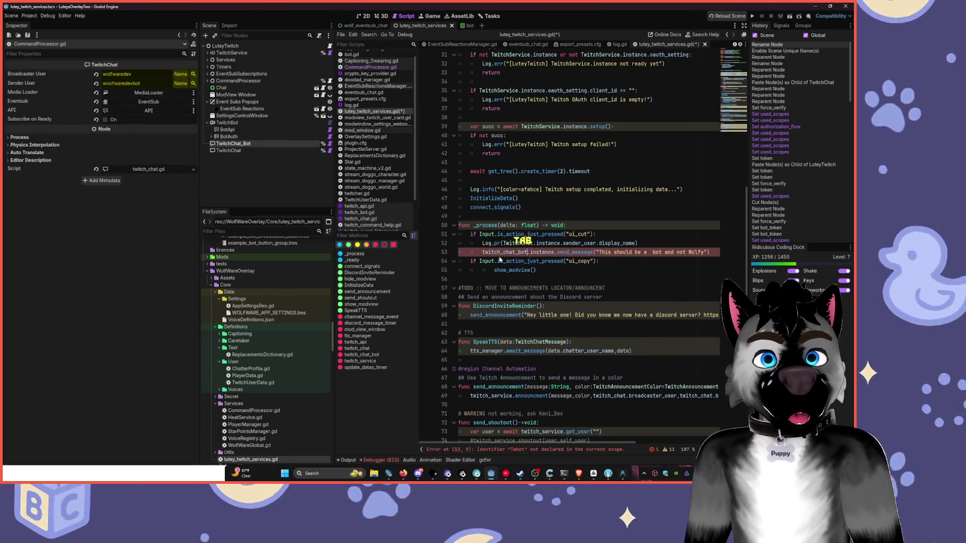
key("ctrl+s")
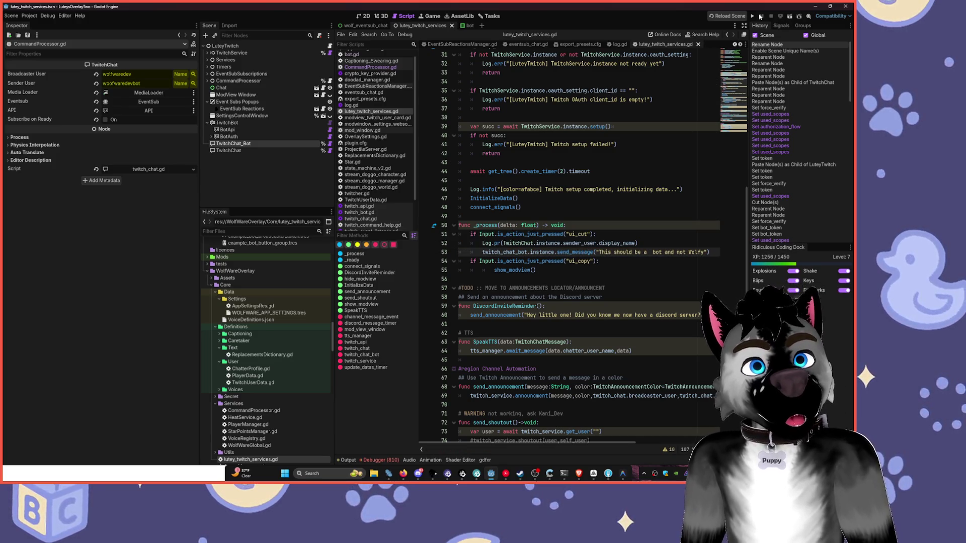
key("F5")
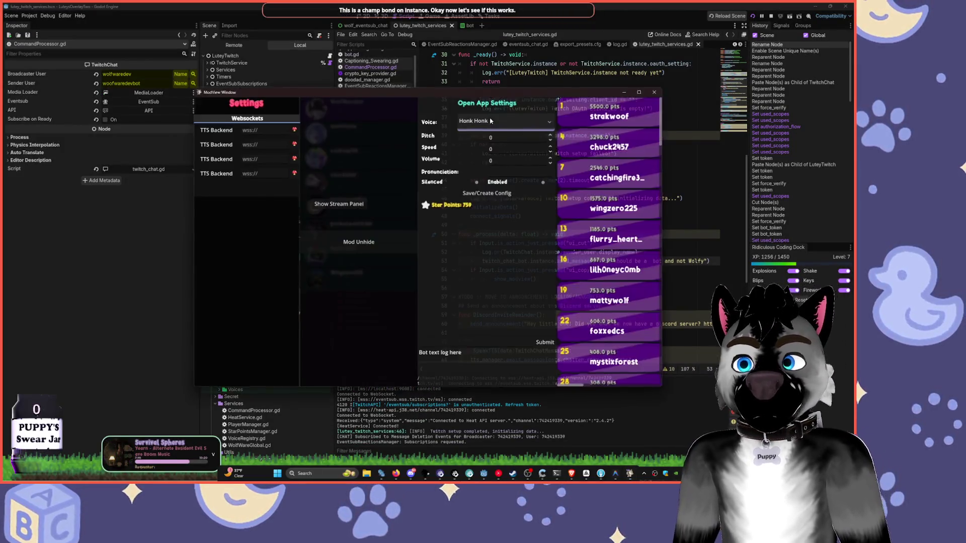
Send bot test messages from the running overlay, stop the run, and select the TwitchChat_Bot node.
key("ctrl+x")
key("ctrl+x")
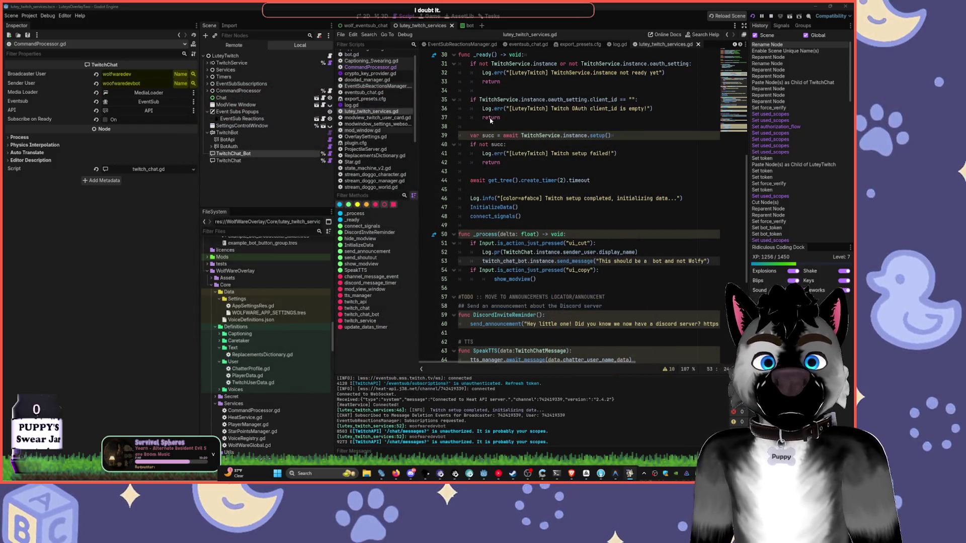
key("F8")
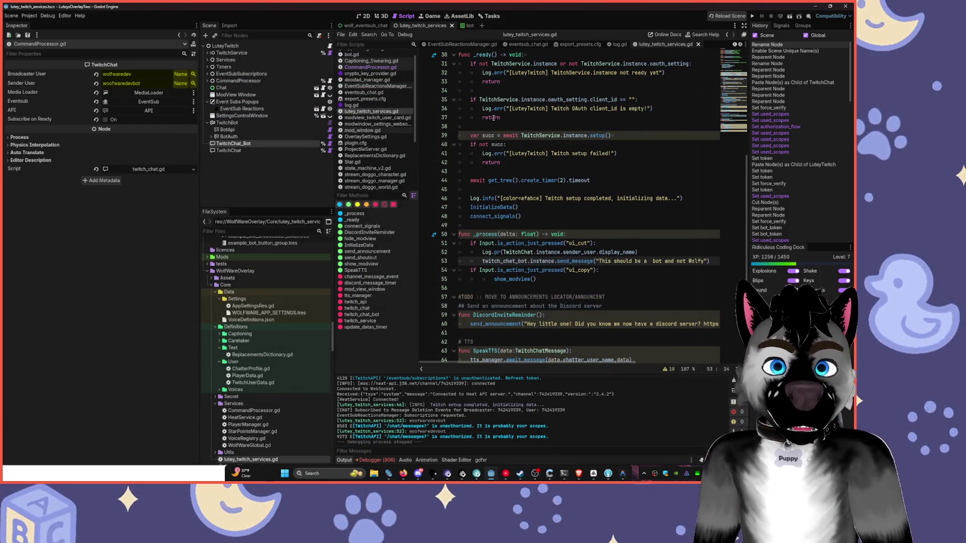
left_click(526, 164)
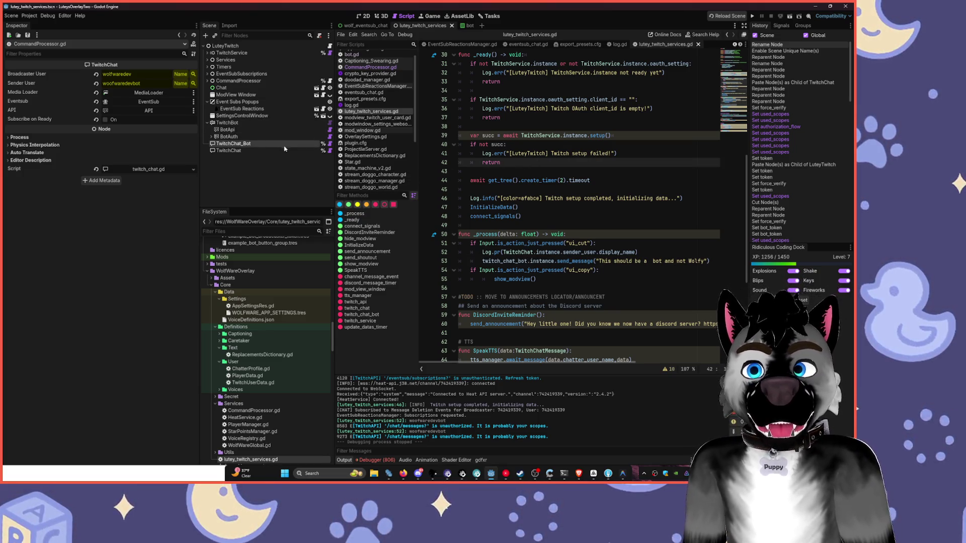
left_click(234, 143)
Delete the TwitchChat_Bot node, select TwitchChat, and bring YouTube Music to the front.
key("Delete")
key("Return")
left_click(249, 145)
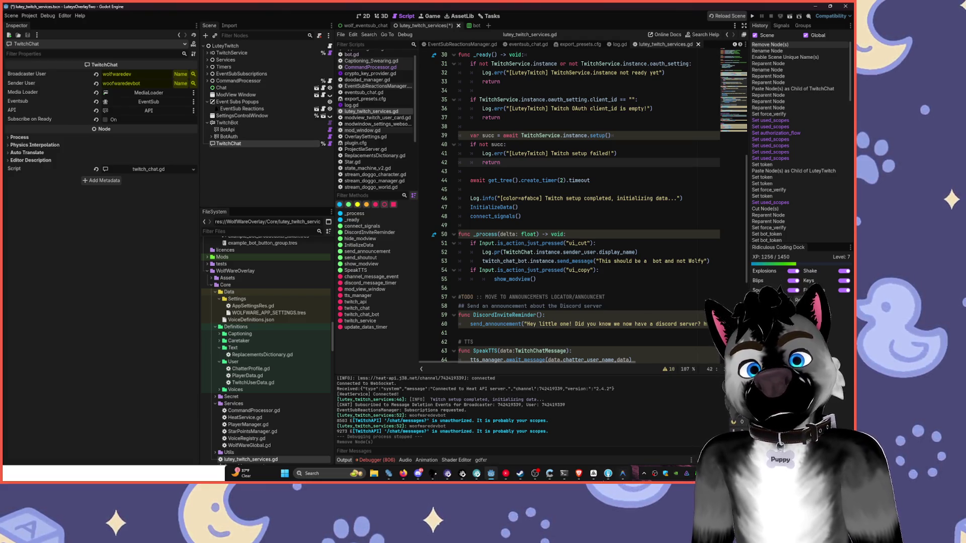
left_click(506, 474)
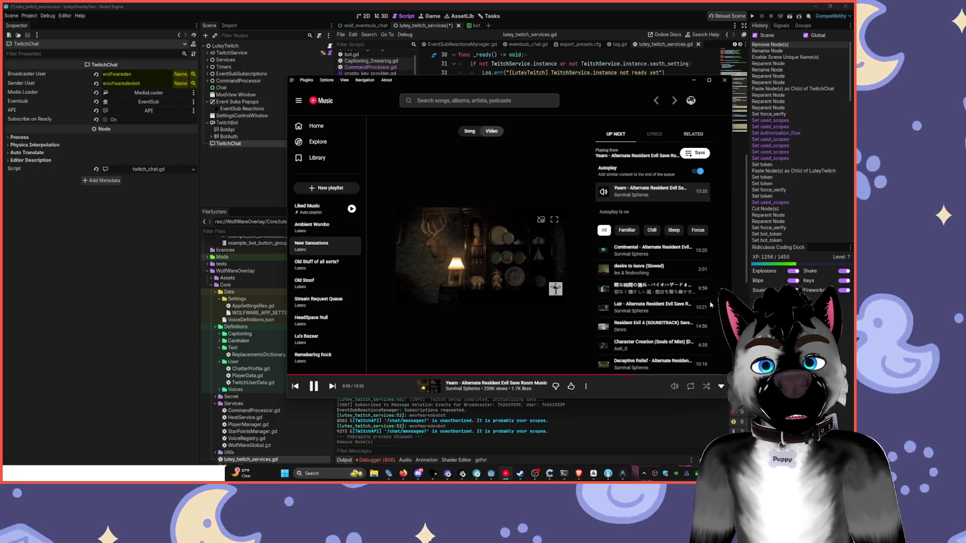
Play 'Like me' from Liked Music, skip ahead to 'Vampire Love', and minimize YouTube Music.
left_click(357, 394)
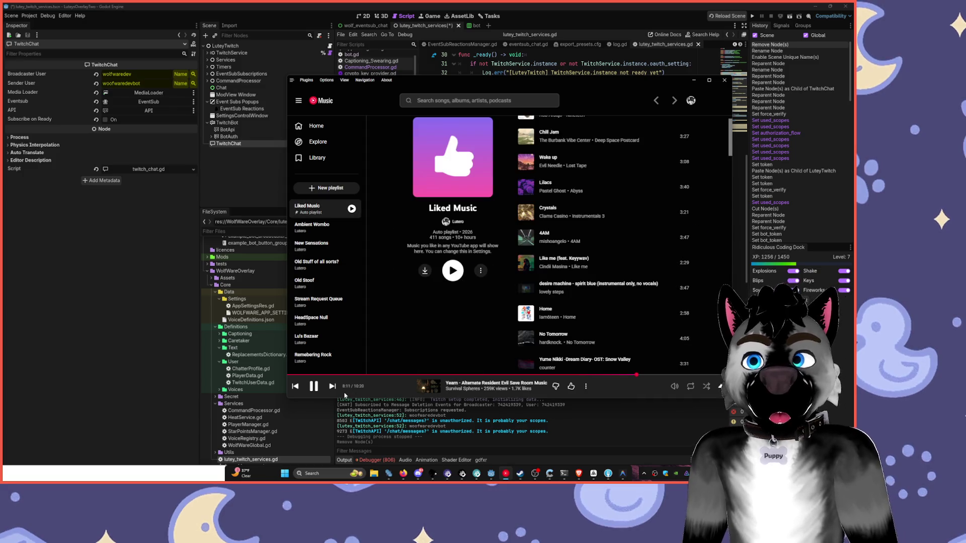
left_click(315, 386)
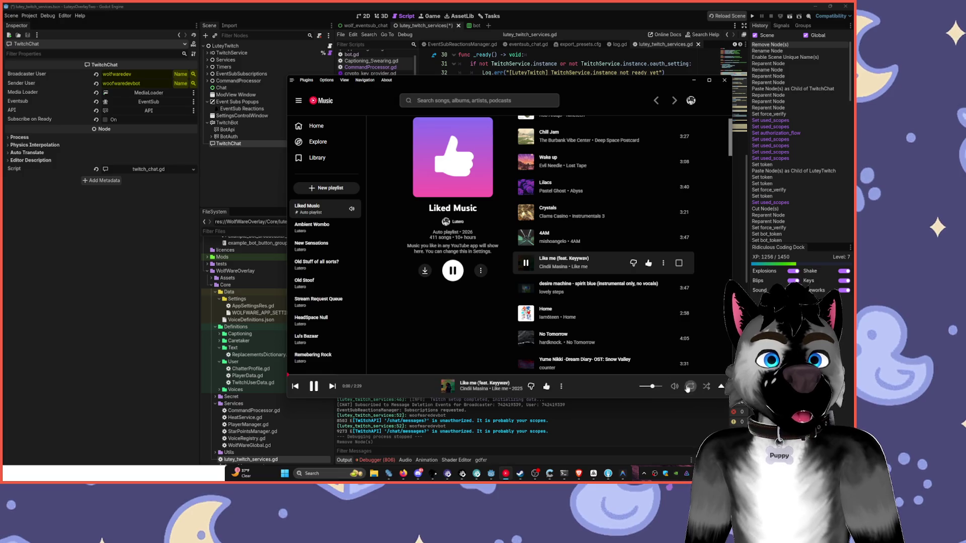
left_click(332, 387)
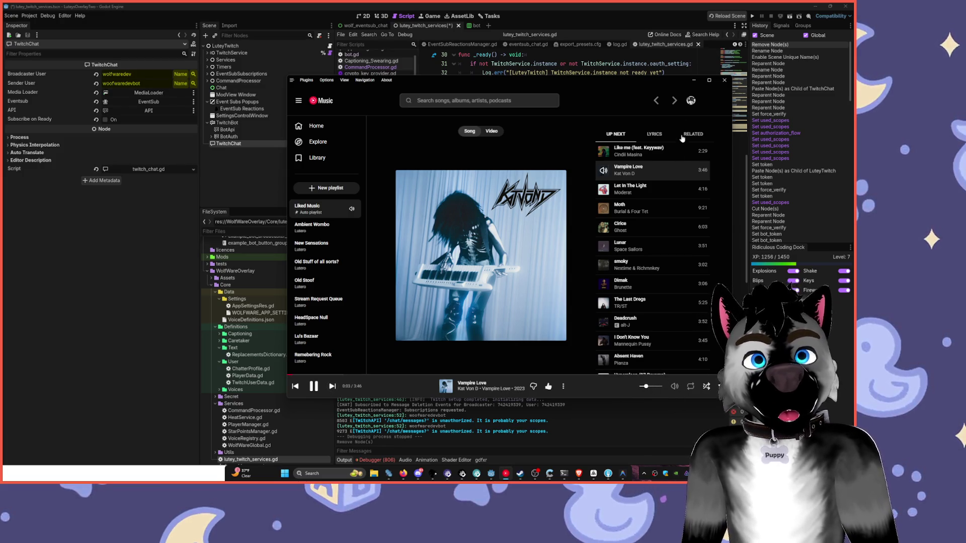
left_click(694, 80)
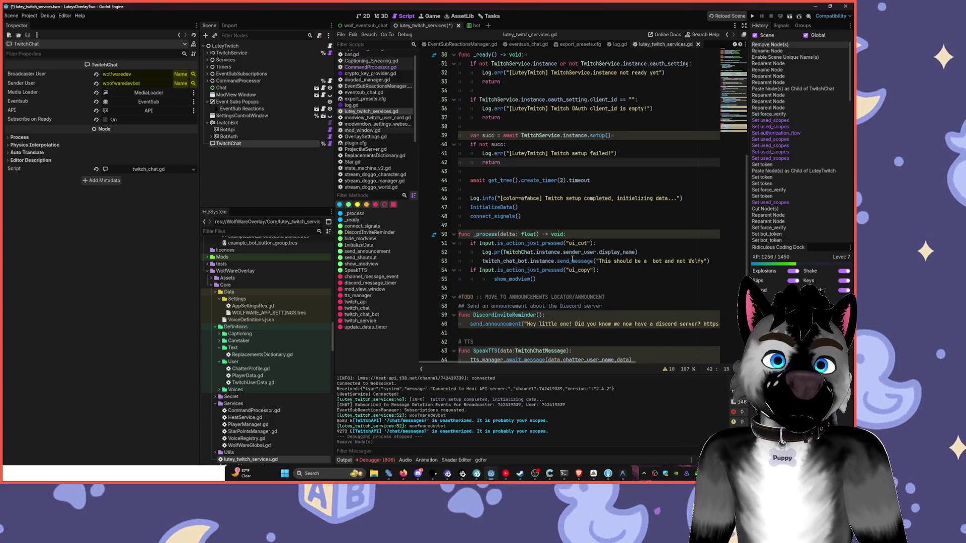
Set the TwitchBot node's OAuth Authorization Flow to Client Credentials and select the BotApi node.
key("alt+Tab")
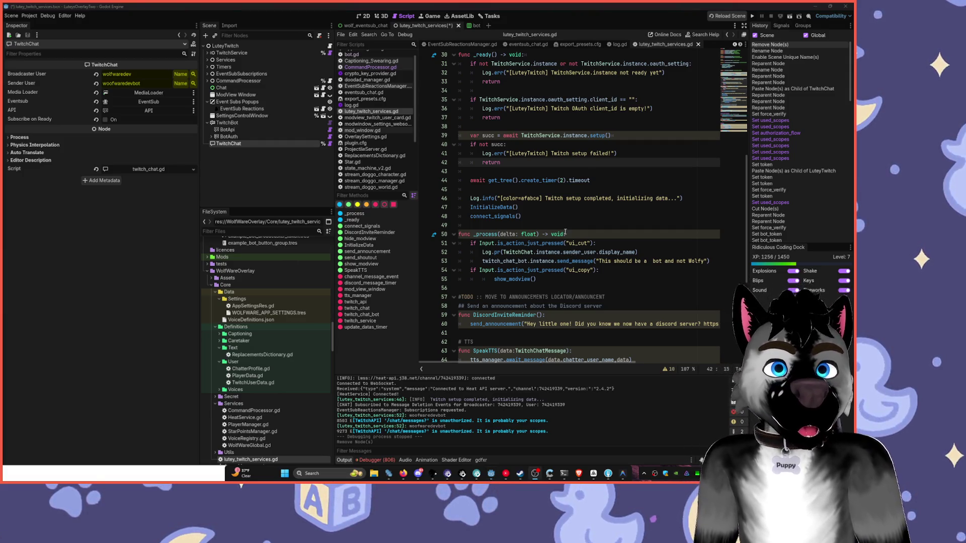
left_click_drag(199, 190, 143, 190)
left_click_drag(333, 187, 297, 191)
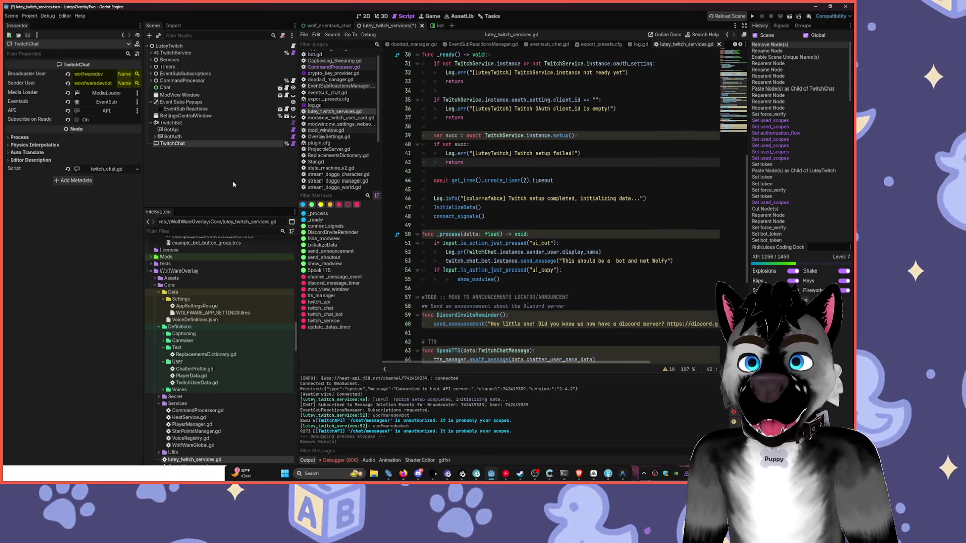
left_click(195, 123)
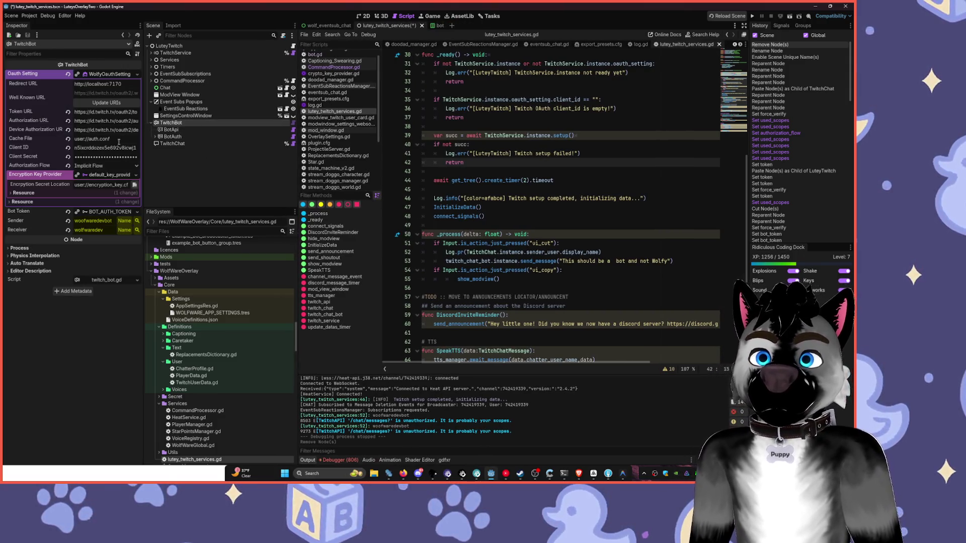
left_click(101, 168)
left_click(102, 193)
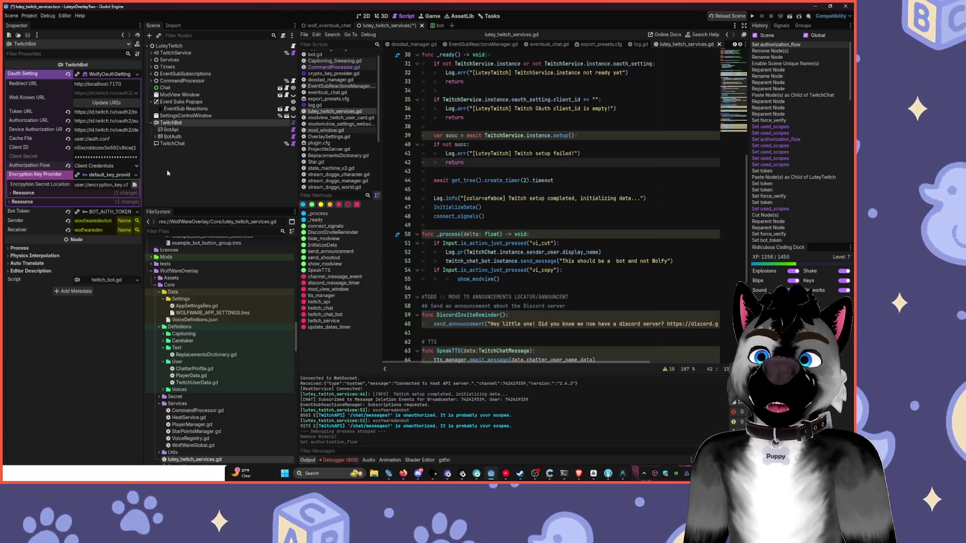
left_click(191, 125, "ctrl")
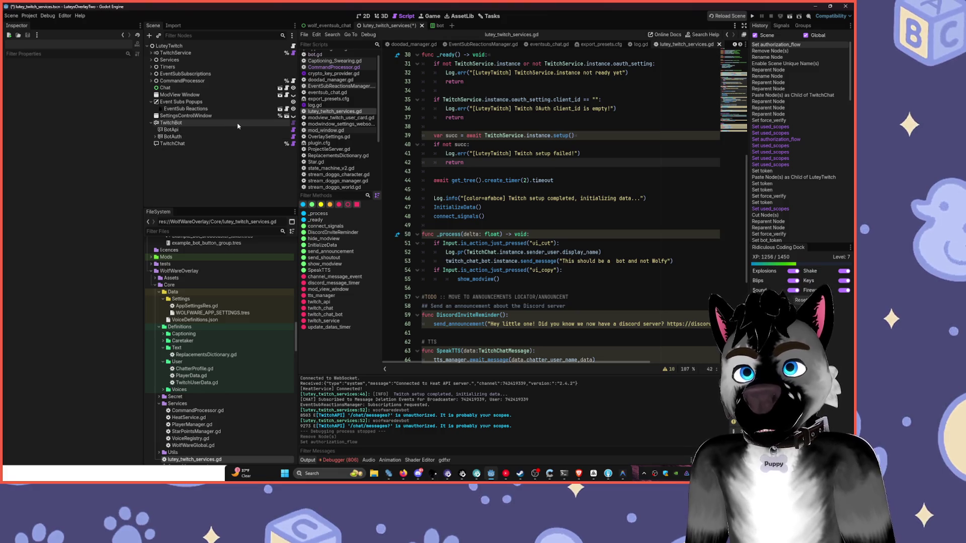
left_click(216, 129)
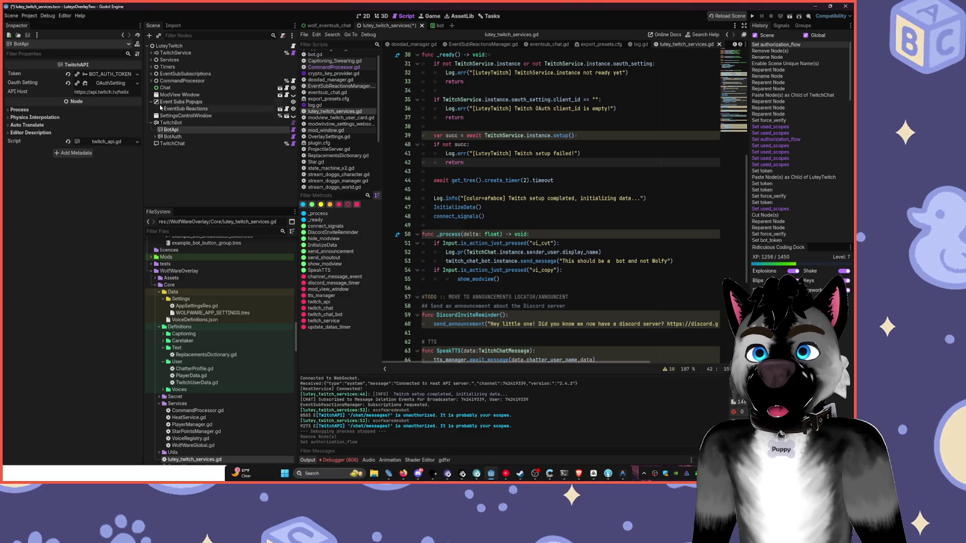
Expand BotApi's Auth-Bot token to show its validity date and scopes, then return to YouTube Music.
left_click_drag(144, 84, 197, 83)
left_click(169, 76)
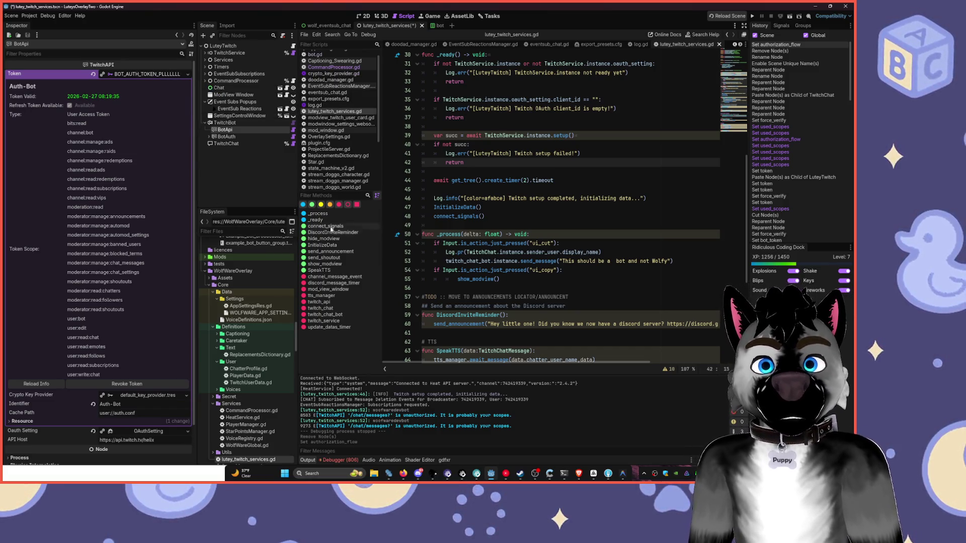
left_click_drag(297, 162, 309, 162)
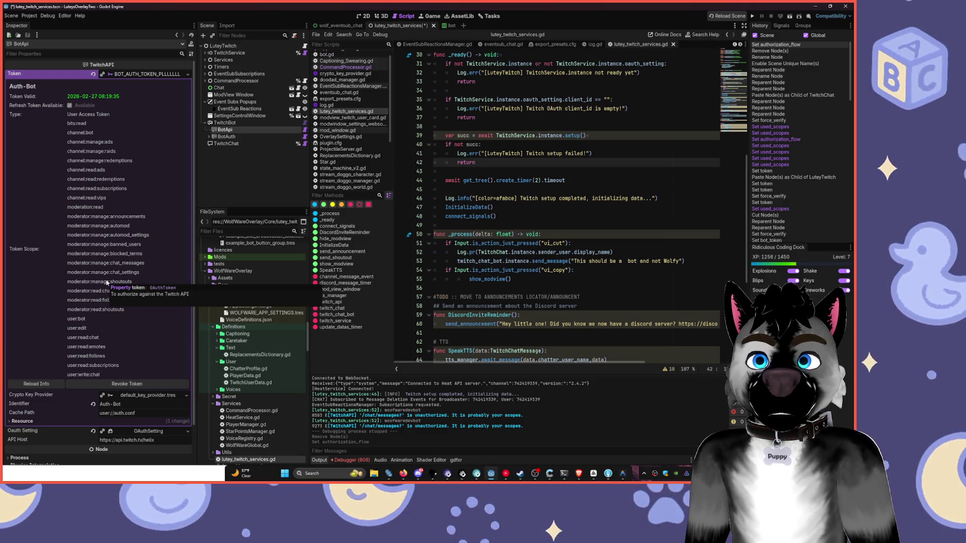
left_click(501, 479)
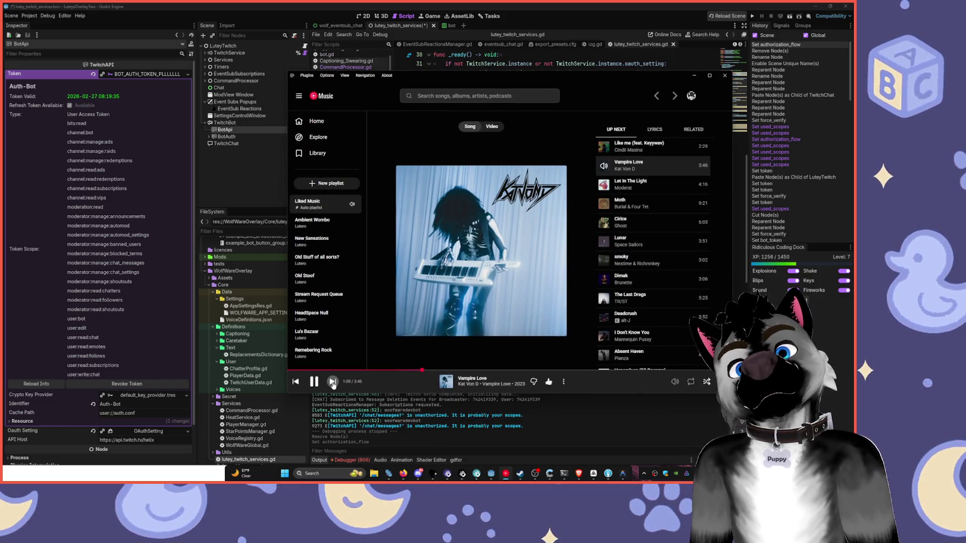
Skip to Moderat's 'Let In The Light' and minimize the music player.
left_click(332, 382)
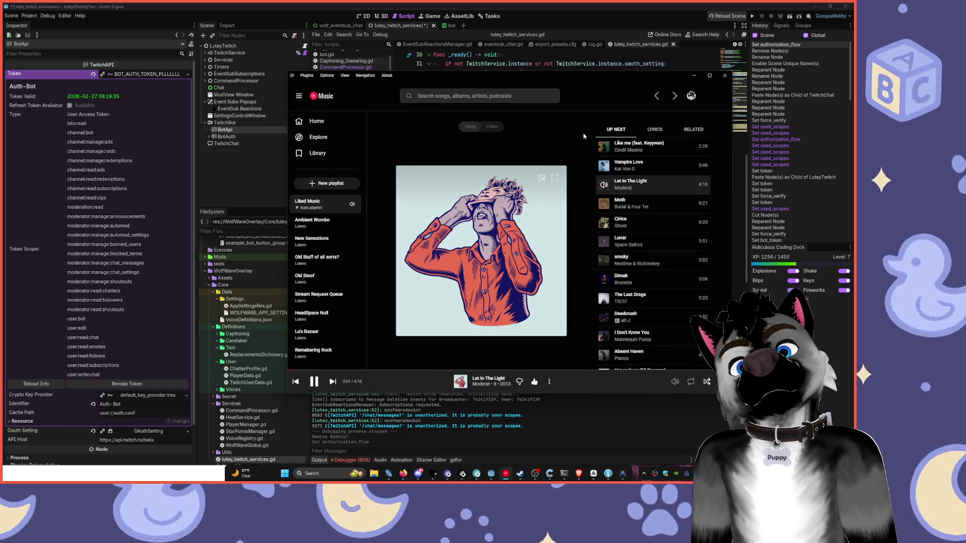
left_click(694, 75)
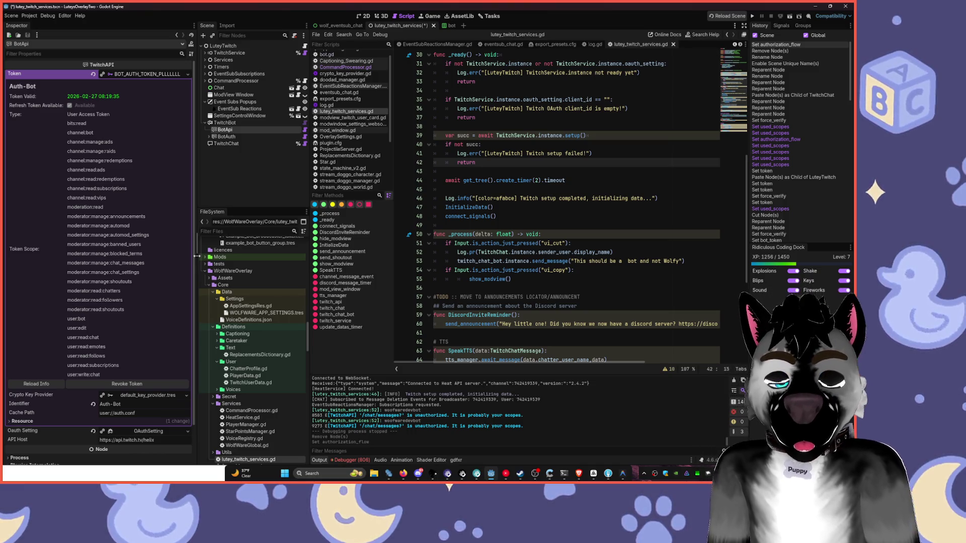
Filter the FileSystem by 'token' and compare wolfy_oauth_token.tres with the bot auth token's scopes.
left_click(242, 231)
type("token")
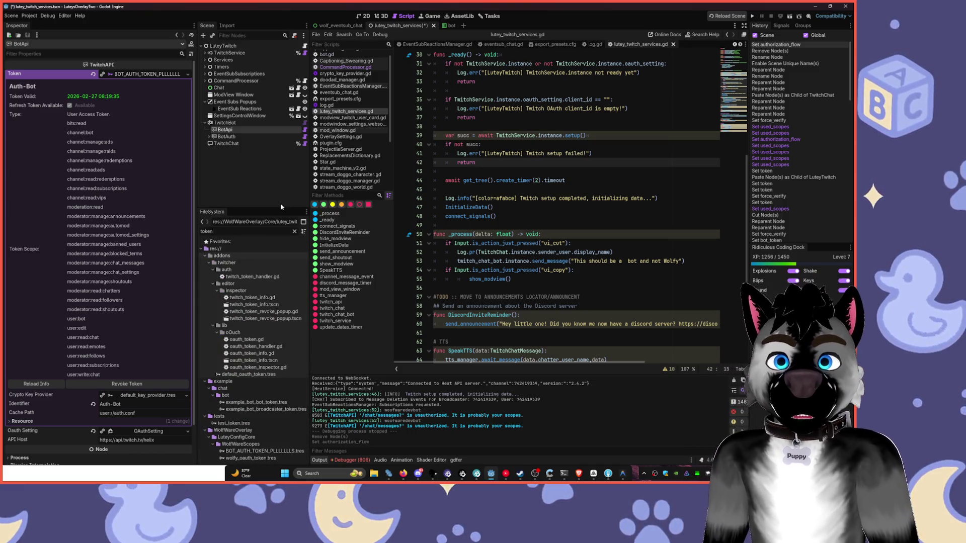
left_click(248, 458)
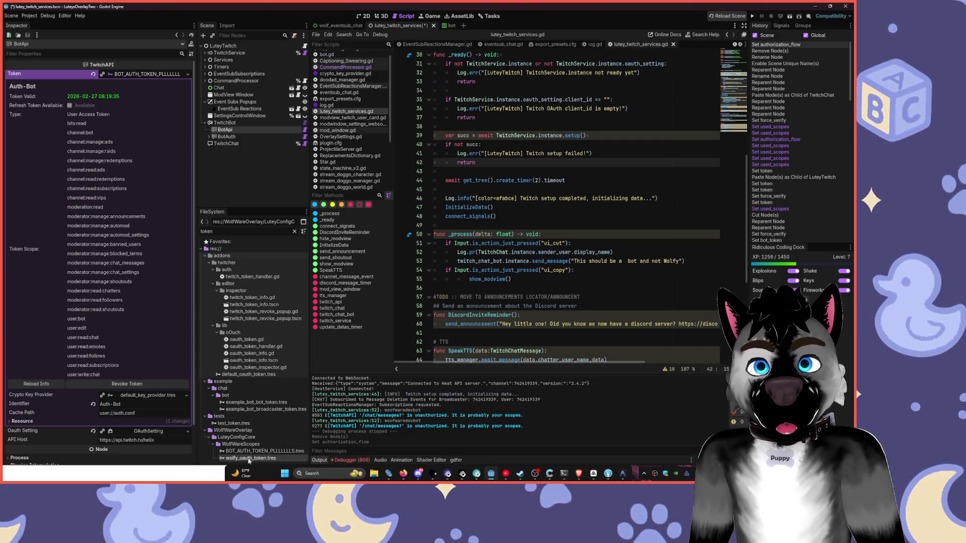
left_click(261, 451)
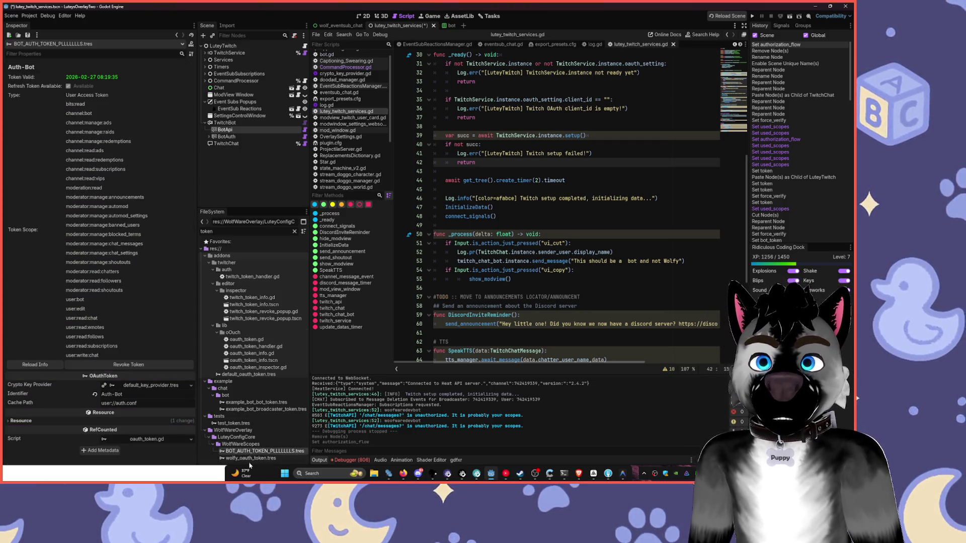
left_click(252, 459)
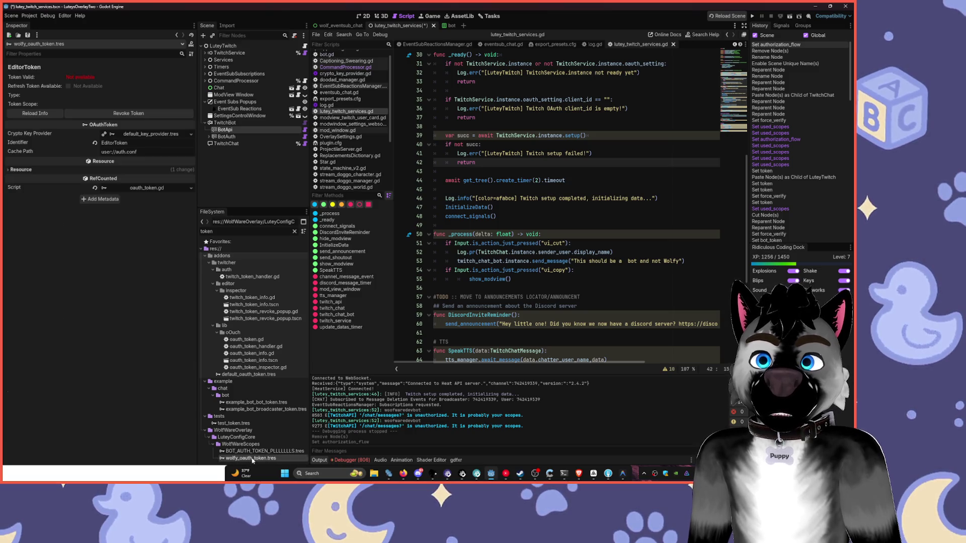
left_click(249, 451)
left_click(249, 458)
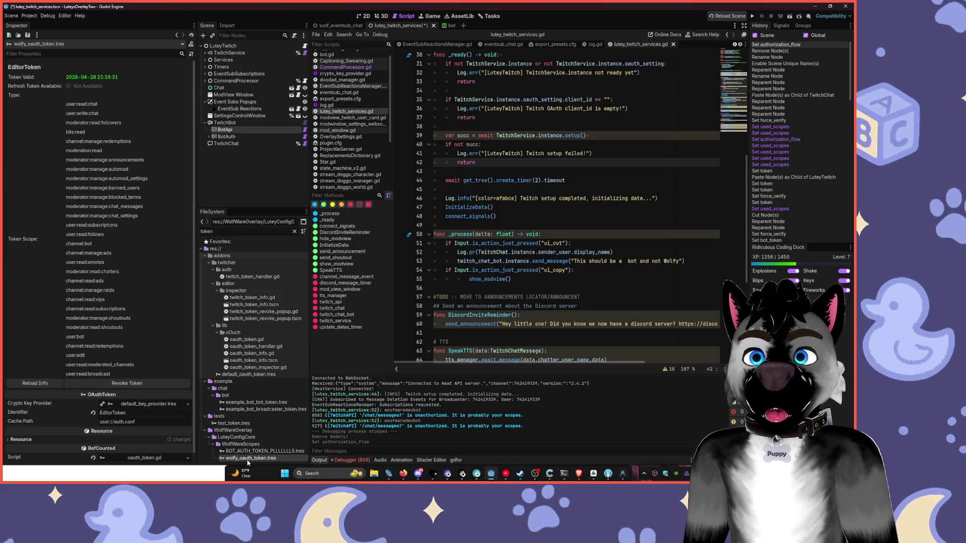
left_click(249, 451)
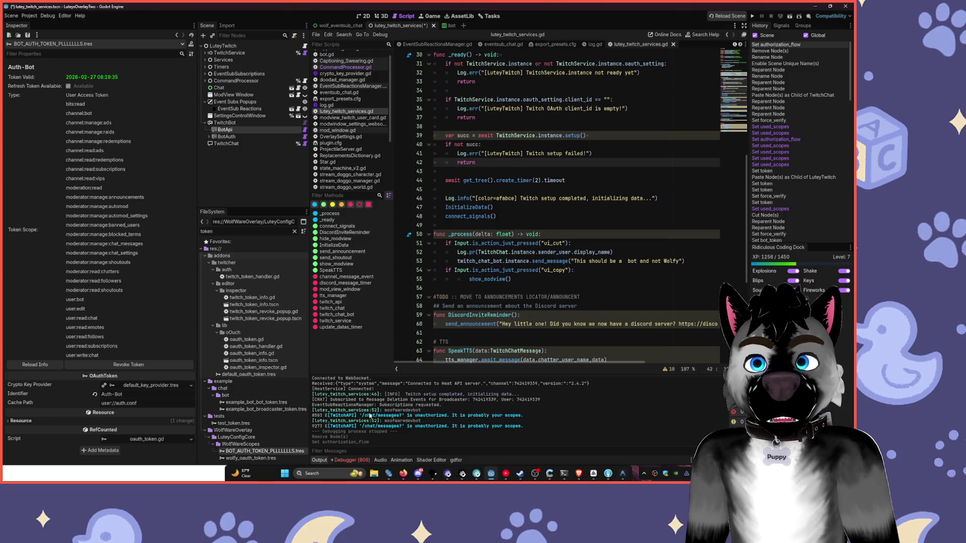
scroll(471, 427, "up", 2)
scroll(471, 427, "up", 1)
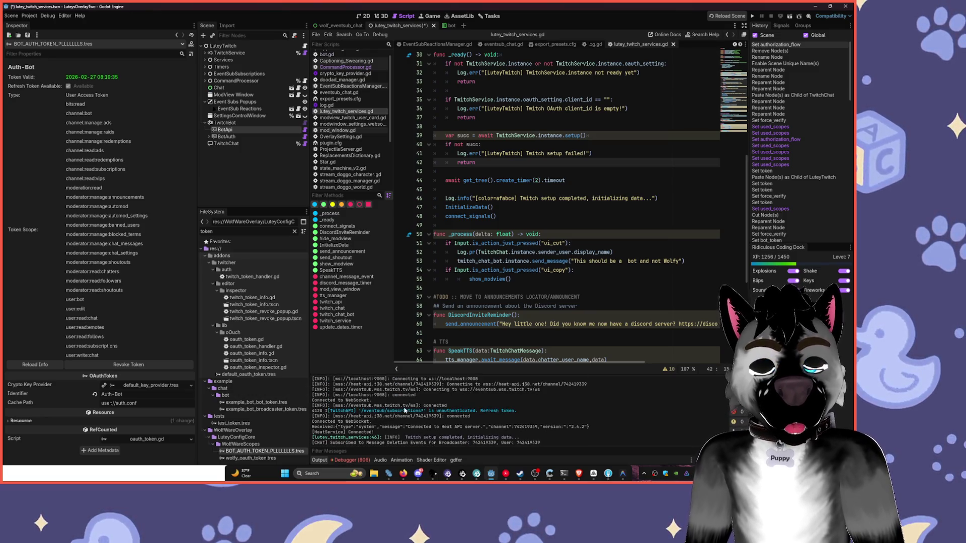
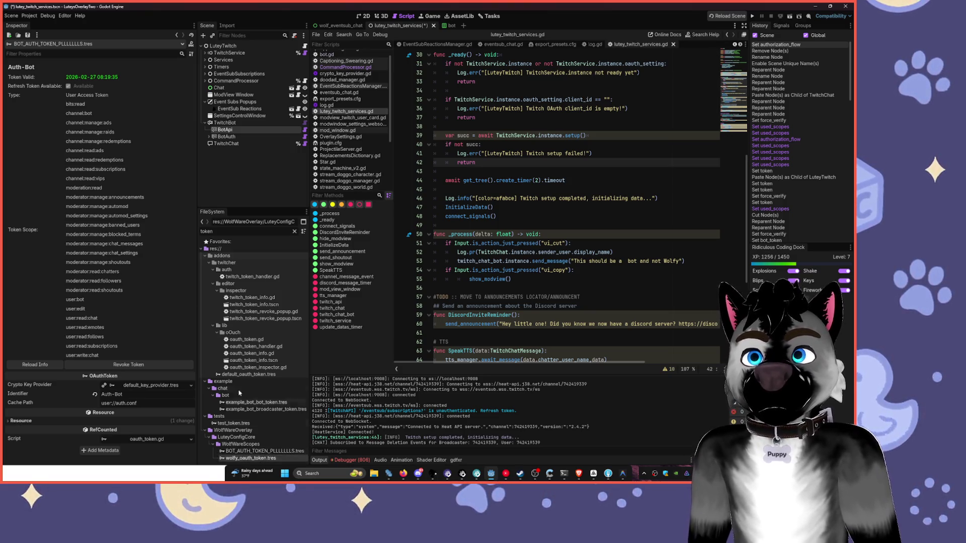
Reload the bot token's info and open wolfy_oauth_token.tres.
left_click(43, 366)
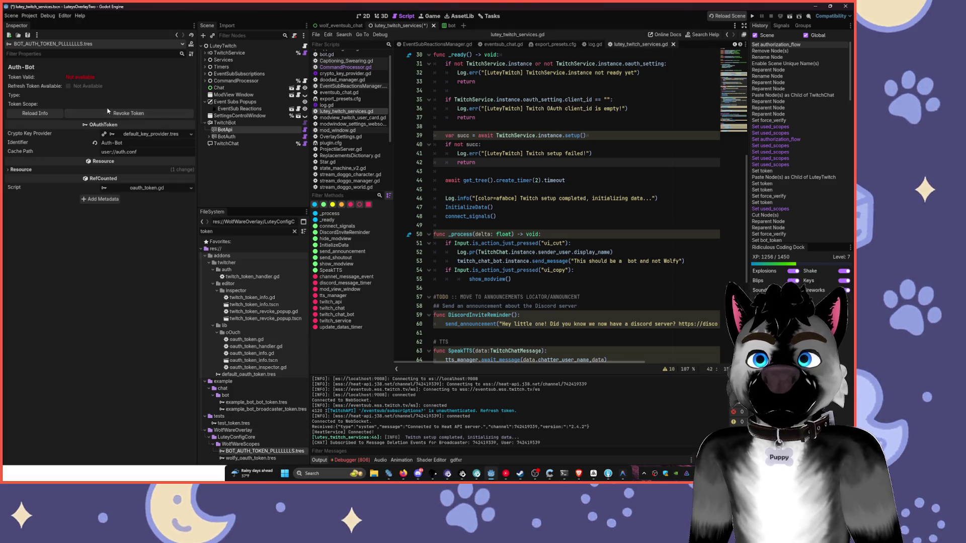
left_click(119, 114)
left_click(464, 254)
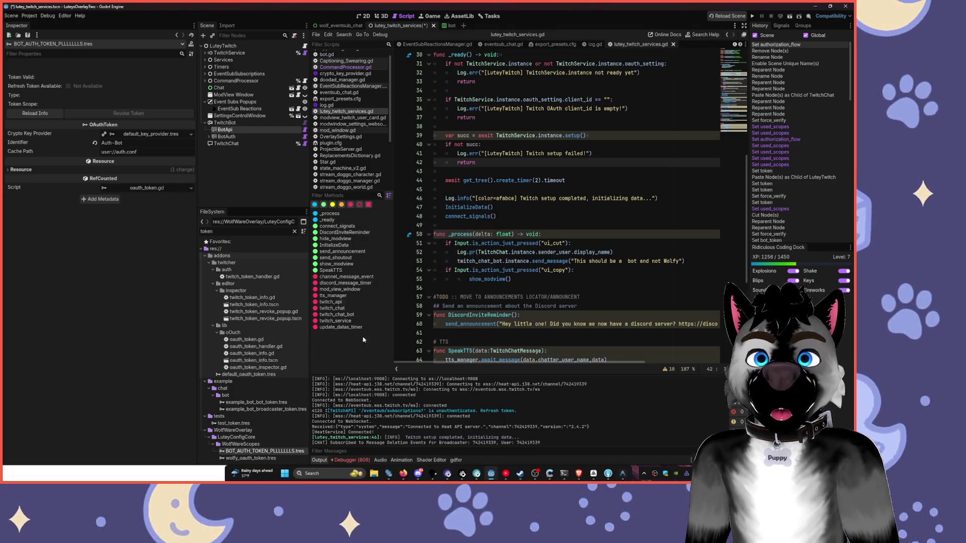
Revoke the wolfy token locally, then filter the file list for 'scopes'.
left_click(149, 381)
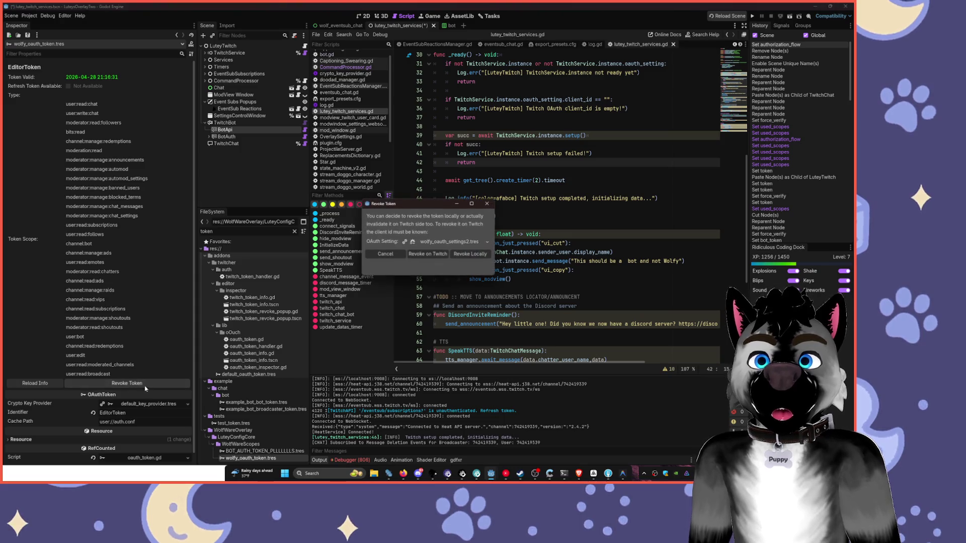
left_click(429, 255)
left_click(471, 255)
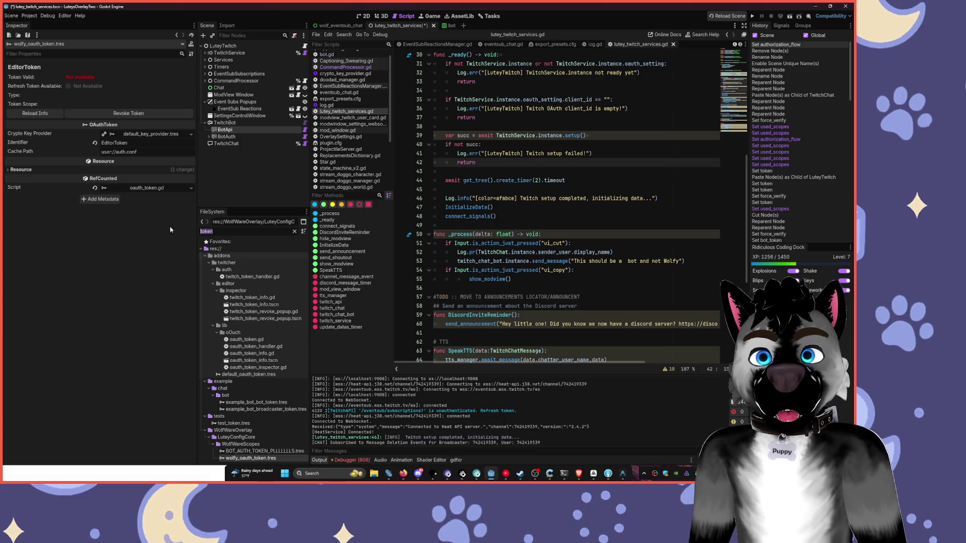
type("scopes")
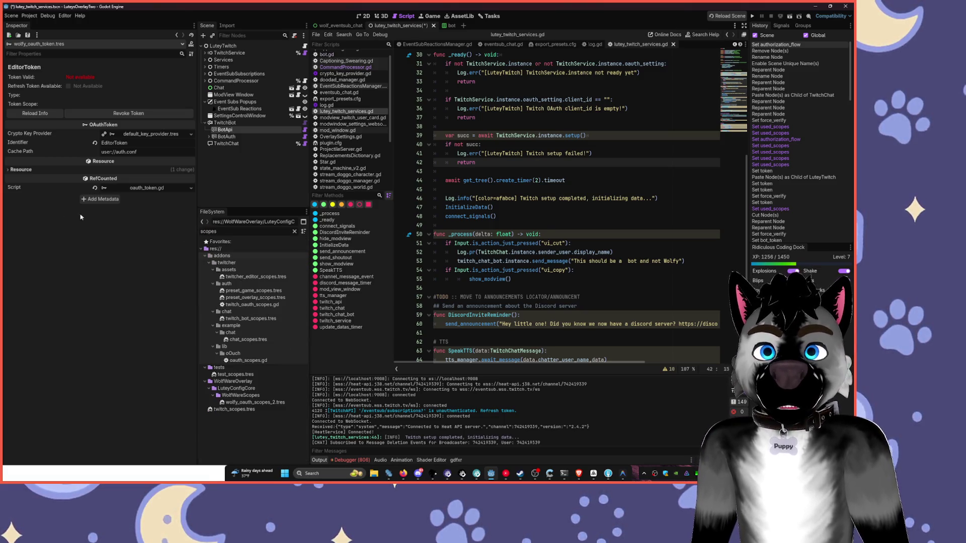
Open wolfy_oauth_scopes_2.tres and scroll through its checked channel, moderator and user scopes.
double_click(235, 403)
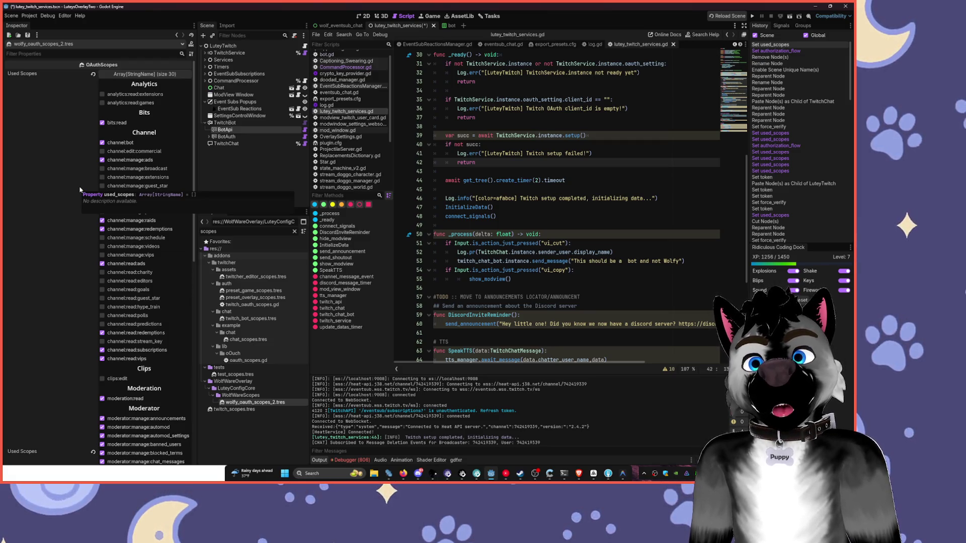
scroll(80, 189, "down", 10)
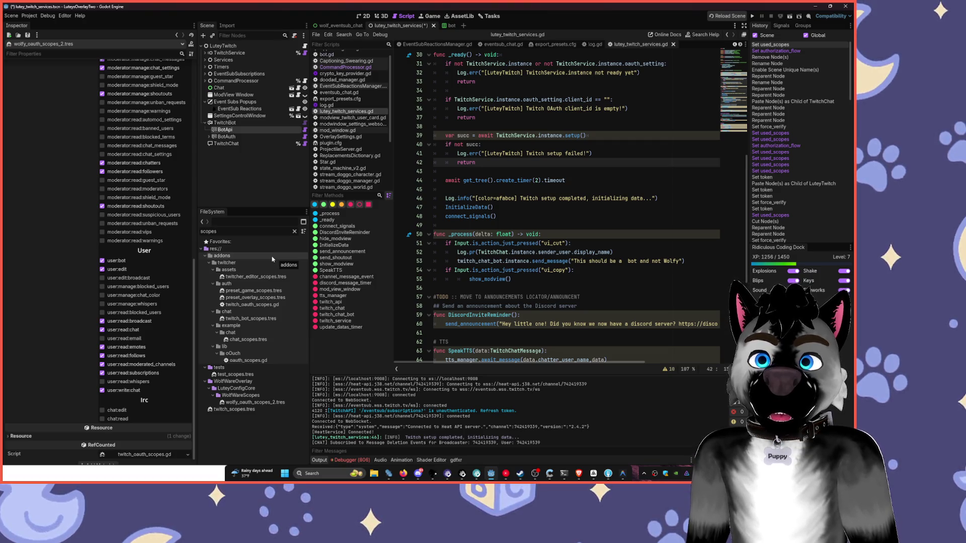
scroll(82, 214, "up", 2)
scroll(88, 178, "up", 4)
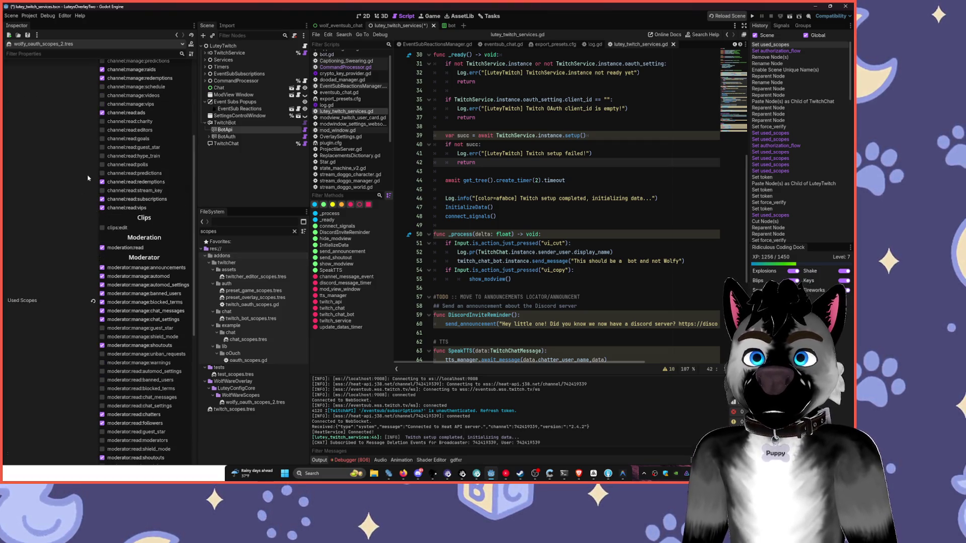
scroll(88, 177, "up", 4)
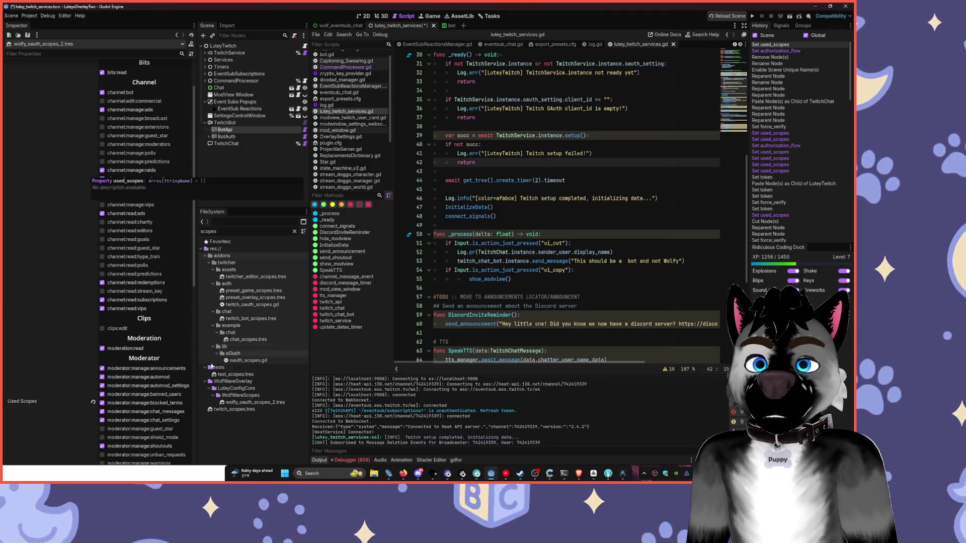
Create a new OAuthScopes resource in WolfWareScopes named BotOauthScopes.tres.
right_click(240, 396)
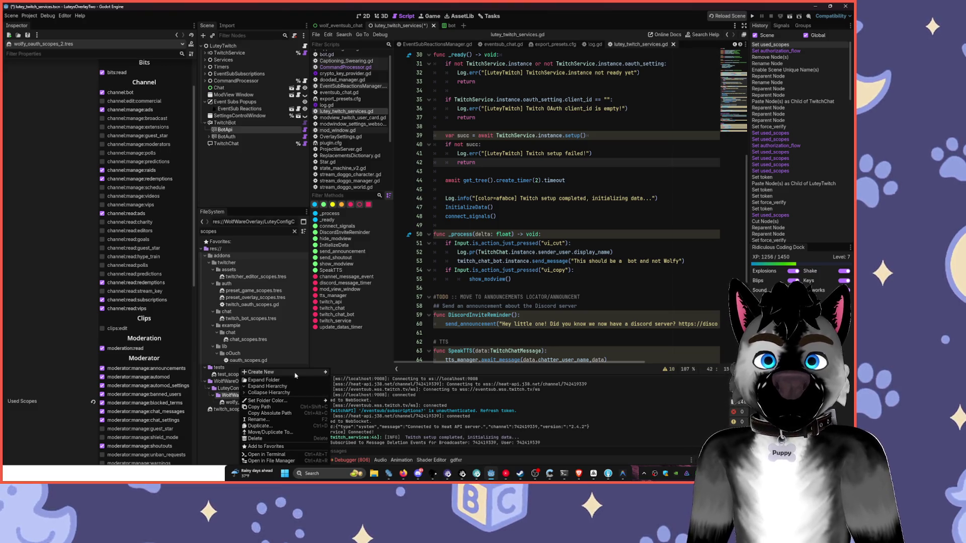
mouse_move(281, 372)
left_click(349, 391)
type("scope")
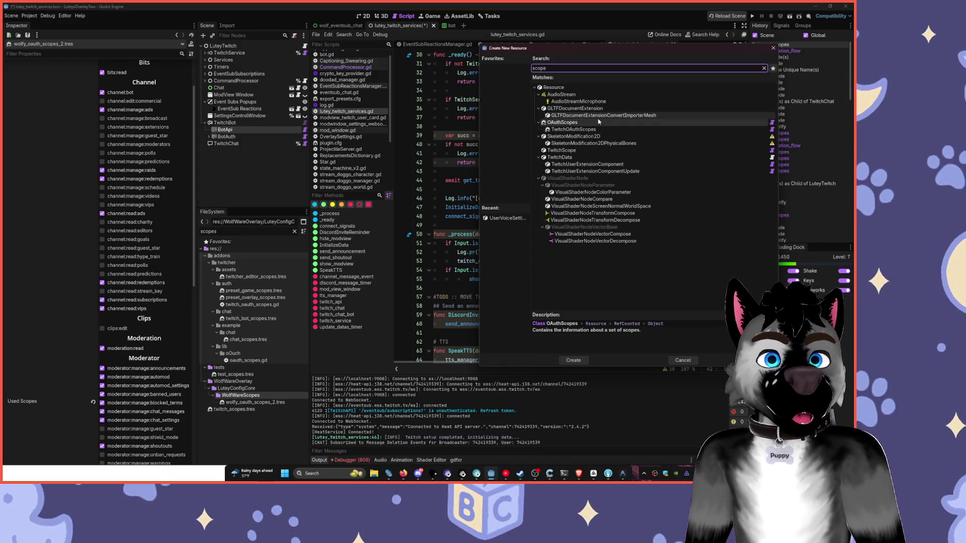
left_click(590, 126)
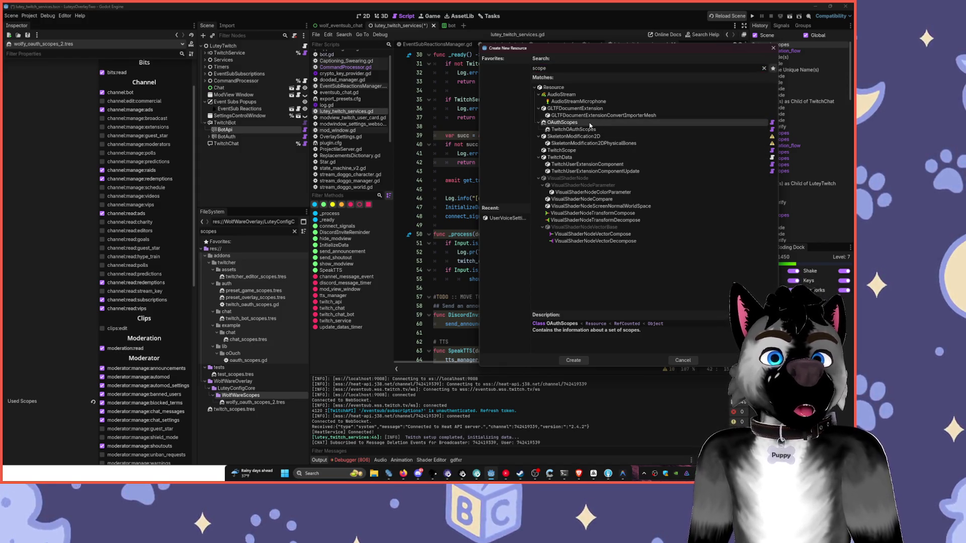
double_click(590, 124)
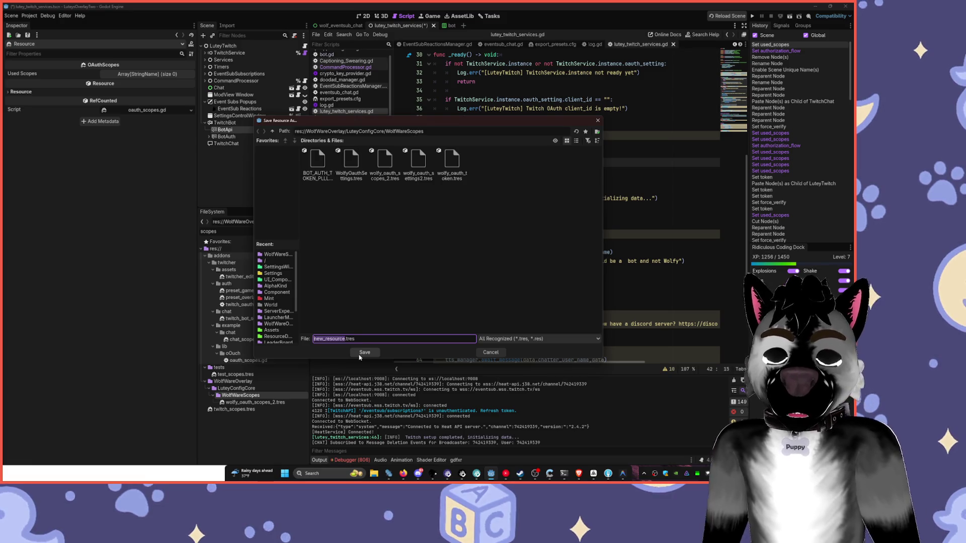
type("tOa")
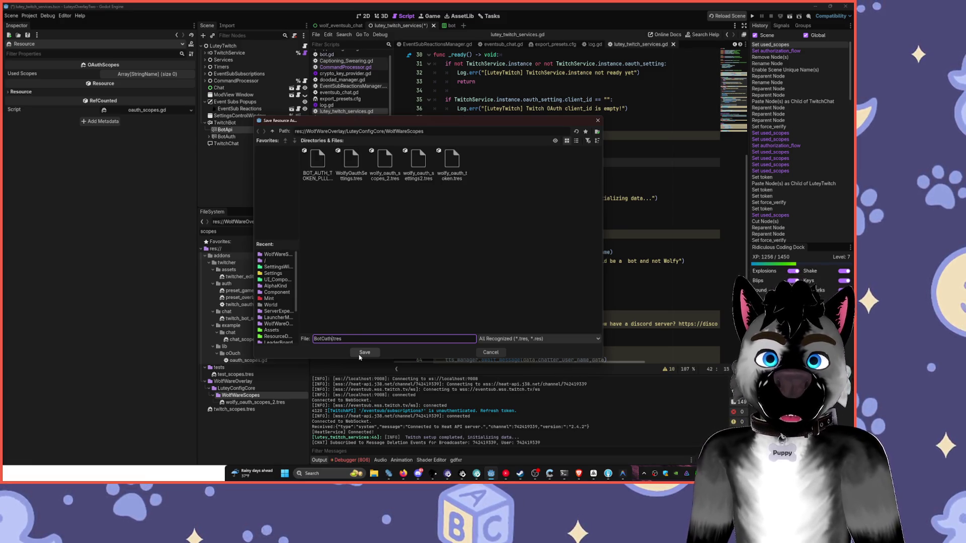
type("uthSco")
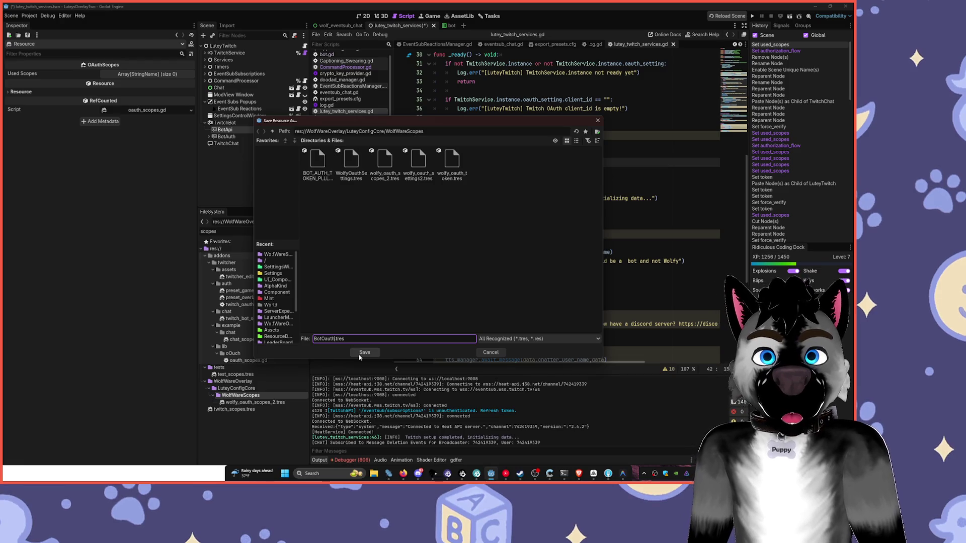
type("pes")
left_click(364, 353)
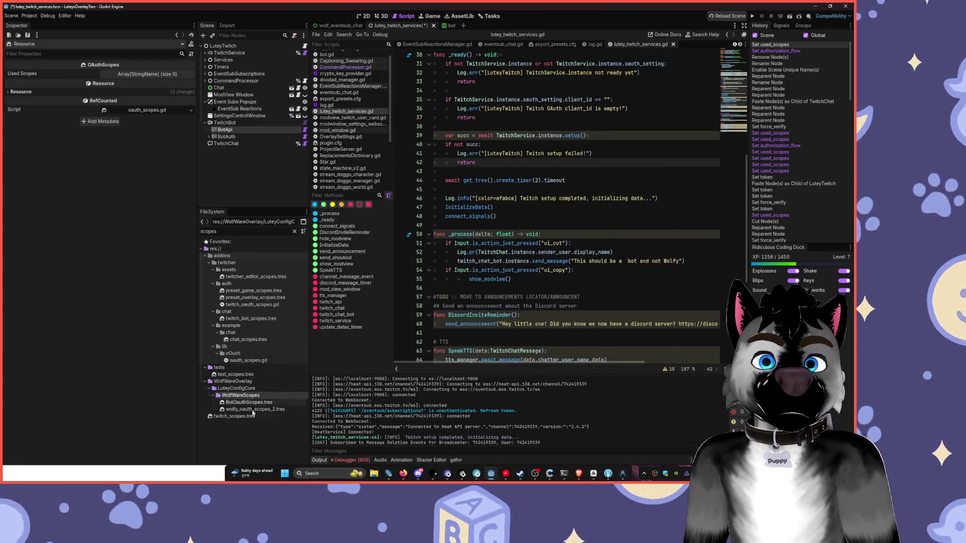
Expand BotOauthScopes.tres's Used Scopes, preview twitch_scopes.tres, and add one array element.
left_click(242, 403)
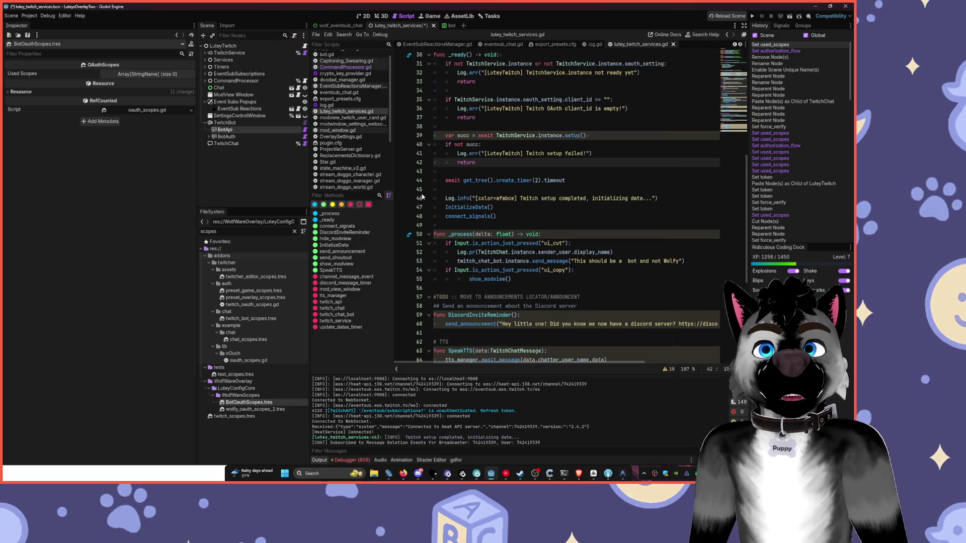
left_click(144, 76)
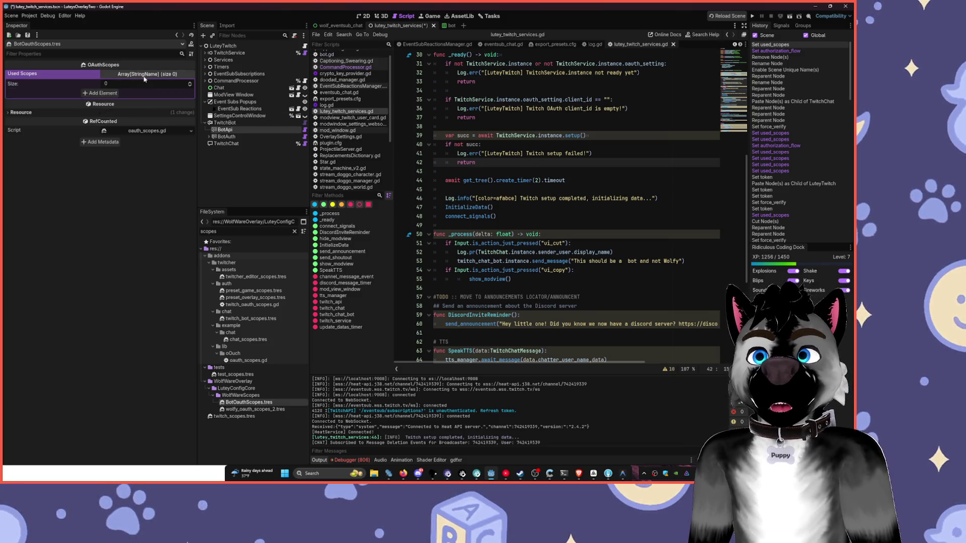
left_click(249, 417)
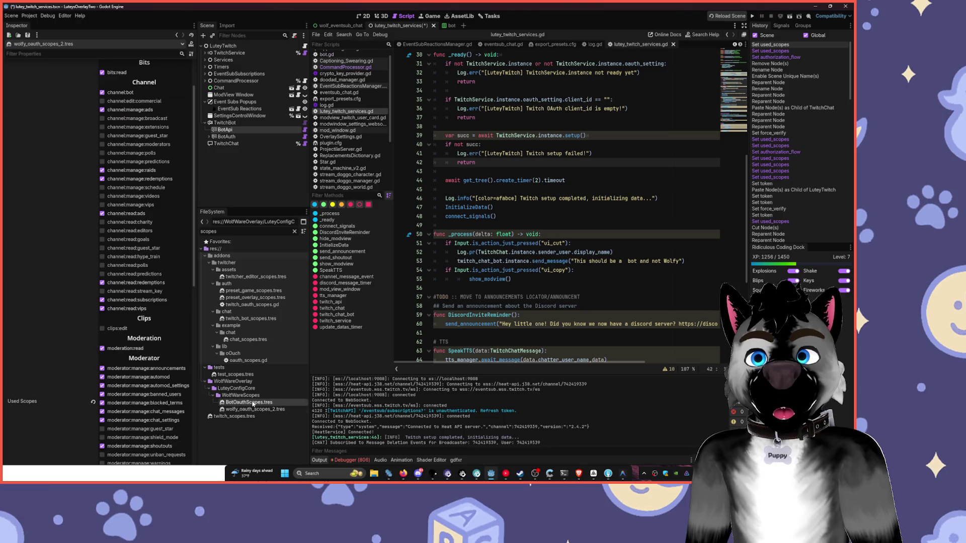
left_click(253, 402)
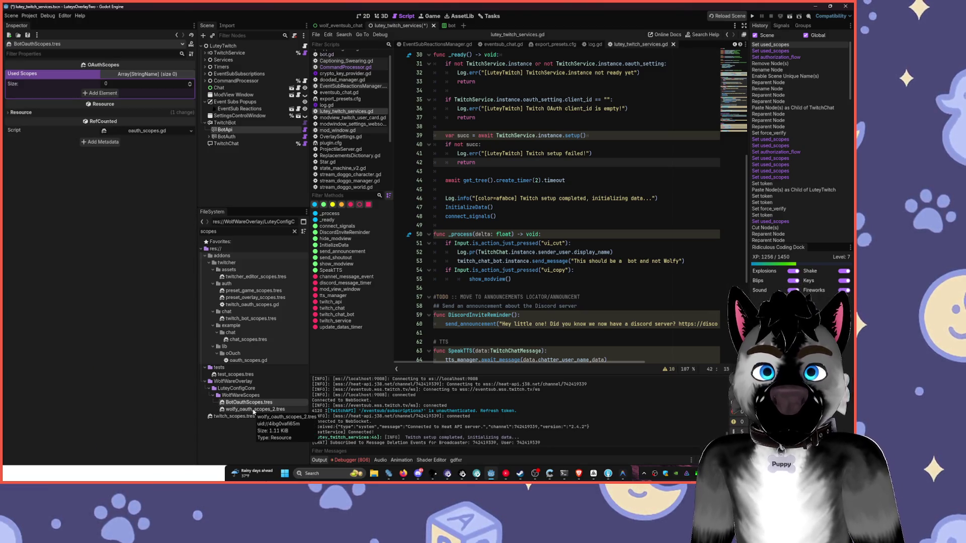
left_click(254, 409)
left_click(249, 403)
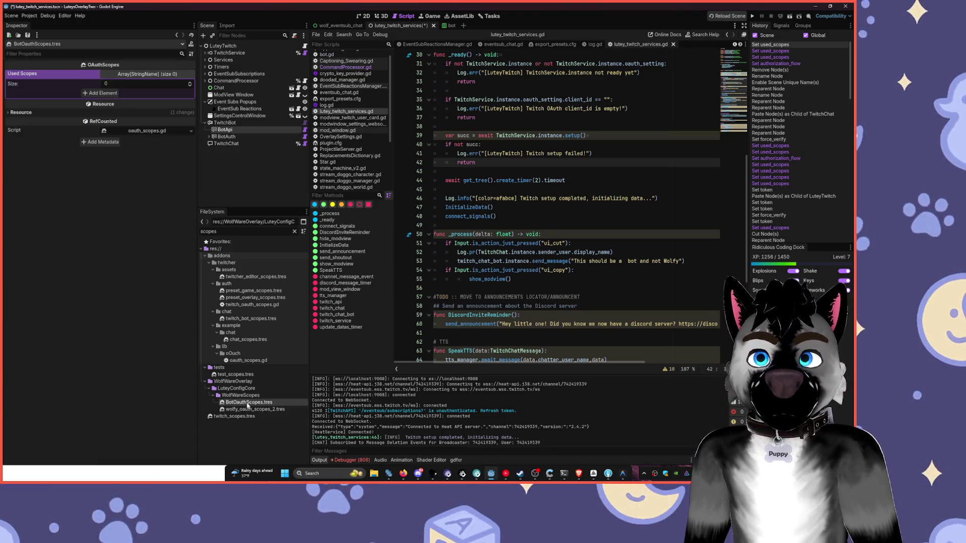
left_click(114, 91)
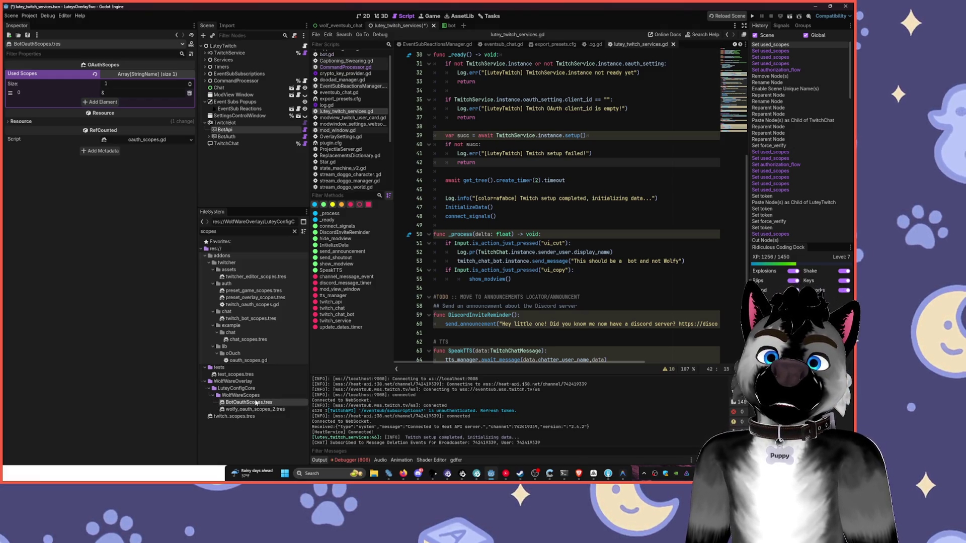
Compare against wolfy_oauth_scopes_2.tres's 30 used scopes, ending on wolfy_oauth_scopes_2.tres.
left_click(255, 409)
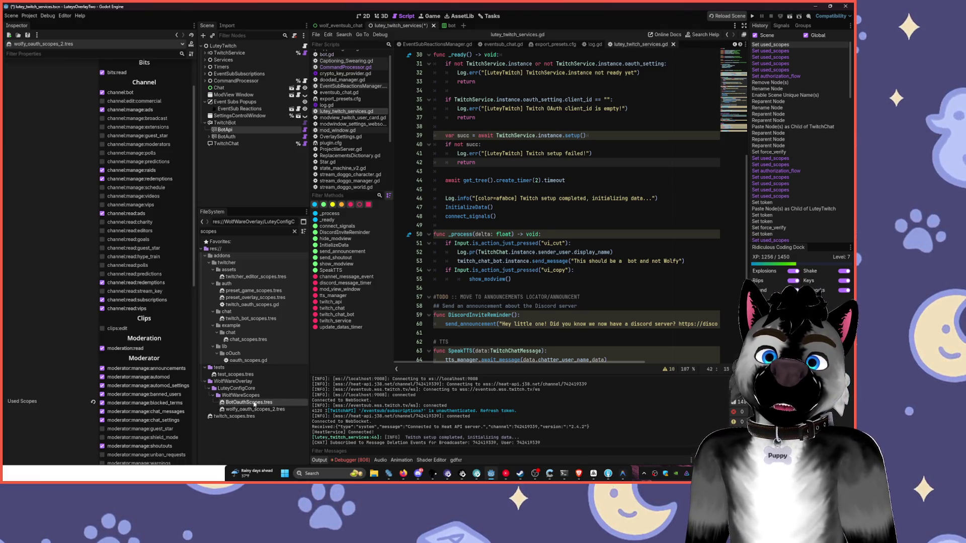
left_click(139, 75)
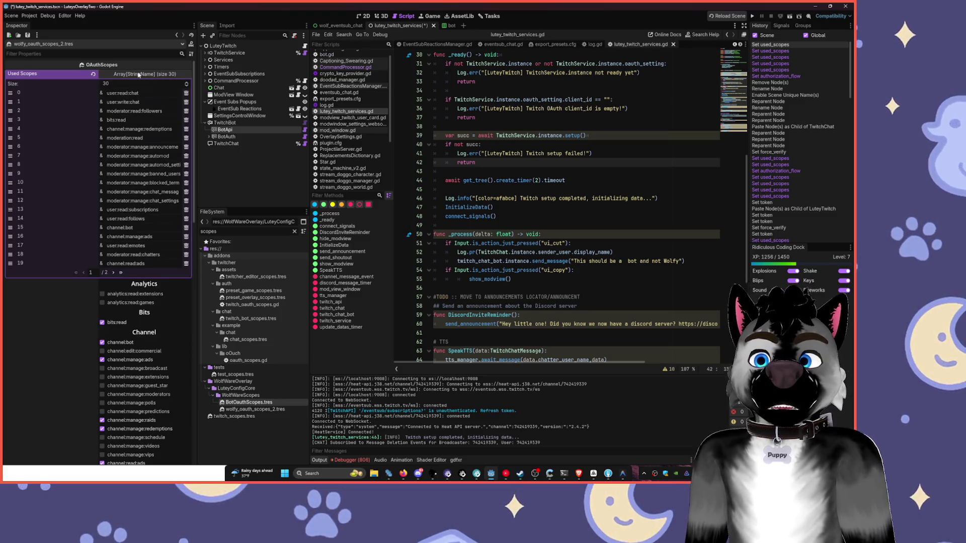
left_click(139, 75)
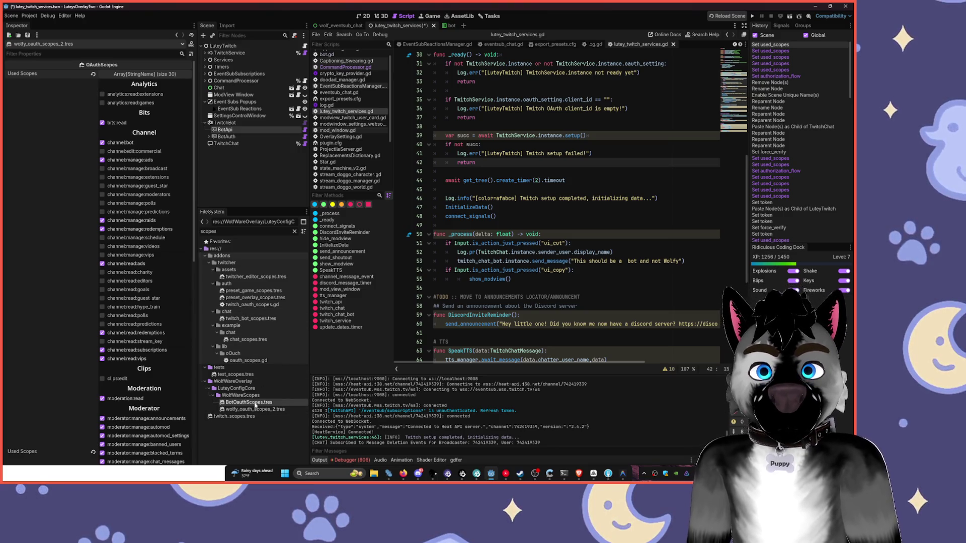
left_click(254, 407)
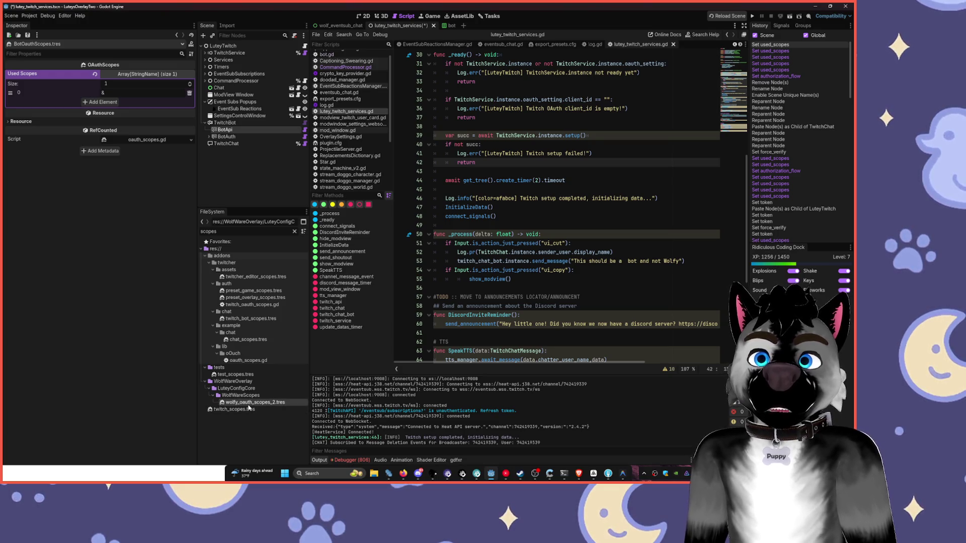
left_click(249, 405)
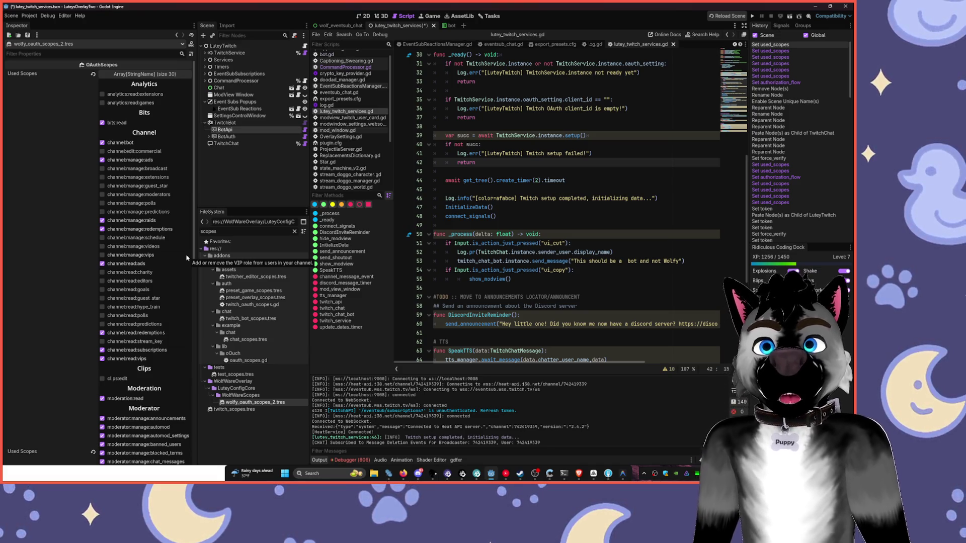
Set TwitchService's OAuth authorization flow to Authorization Code Flow.
left_click(230, 53)
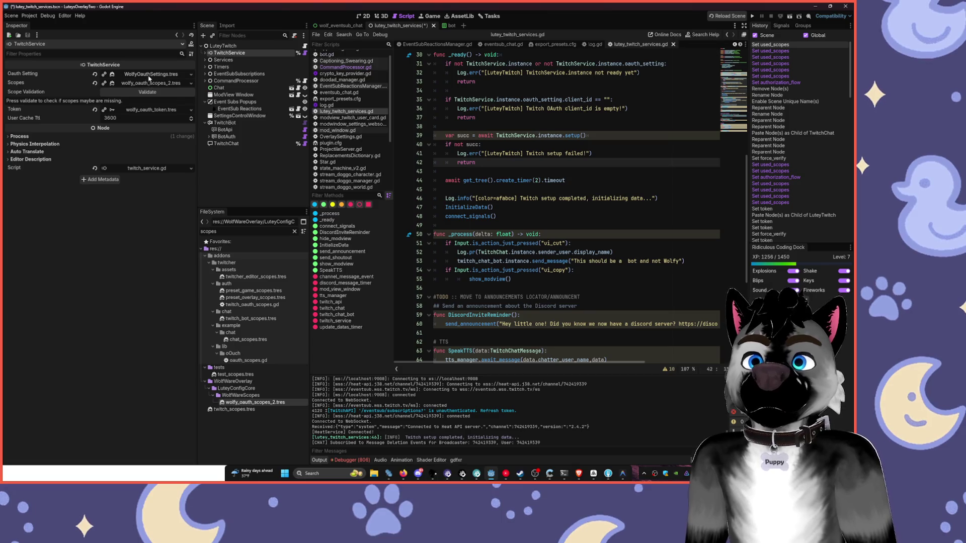
left_click(149, 75)
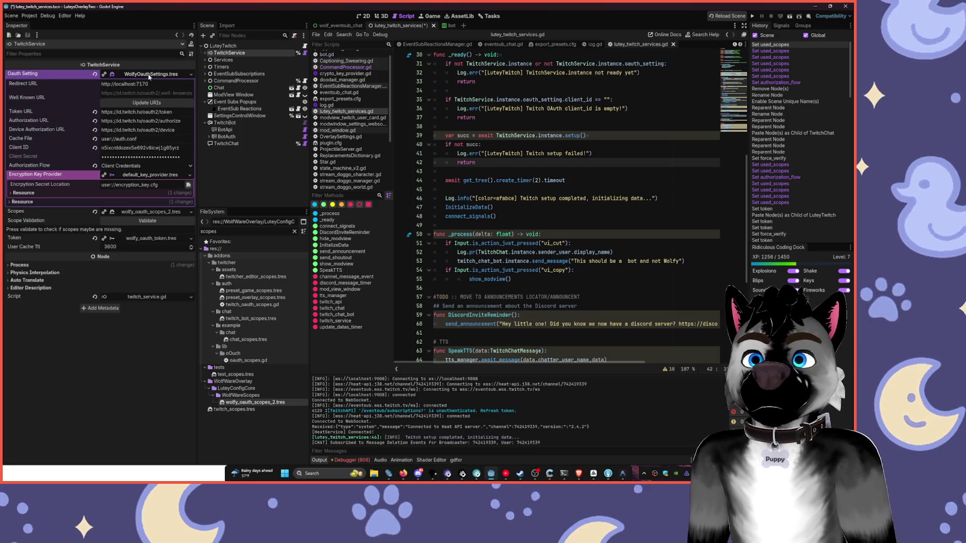
left_click(118, 167)
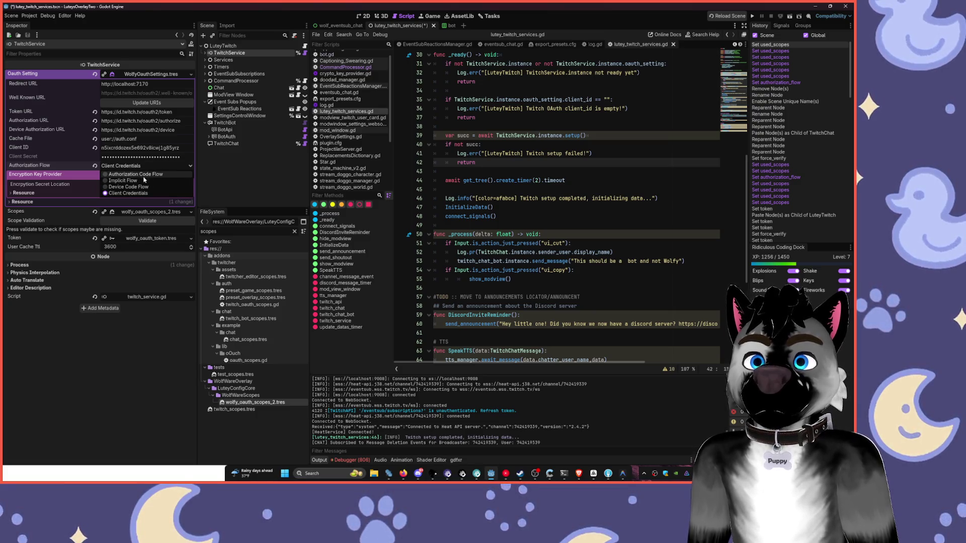
left_click(143, 175)
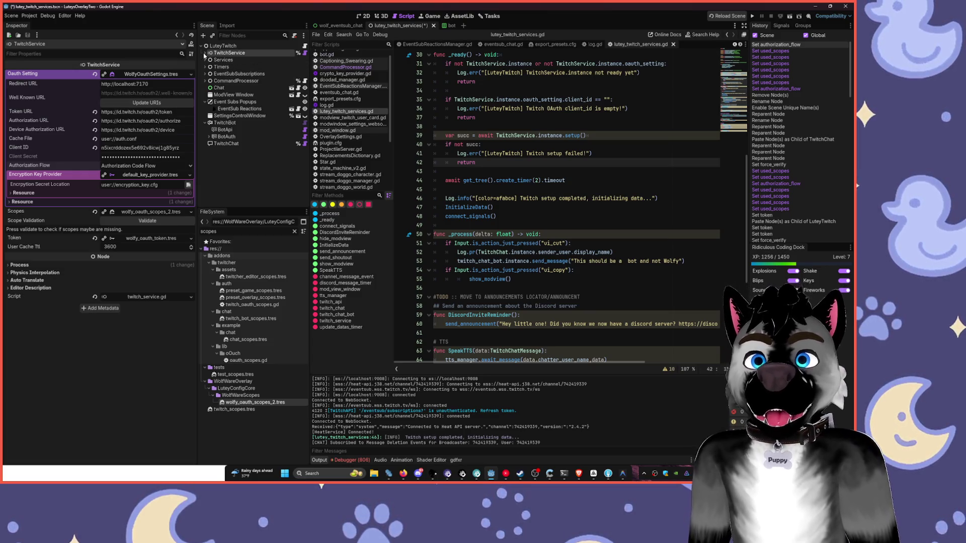
Show TwitchService's children, collapse OAuth settings, and expand the Scopes resource's used scopes.
left_click(209, 53)
left_click(158, 75)
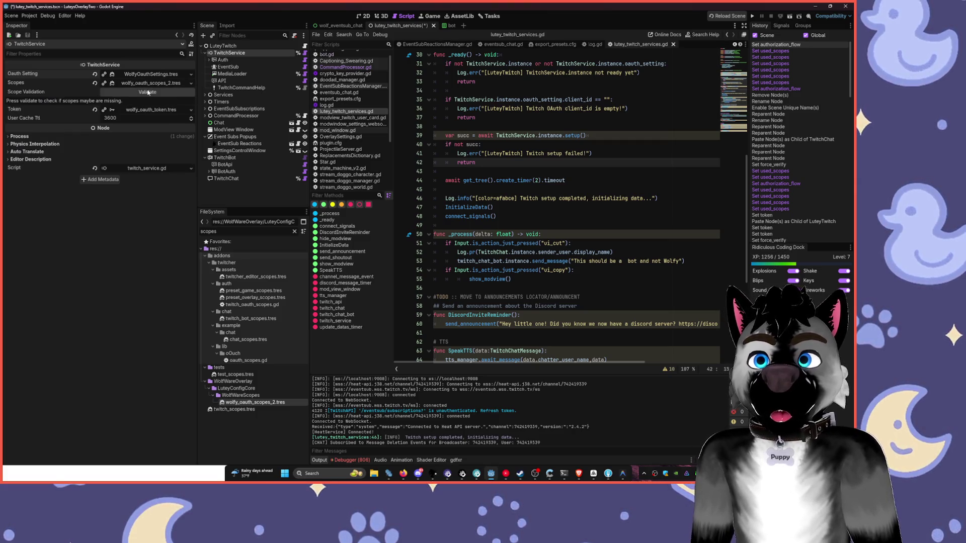
left_click(150, 84)
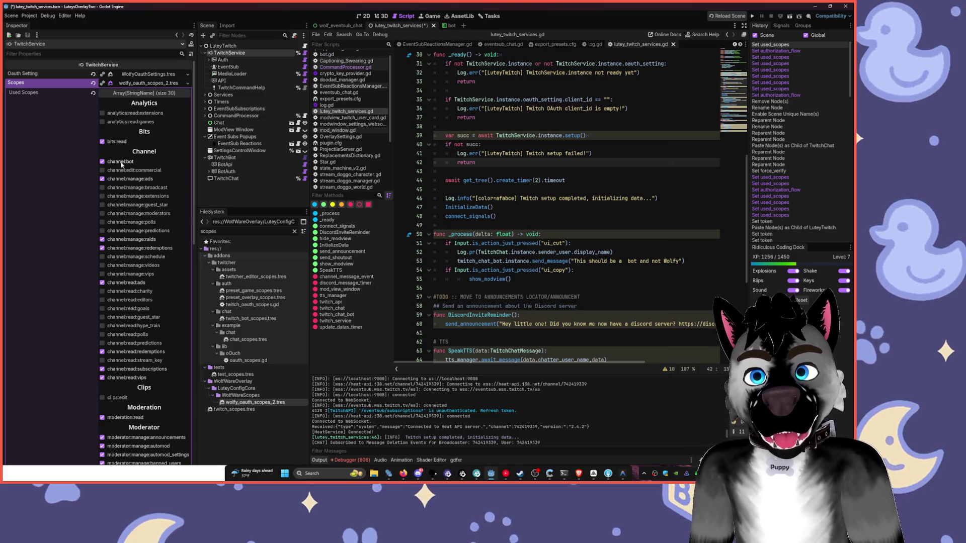
Review the scope list, then inspect the Auth node's token properties.
mouse_move(122, 165)
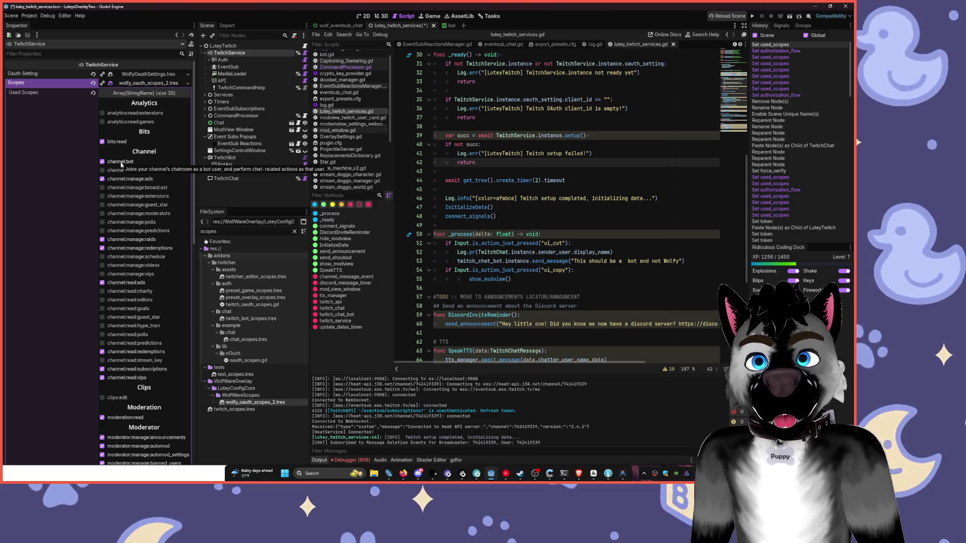
scroll(121, 165, "down", 10)
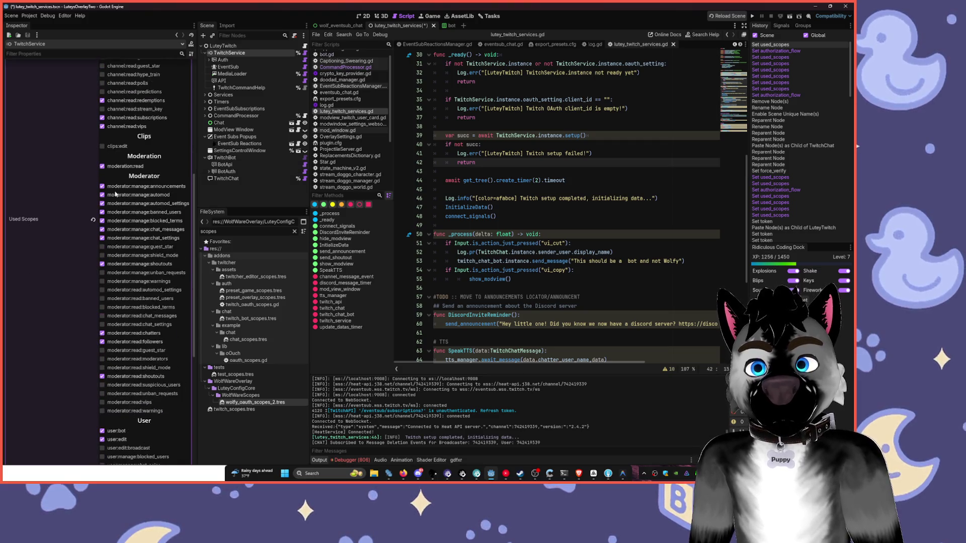
mouse_move(125, 281)
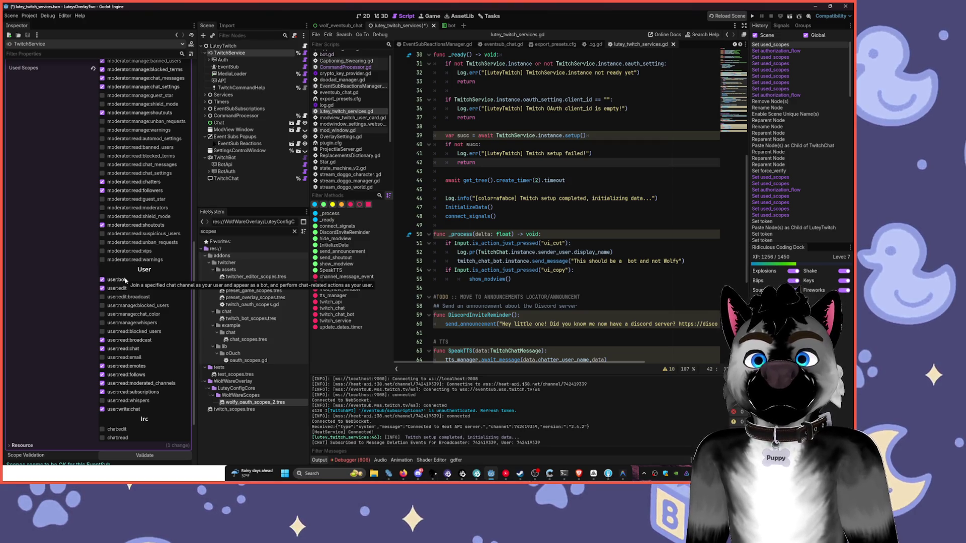
scroll(128, 279, "up", 5)
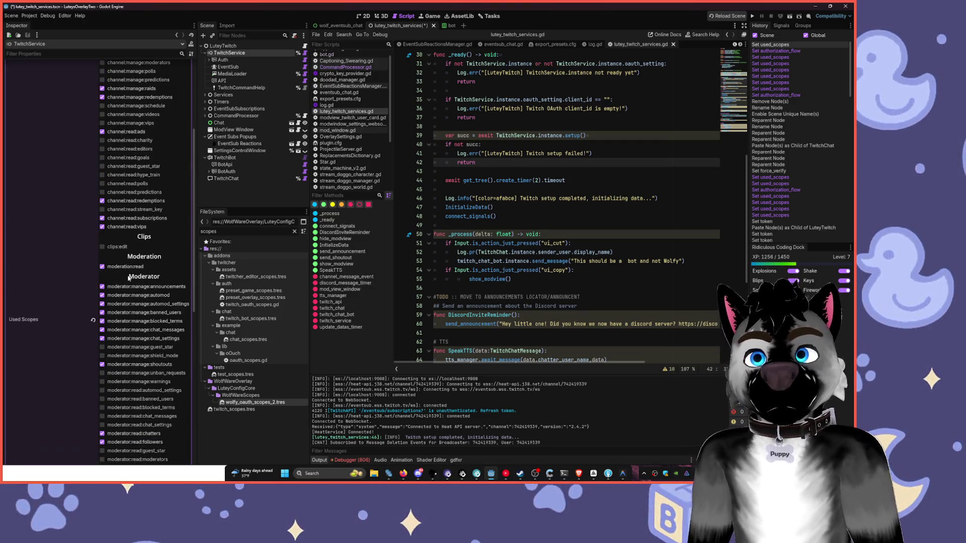
scroll(132, 286, "up", 3)
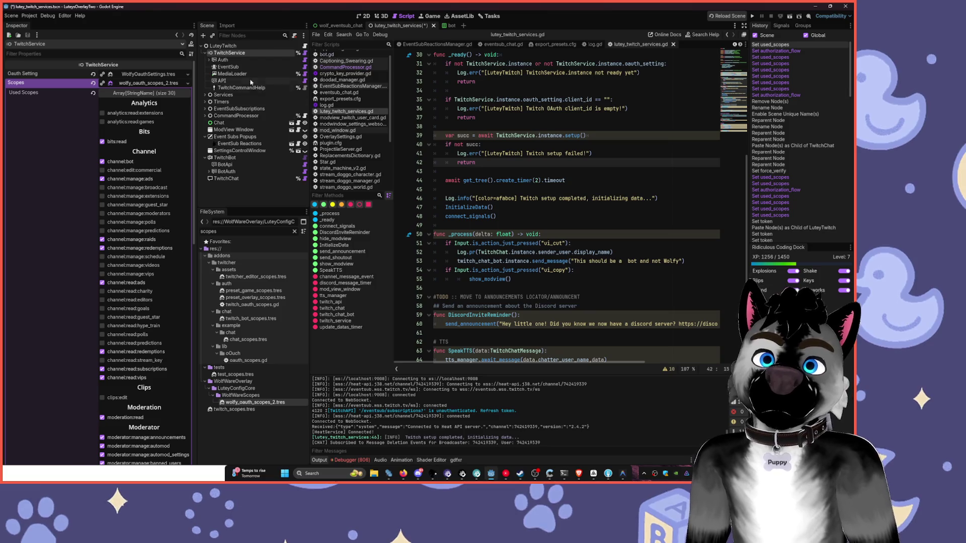
left_click(217, 60)
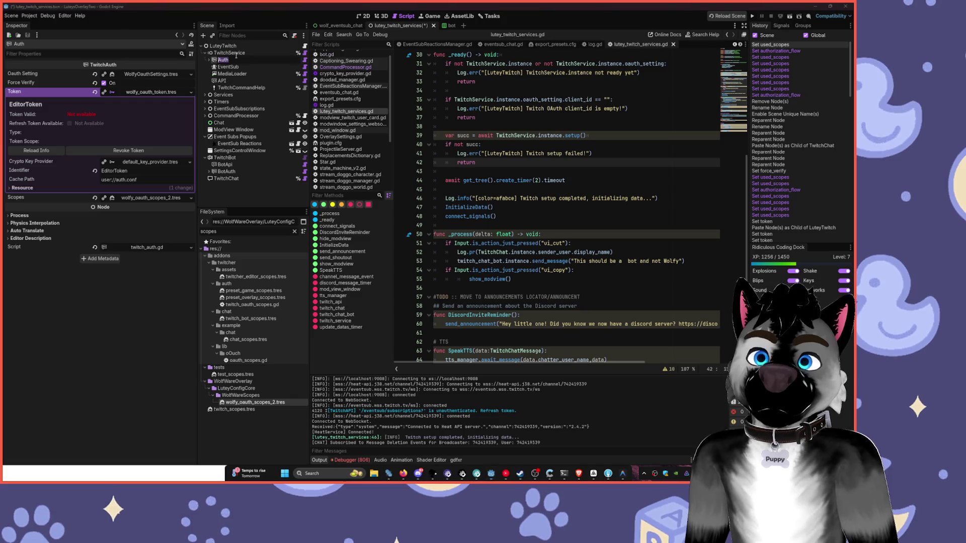
On TwitchService, collapse Used Scopes, expand the wolfy_oauth_token.tres token and reload its info.
left_click(228, 52)
left_click(141, 92)
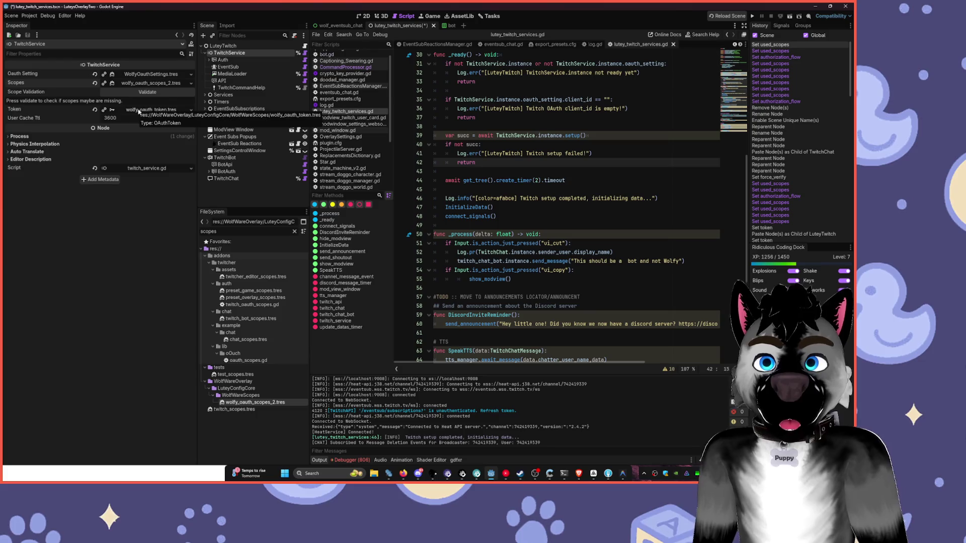
left_click(139, 110)
left_click(56, 169)
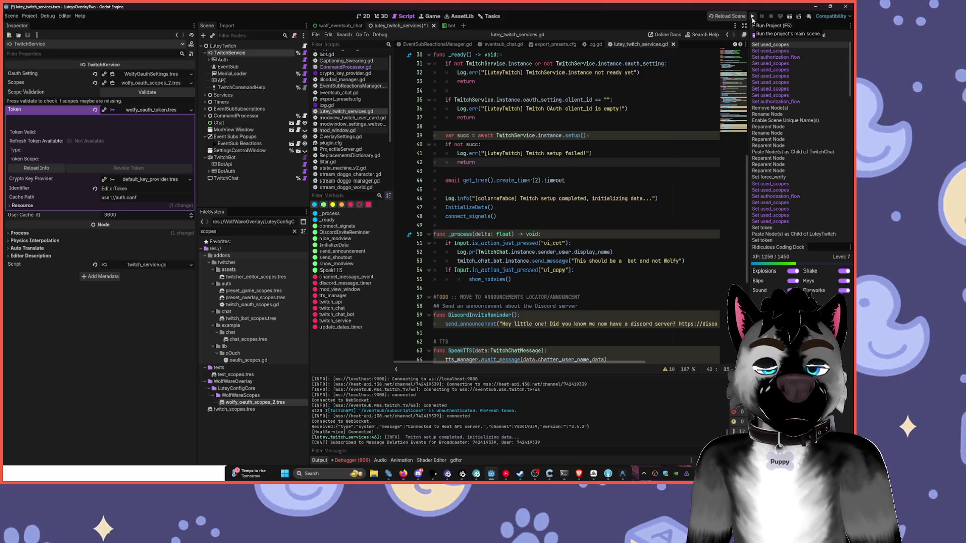
Delete the TwitchBot node and its children from the scene.
left_click(243, 158)
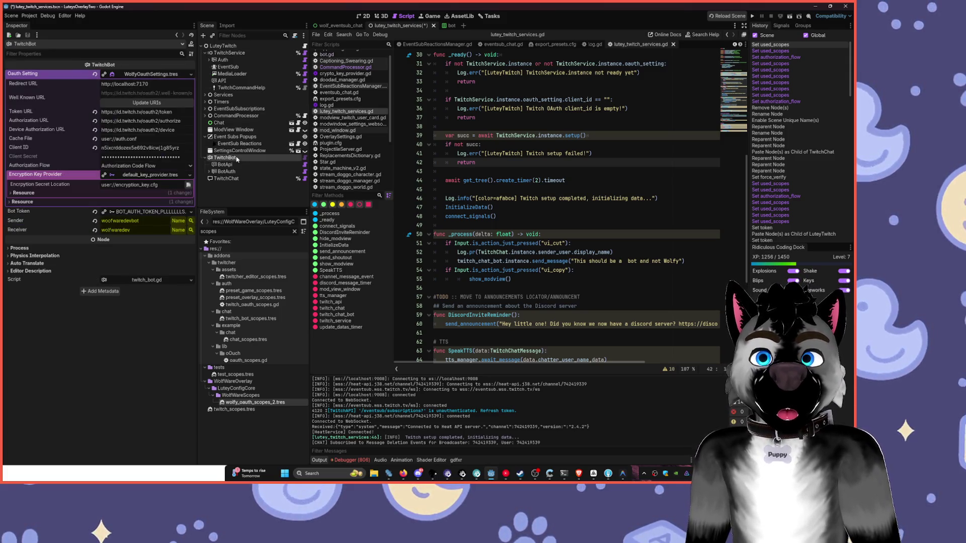
key("Delete")
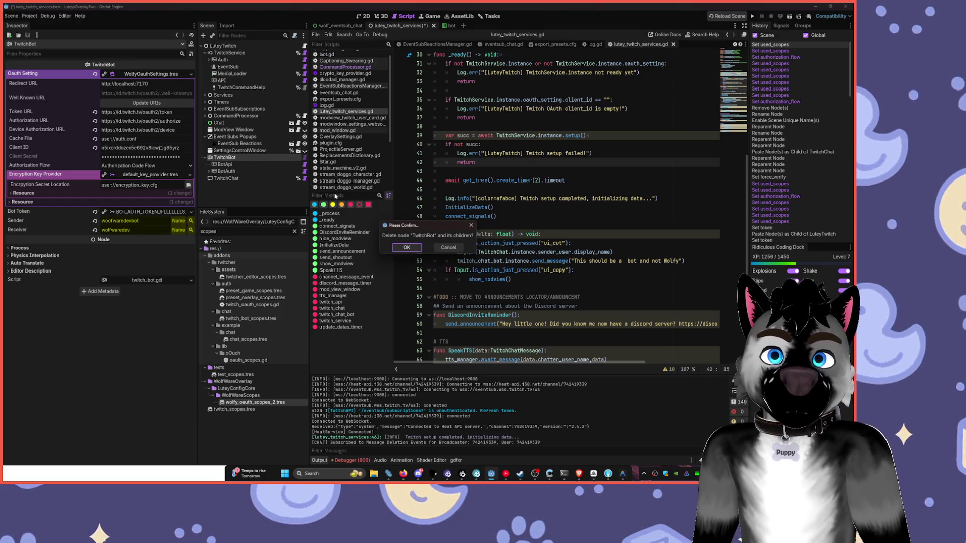
left_click(447, 251)
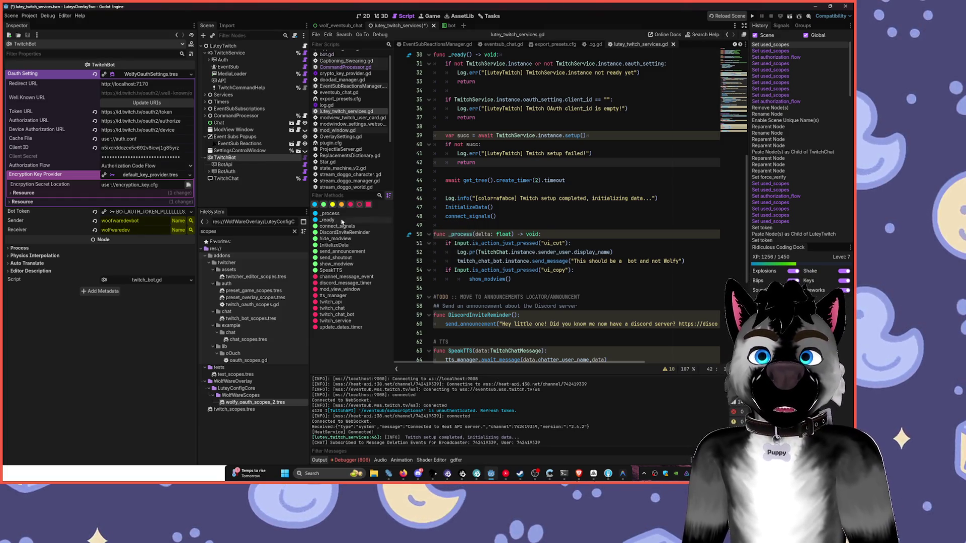
Save the scene and run the project.
key("ctrl+x")
key("ctrl+s")
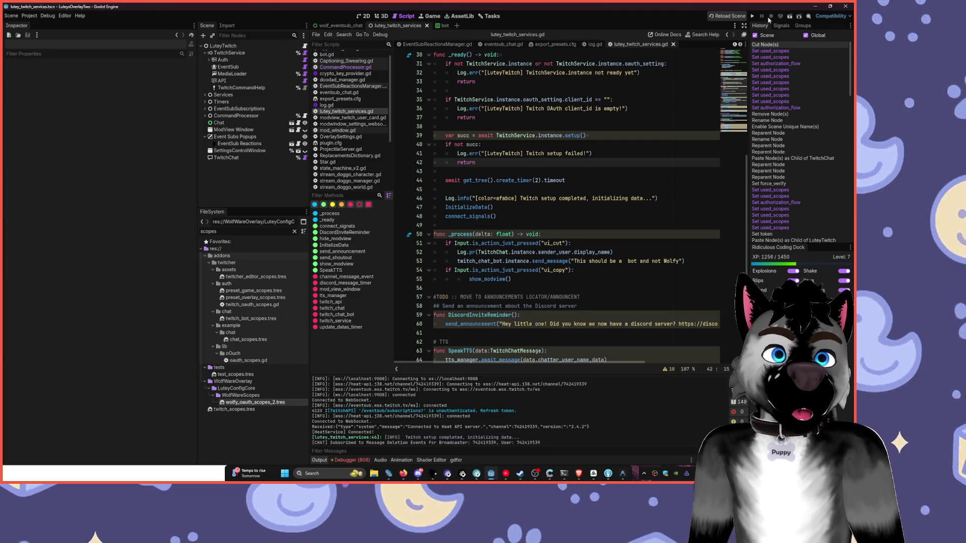
left_click(754, 16)
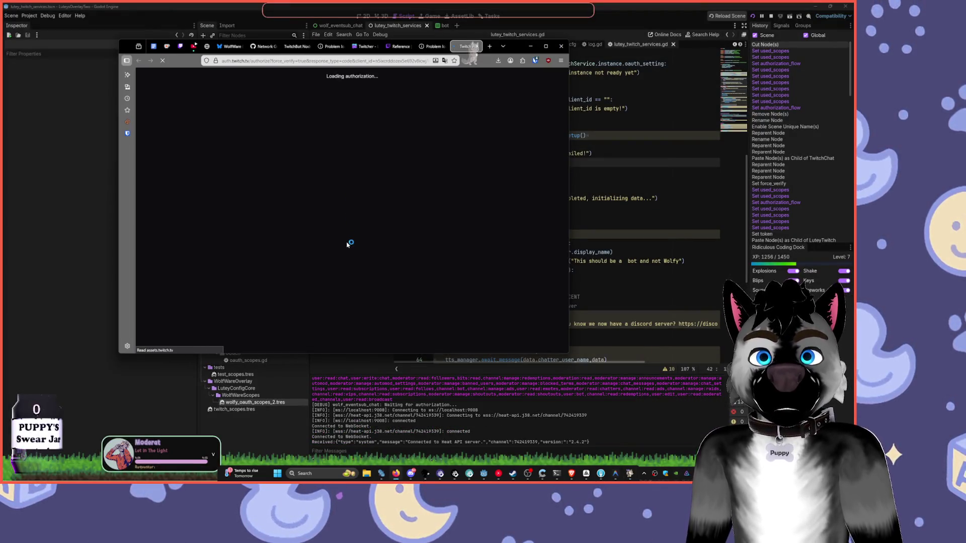
Authorize the app on Twitch and hide the Login Success browser window.
scroll(349, 242, "down", 5)
left_click(363, 285)
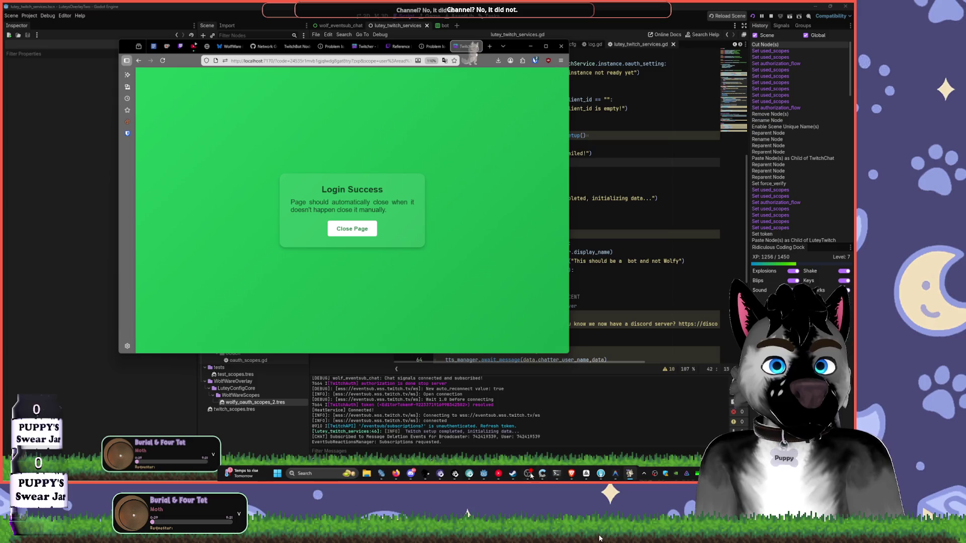
left_click(483, 475)
Skip the YouTube Music track ahead to 2:36 and minimize the player.
left_click(500, 474)
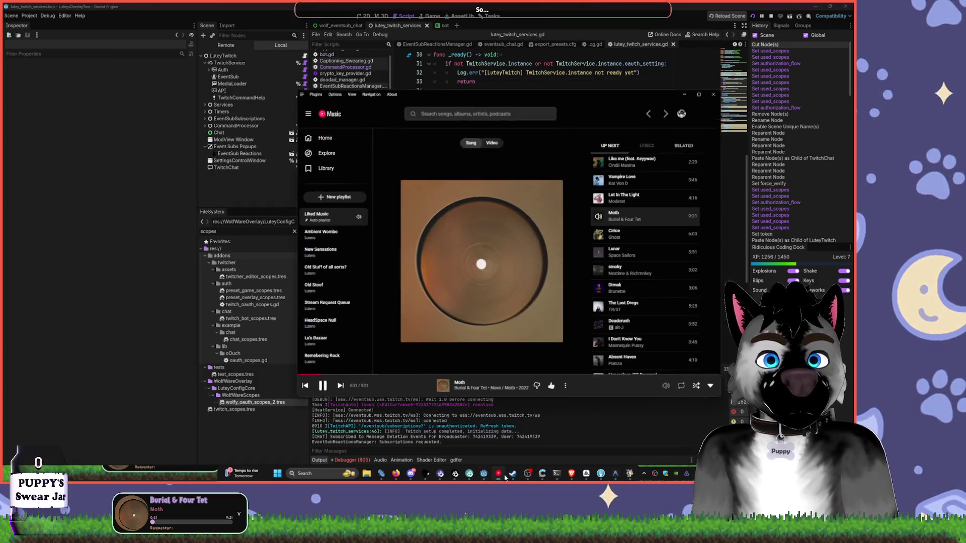
left_click(411, 371)
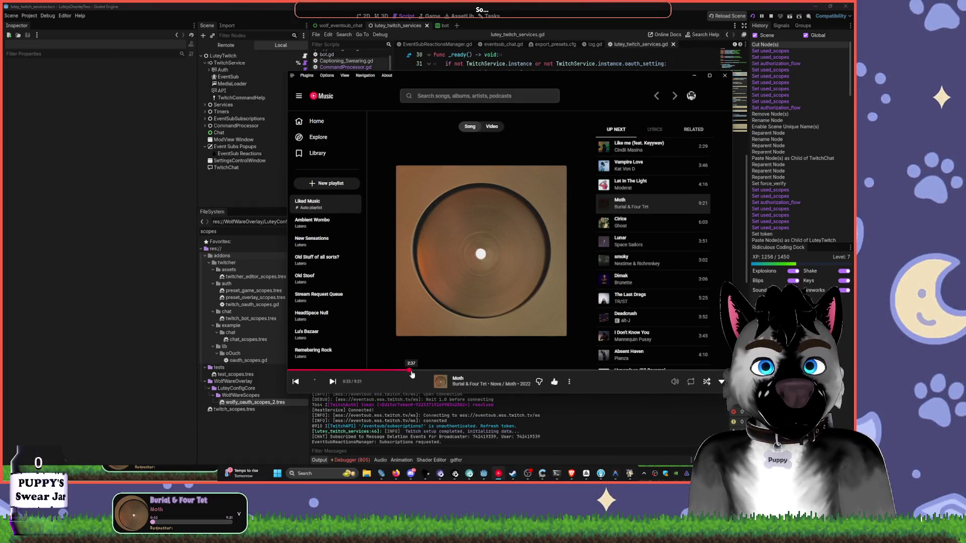
mouse_move(675, 382)
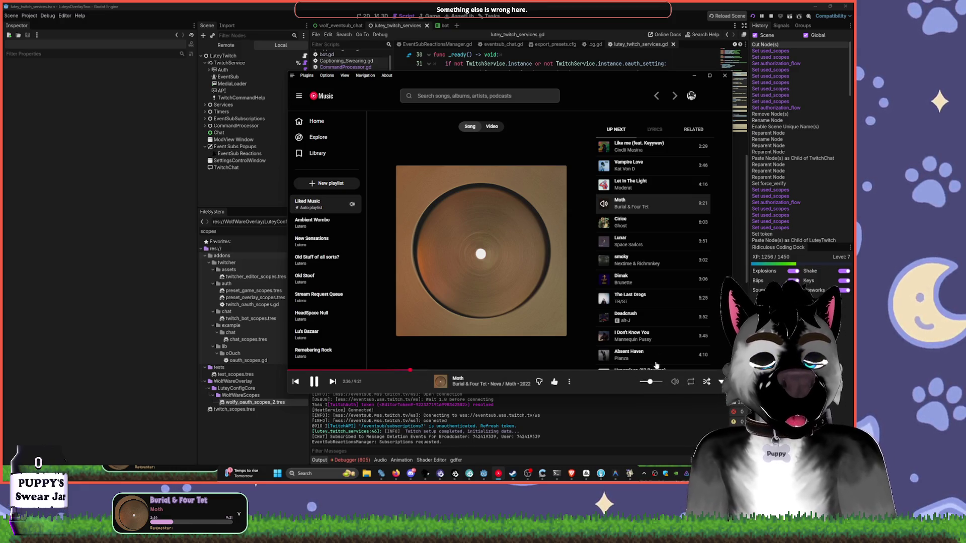
left_click(695, 76)
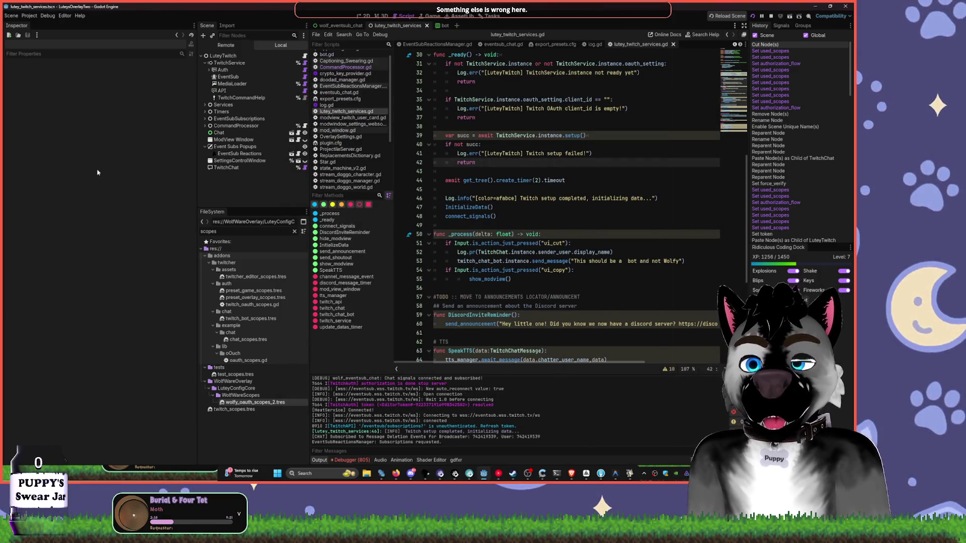
Validate TwitchService's scopes and reload the token info to confirm it is valid.
mouse_move(491, 263)
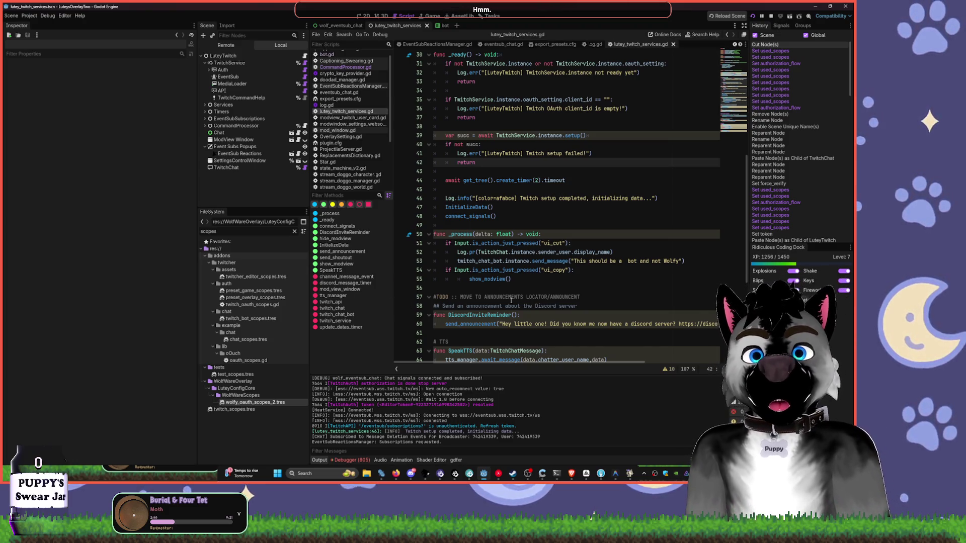
left_click(229, 63)
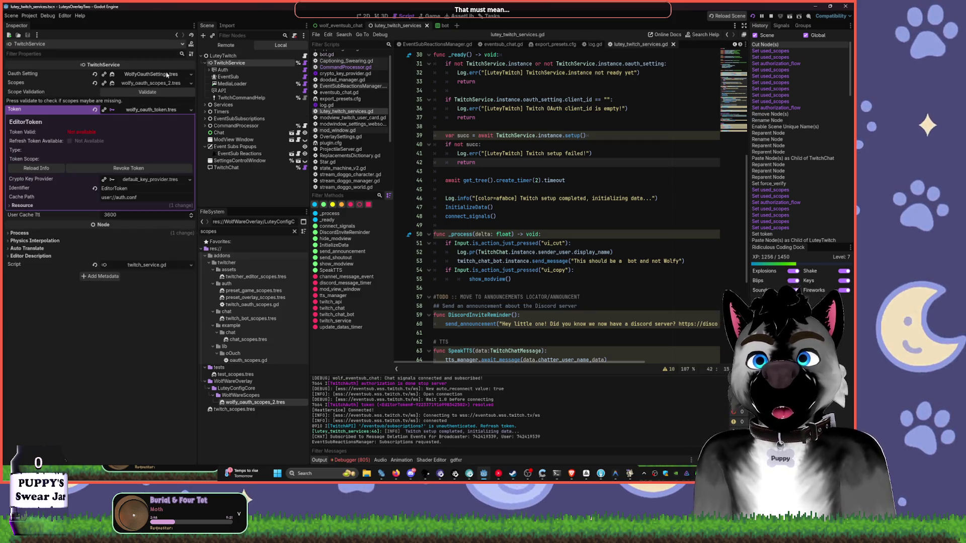
left_click(151, 92)
left_click(46, 169)
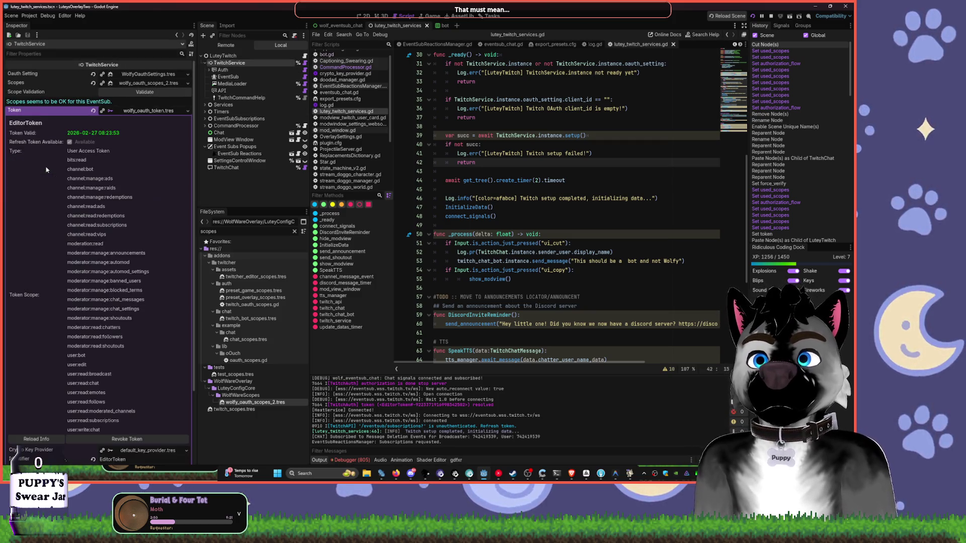
Copy TwitchChat's Broadcaster User into Sender User and restart the project.
scroll(125, 340, "down", 3)
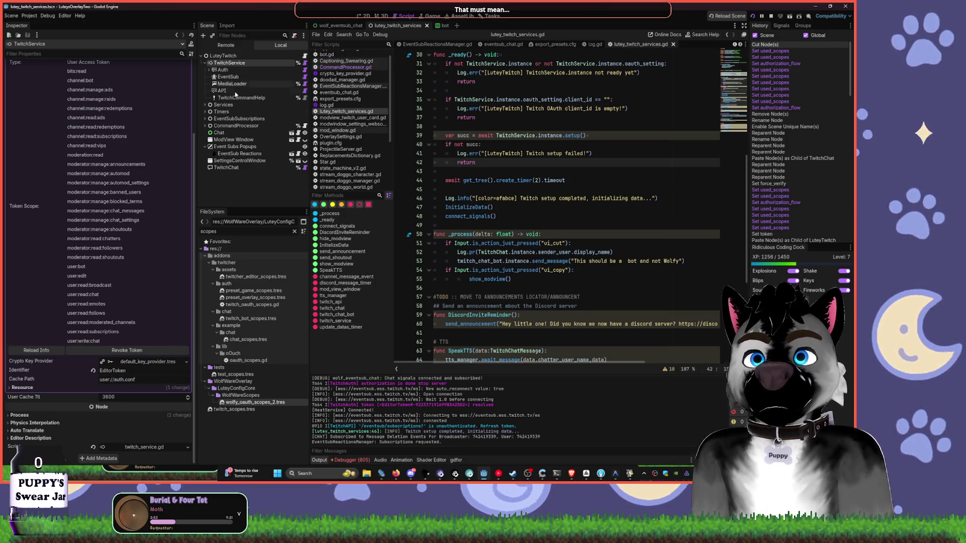
left_click(226, 168)
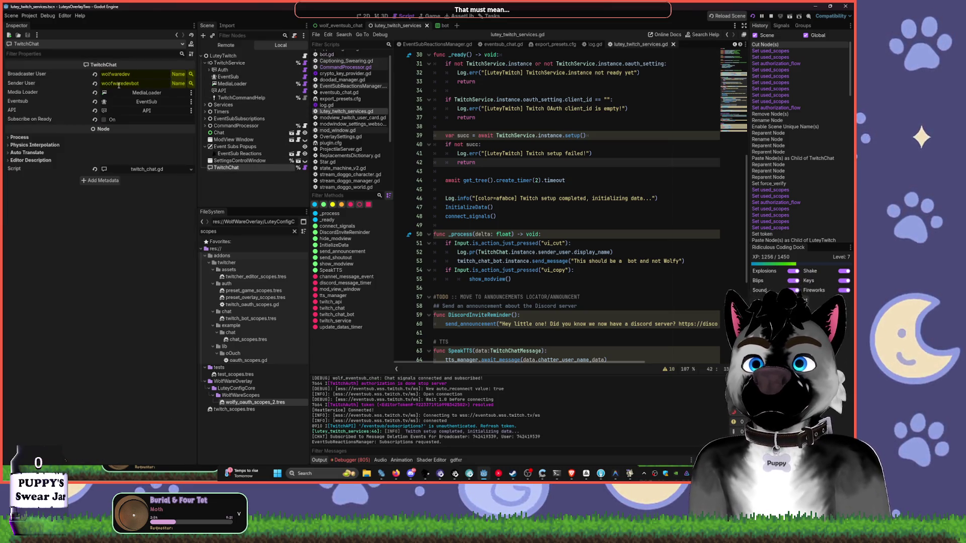
left_click_drag(130, 74, 93, 76)
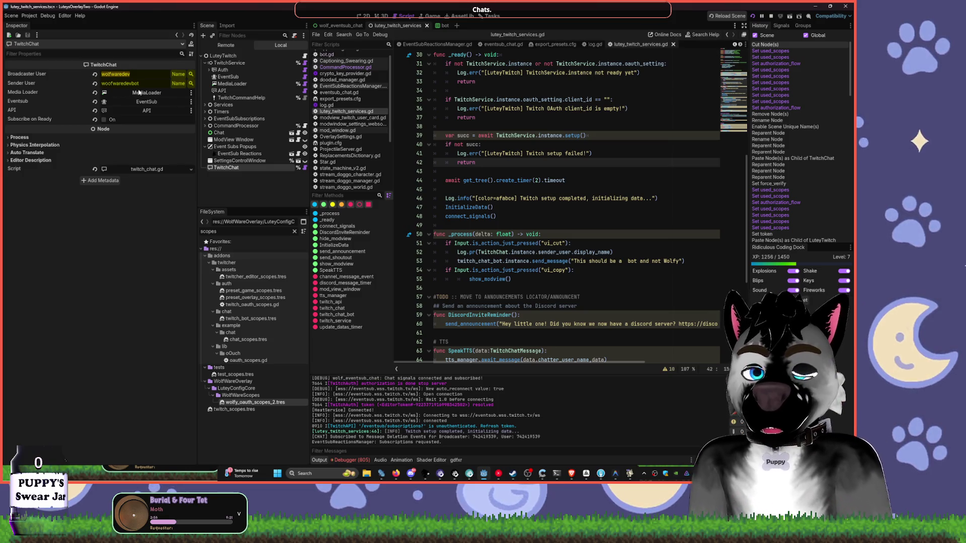
double_click(157, 83)
key("ctrl+v")
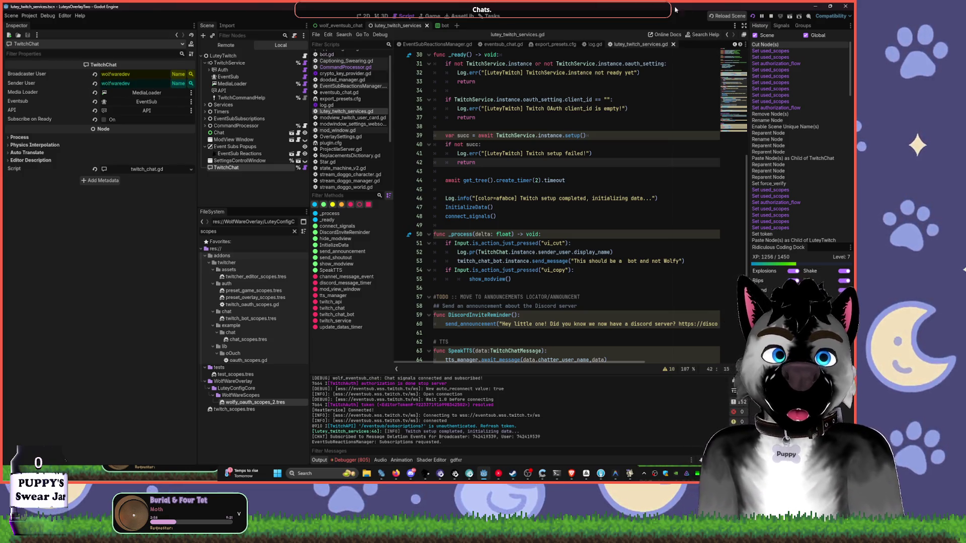
left_click(753, 17)
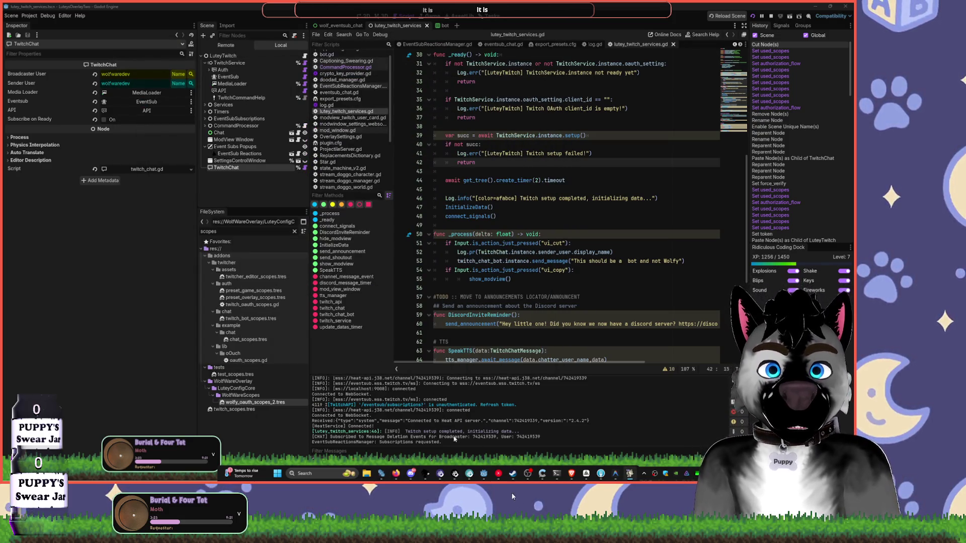
Return to Godot, select the Auth node and turn off Force Verify.
left_click(397, 474)
left_click(397, 474)
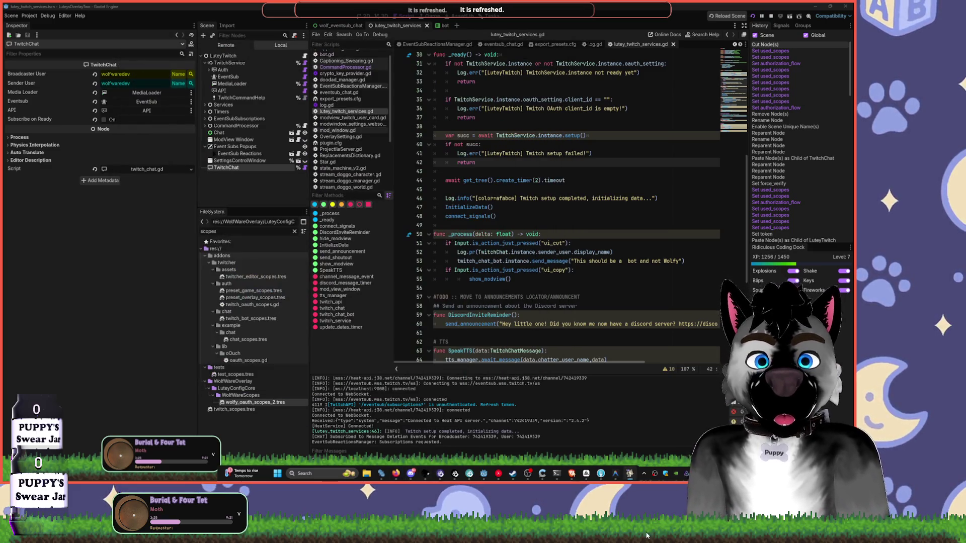
left_click(484, 474)
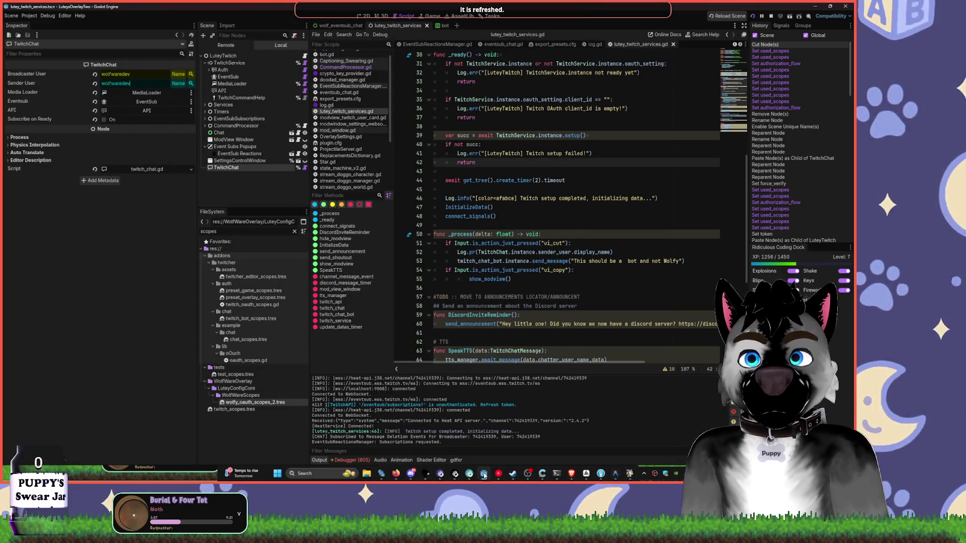
left_click(219, 64)
left_click(223, 76)
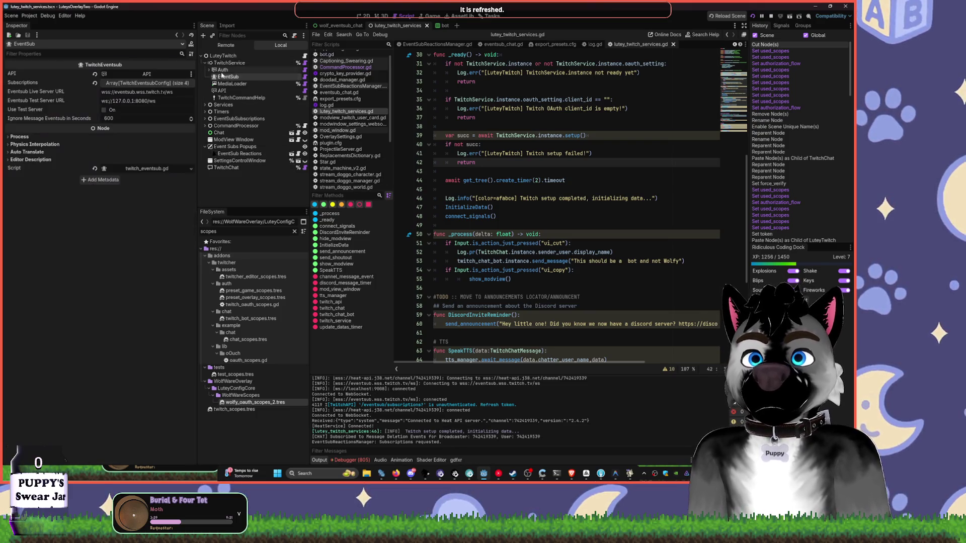
left_click(222, 70)
left_click(120, 83)
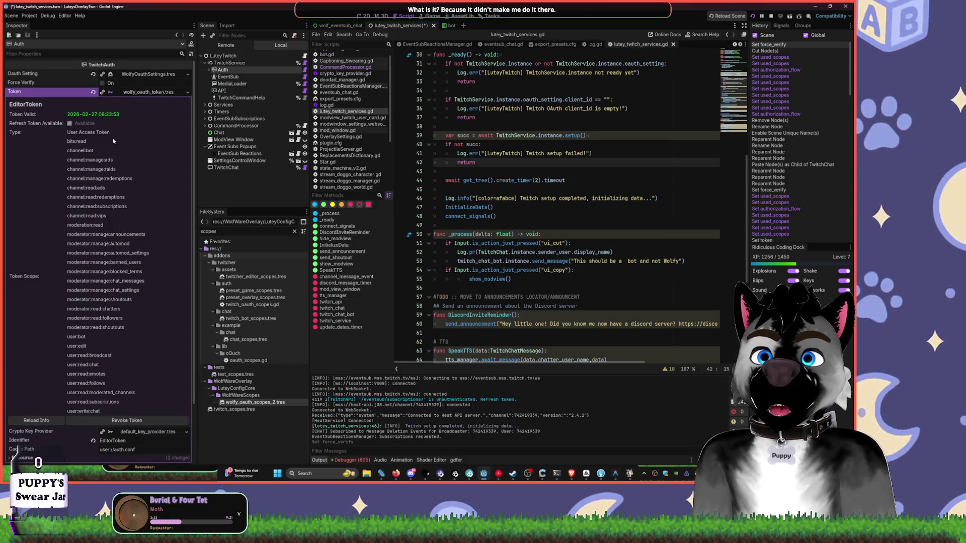
Revoke the editor token locally, re-enable Force Verify, then stop and rerun the project.
left_click(127, 421)
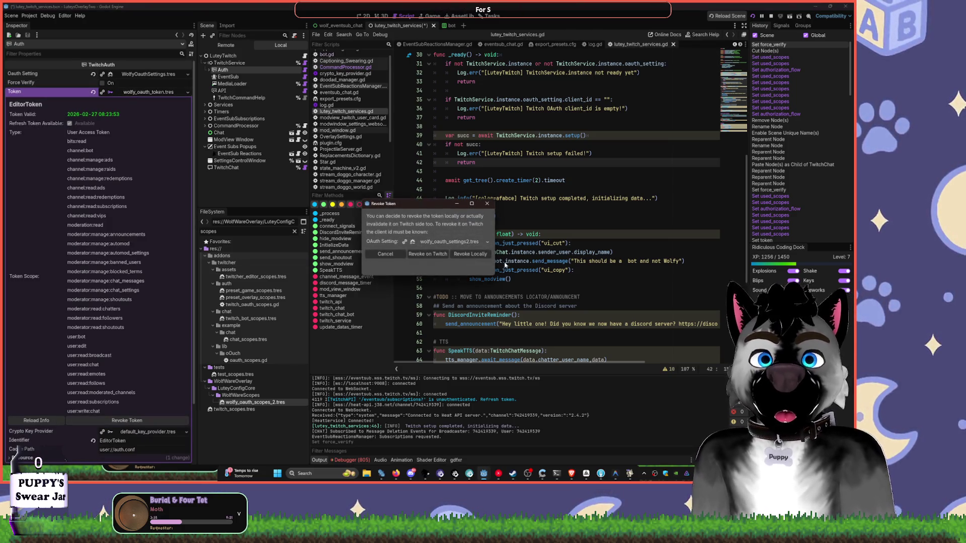
left_click(484, 255)
left_click(112, 151)
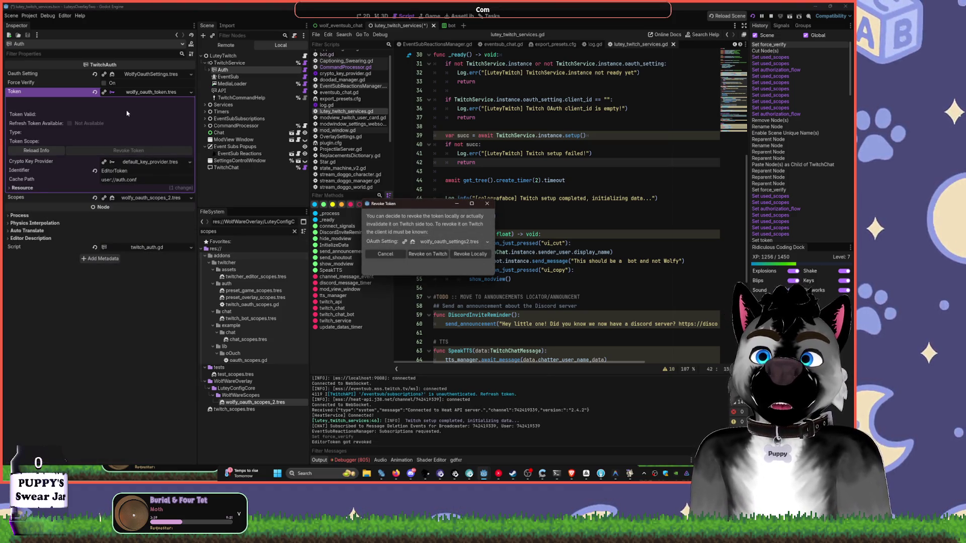
key("Escape")
left_click(104, 83)
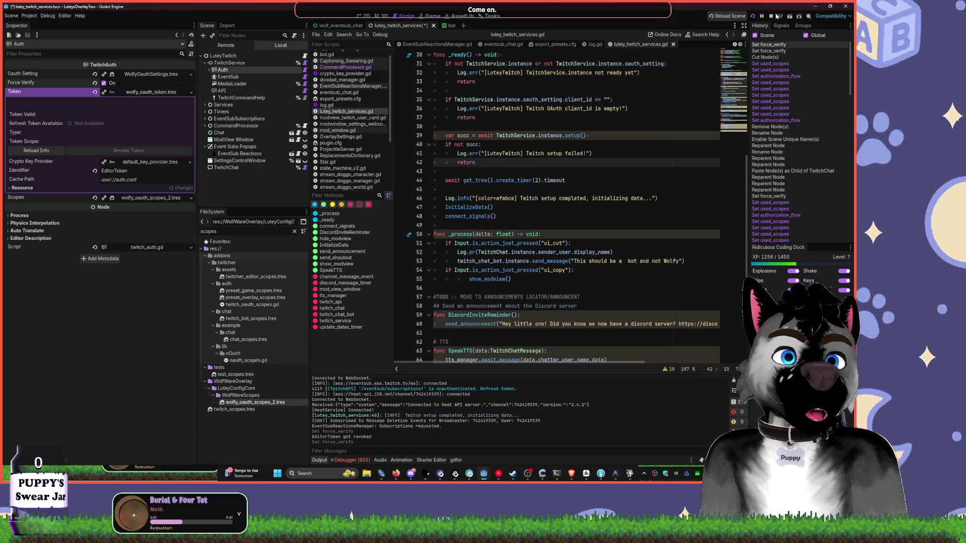
left_click(772, 16)
key("ctrl+s")
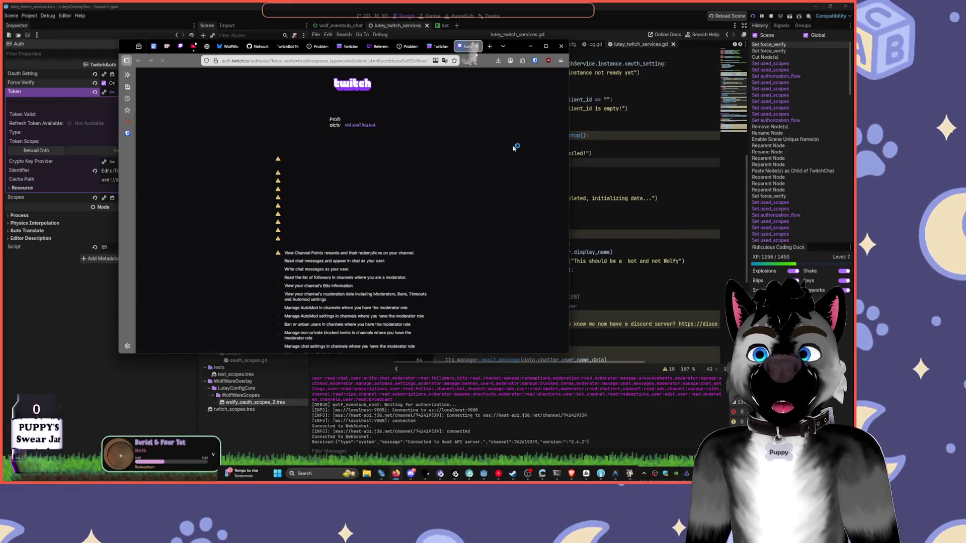
Authorize the overlay app on Twitch, then bring up the leftover token revoke dialog.
scroll(377, 217, "down", 10)
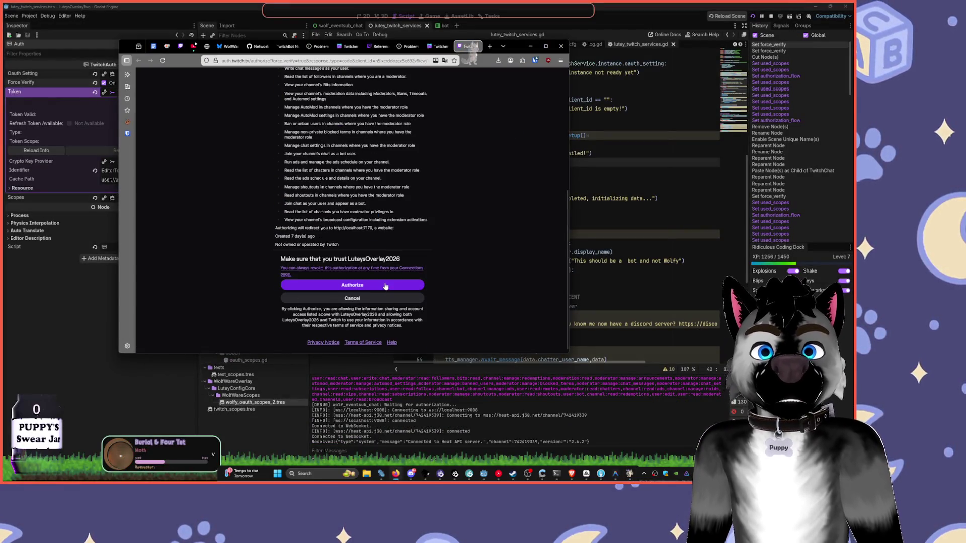
left_click(385, 285)
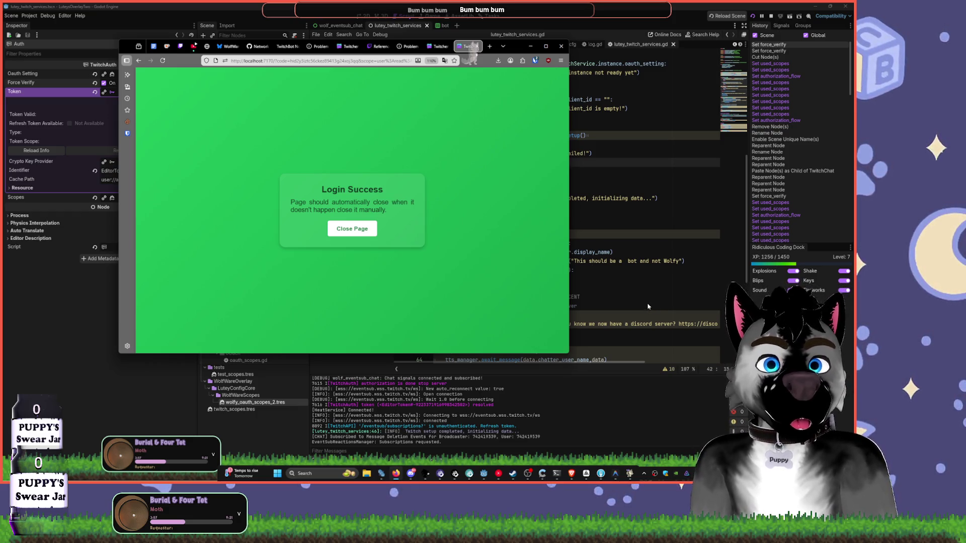
mouse_move(629, 474)
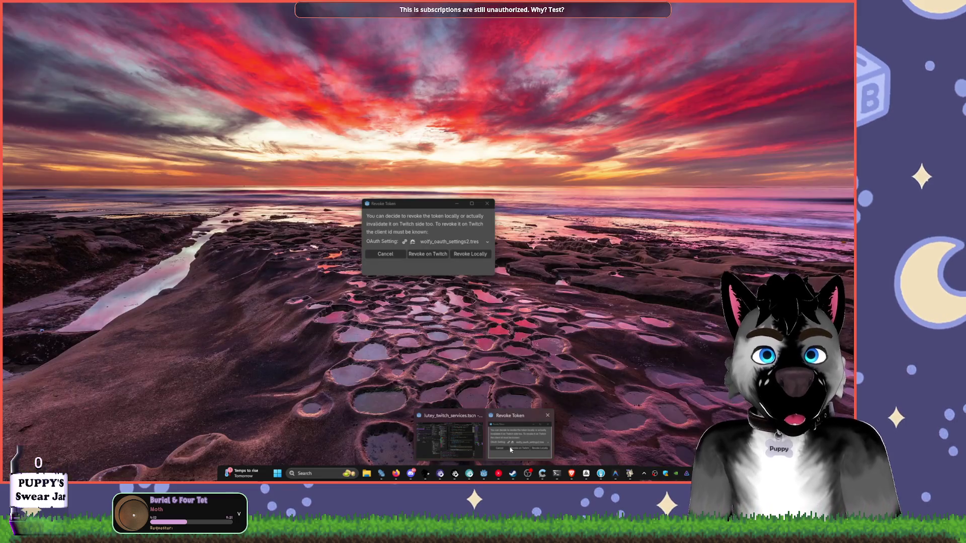
left_click(498, 460)
Dismiss the revoke dialog and close the Login Success and other leftover browser tabs.
left_click(492, 201)
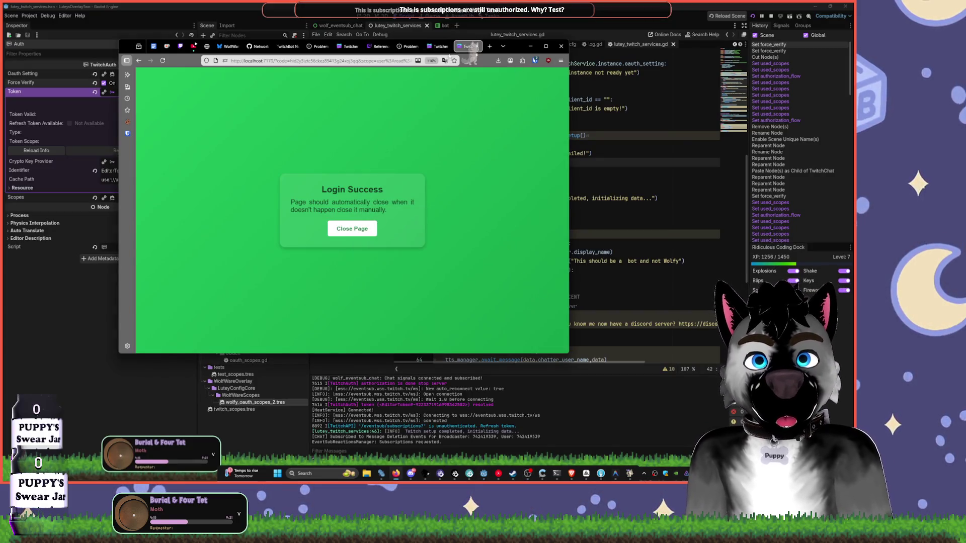
left_click(477, 46)
key("ctrl+w")
key("ctrl+w")
key("ctrl+w")
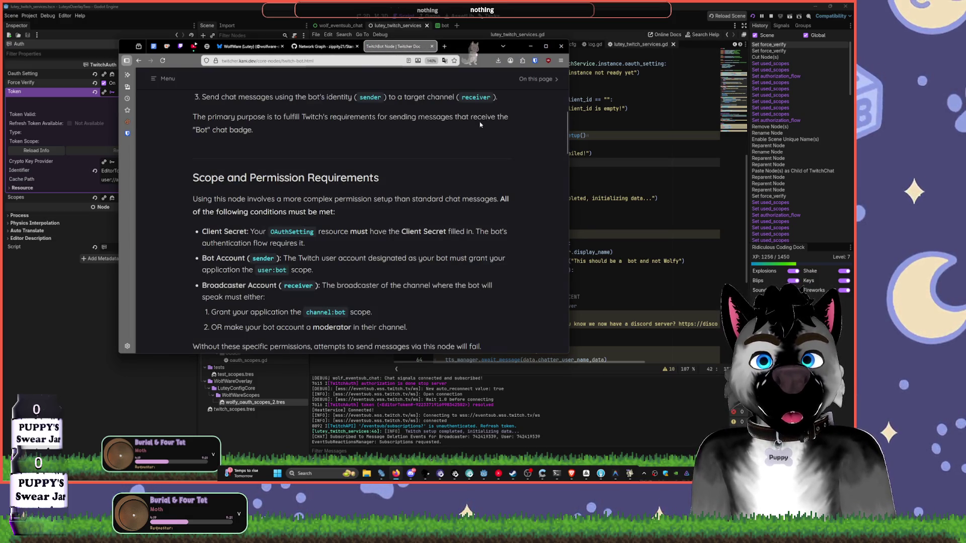
Read the TwitchBot node prerequisites in the Twitcher docs, then minimize the browser.
scroll(468, 152, "down", 3)
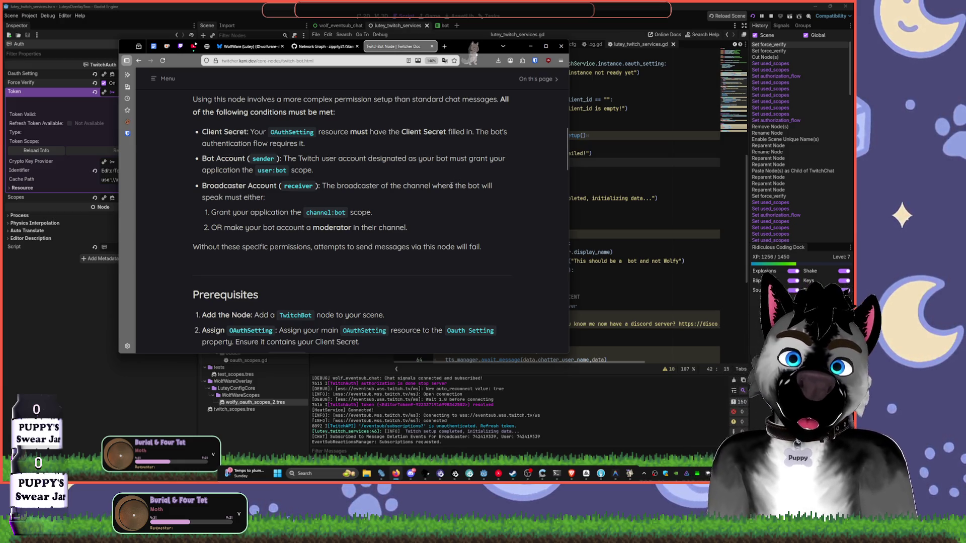
scroll(453, 187, "down", 5)
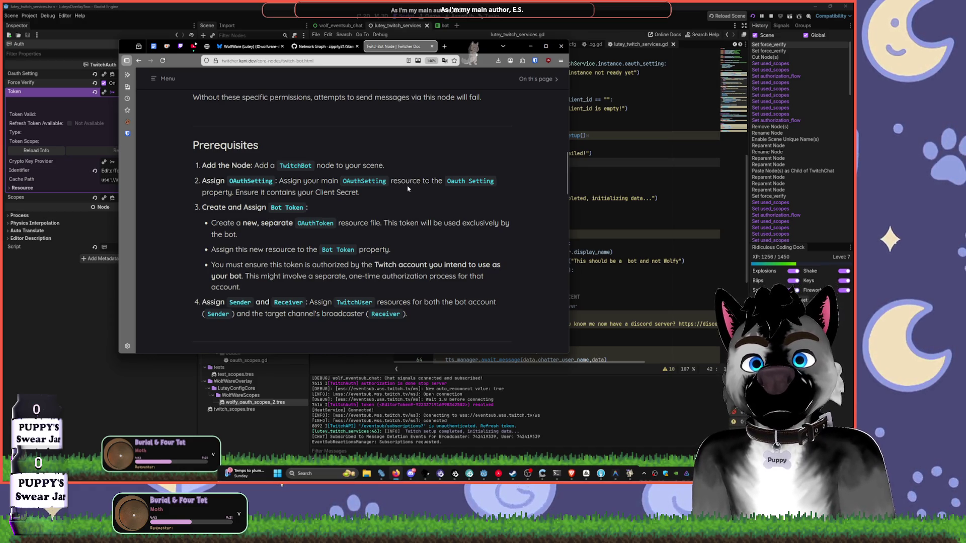
right_click(408, 188)
left_click(385, 202)
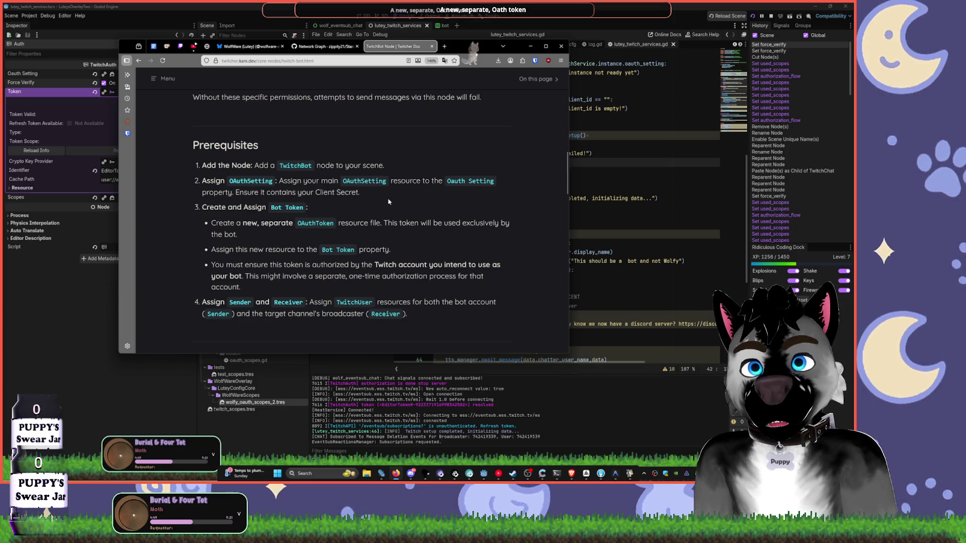
scroll(389, 202, "down", 1)
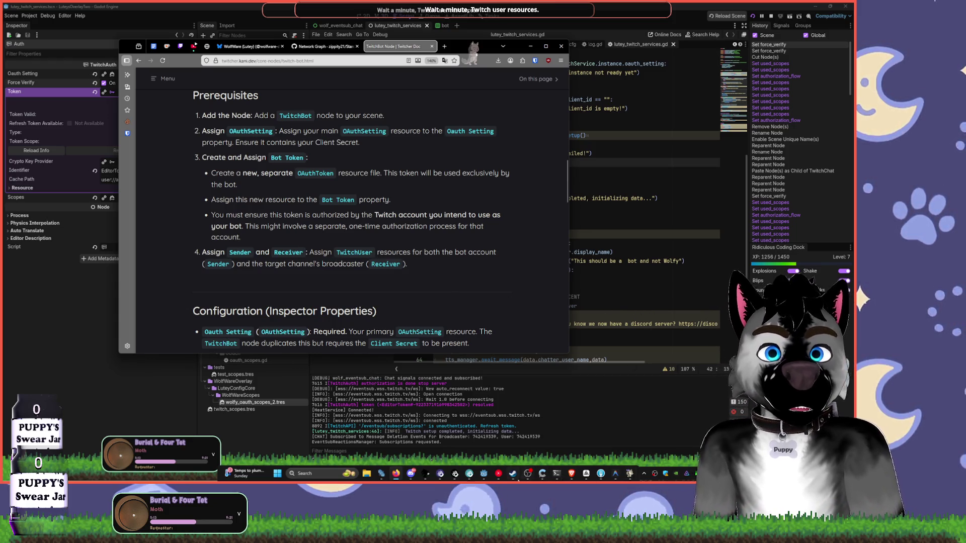
left_click(482, 478)
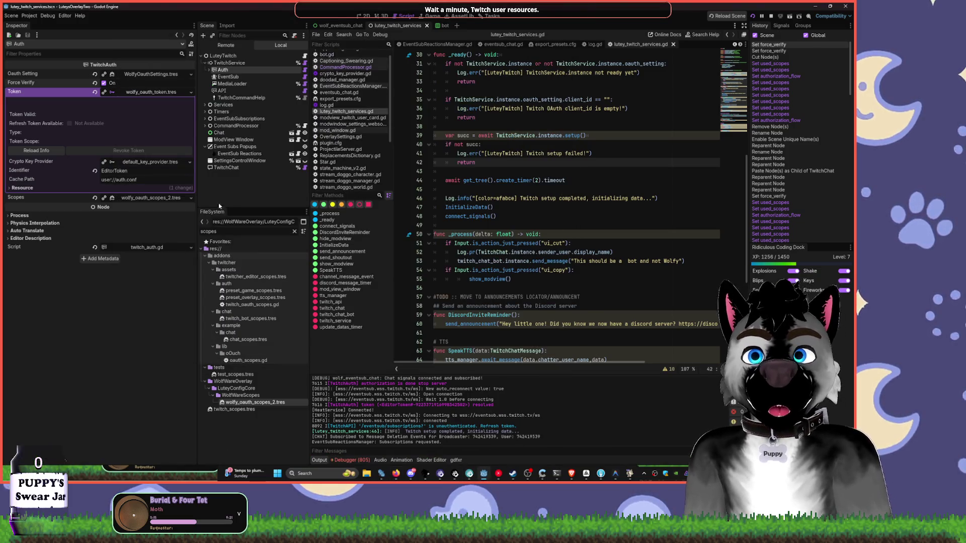
Paste a TwitchBot node under LuteyTwitch, set TwitchChat's Sender User to 'woofware', and run.
left_click(237, 191)
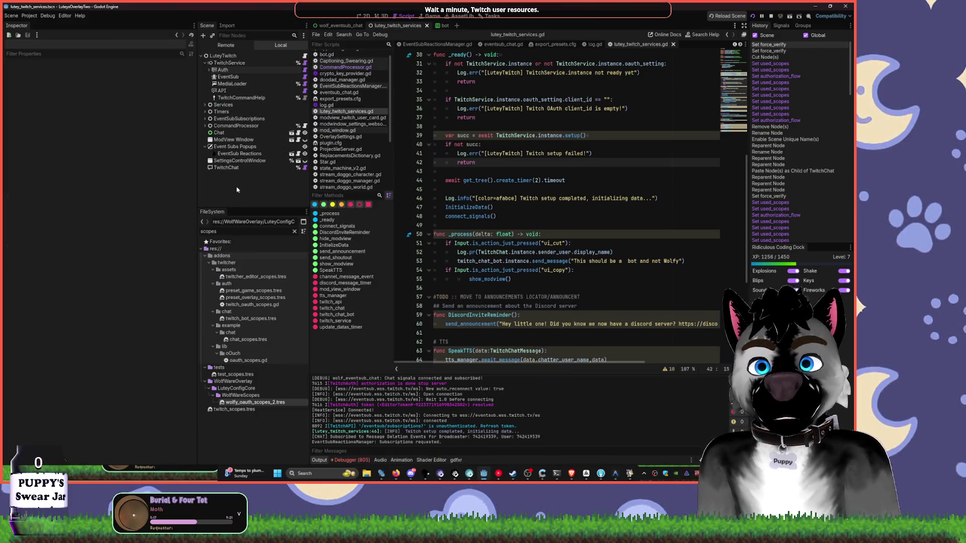
key("ctrl+v")
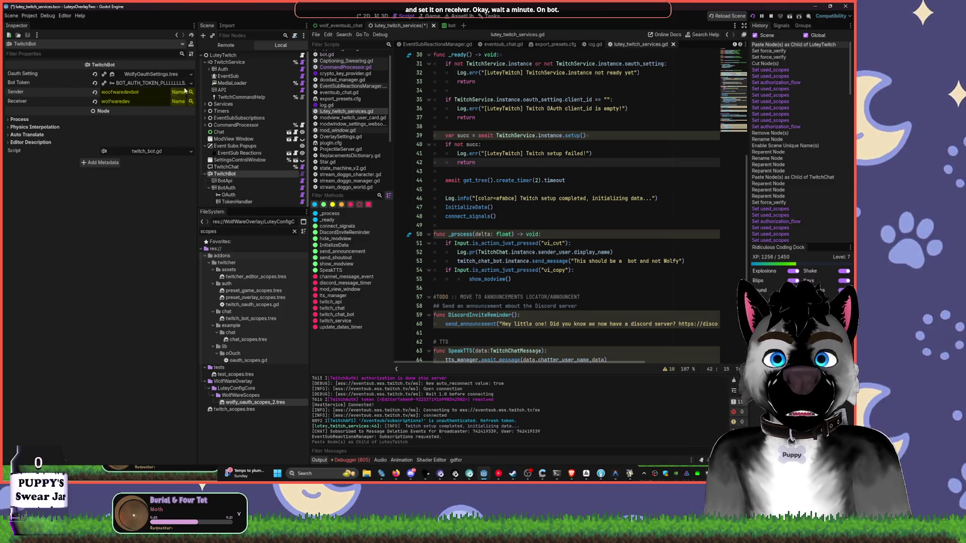
left_click(217, 168)
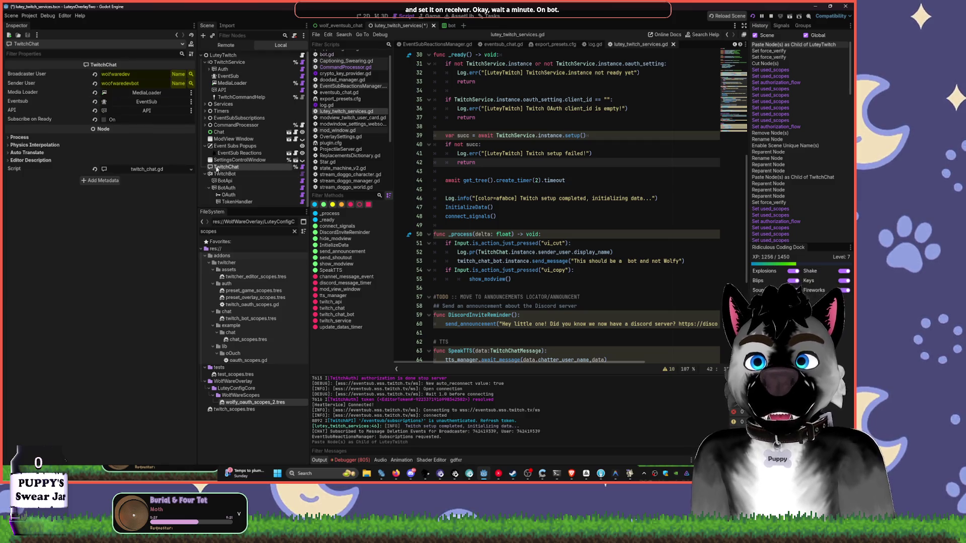
double_click(120, 83)
type("woofware")
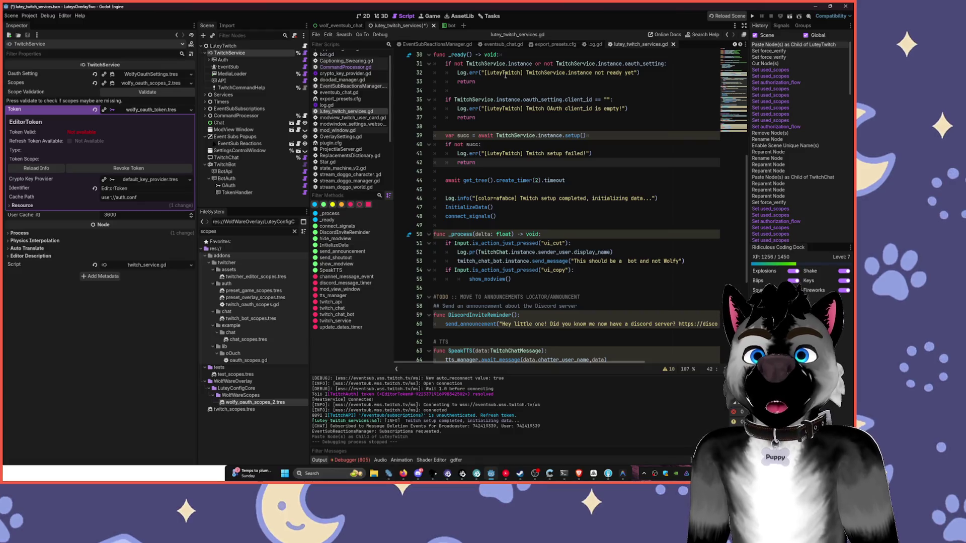
left_click(753, 17)
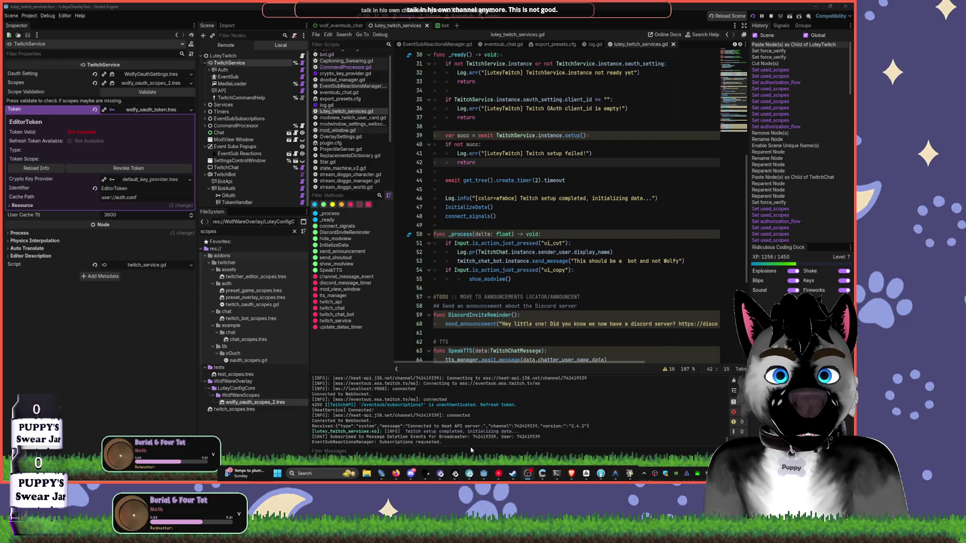
Bring Godot forward and open WolfyChatView.tscn from the Chat scene in the 2D view.
mouse_move(400, 477)
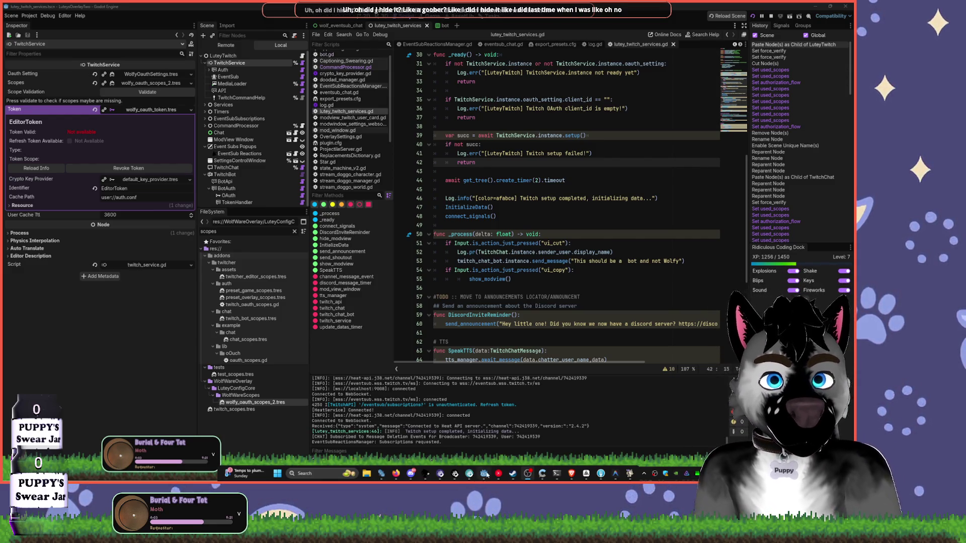
left_click(487, 475)
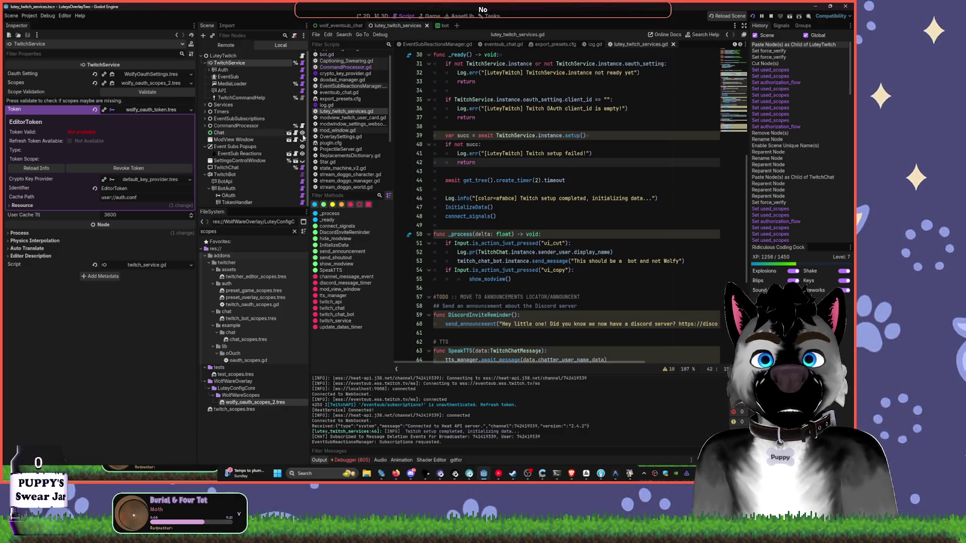
left_click(289, 133)
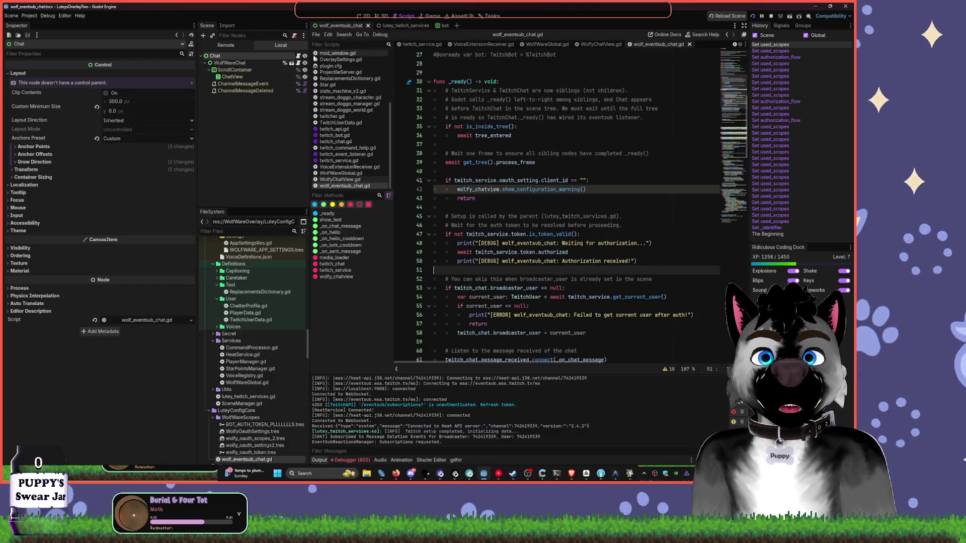
left_click(292, 64)
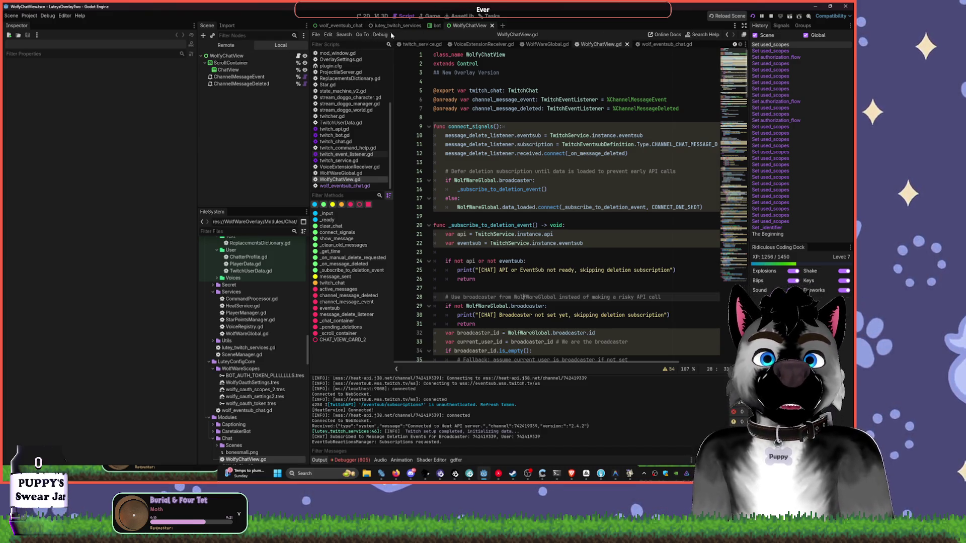
left_click(360, 17)
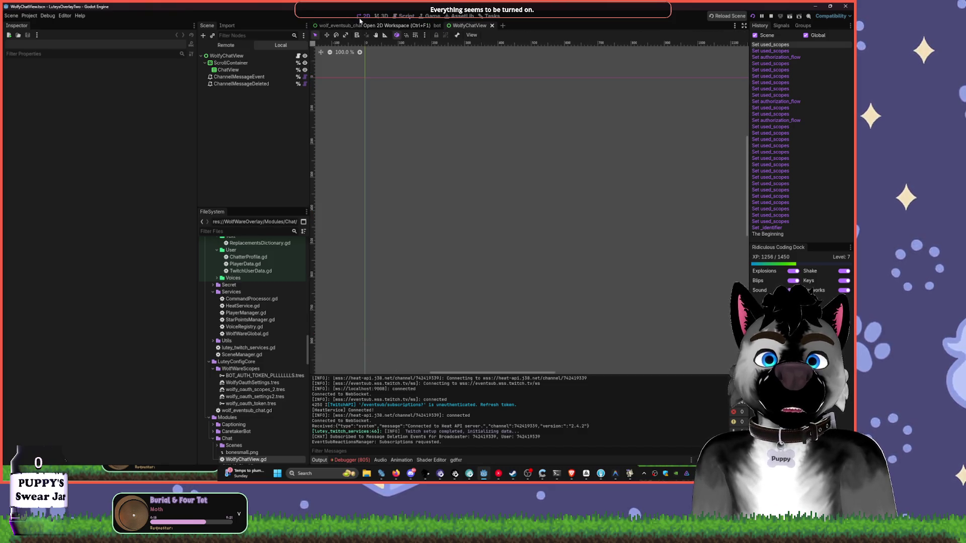
Check SwearJarWorld in the Remote tree, stop the overlay, and return to lutey_twitch_services.
left_click(226, 45)
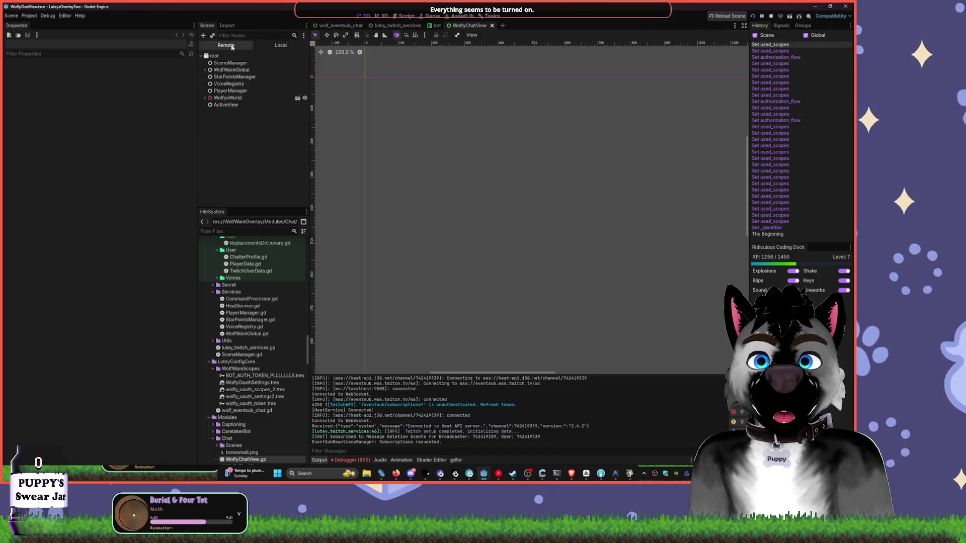
left_click(209, 105)
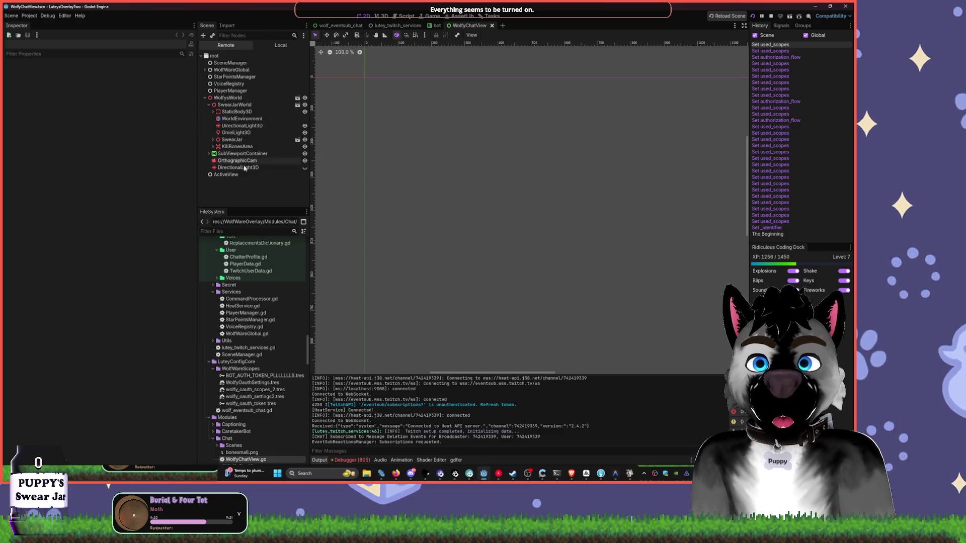
left_click(772, 16)
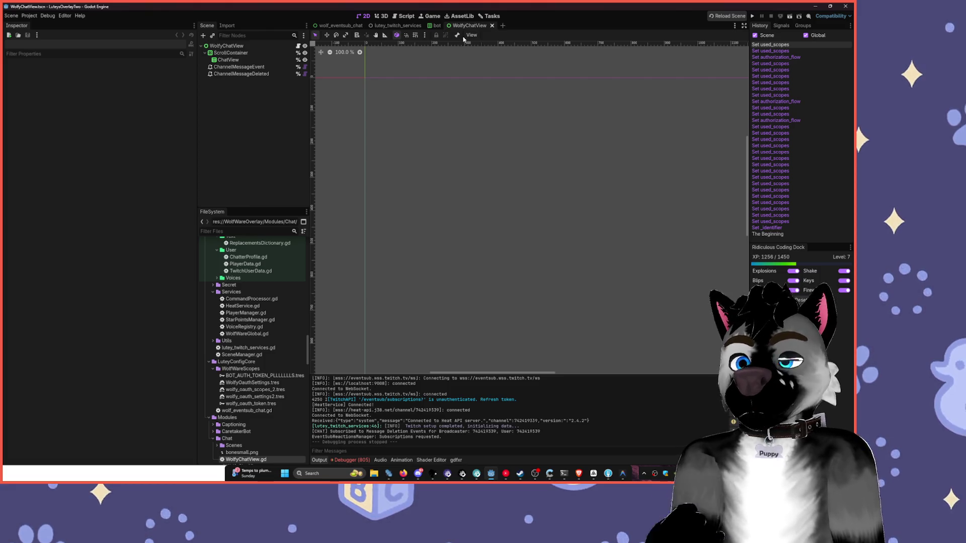
left_click(403, 29)
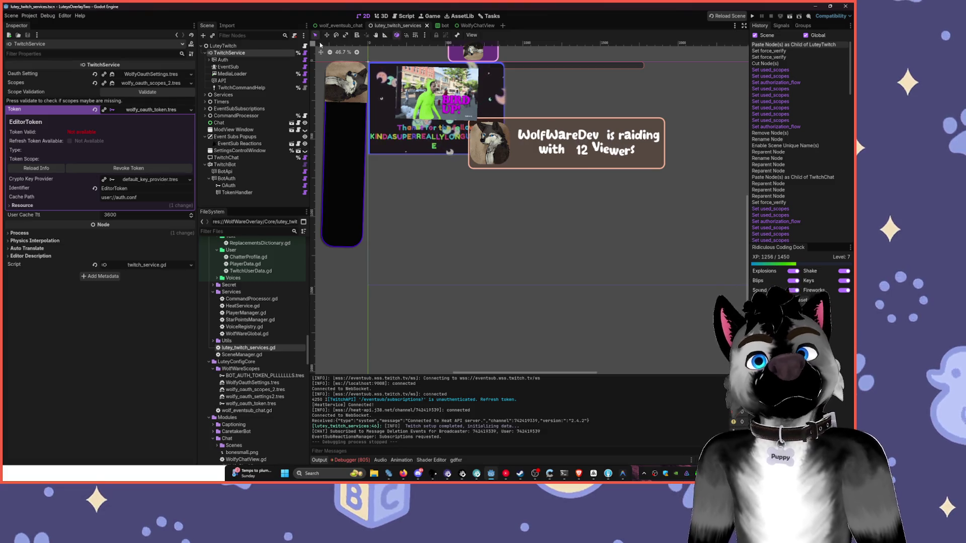
Delete the TwitchBot node from the scene.
left_click(235, 165)
key("Delete")
key("Return")
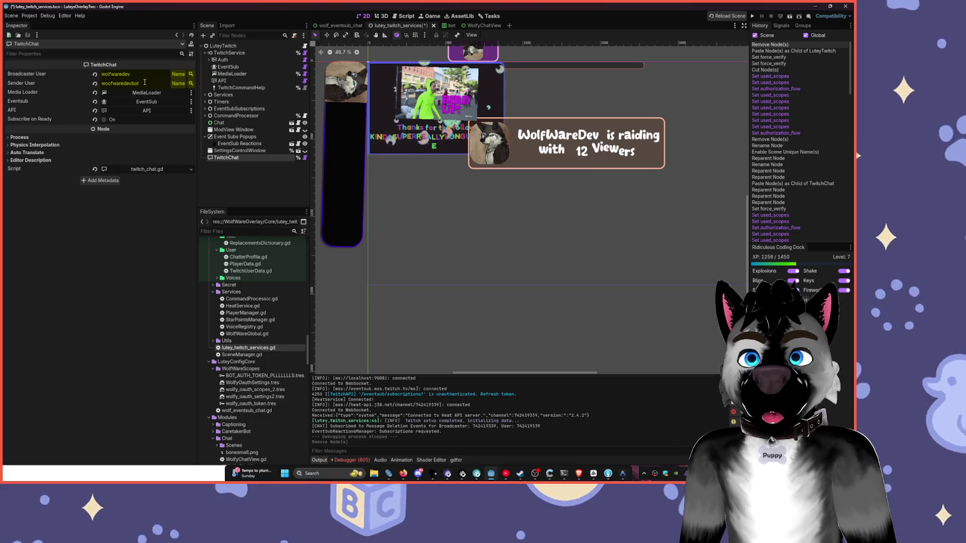
Drop the bot suffix from TwitchChat's Sender User and save the scene.
left_click(154, 85)
key("BackSpace")
key("BackSpace")
key("BackSpace")
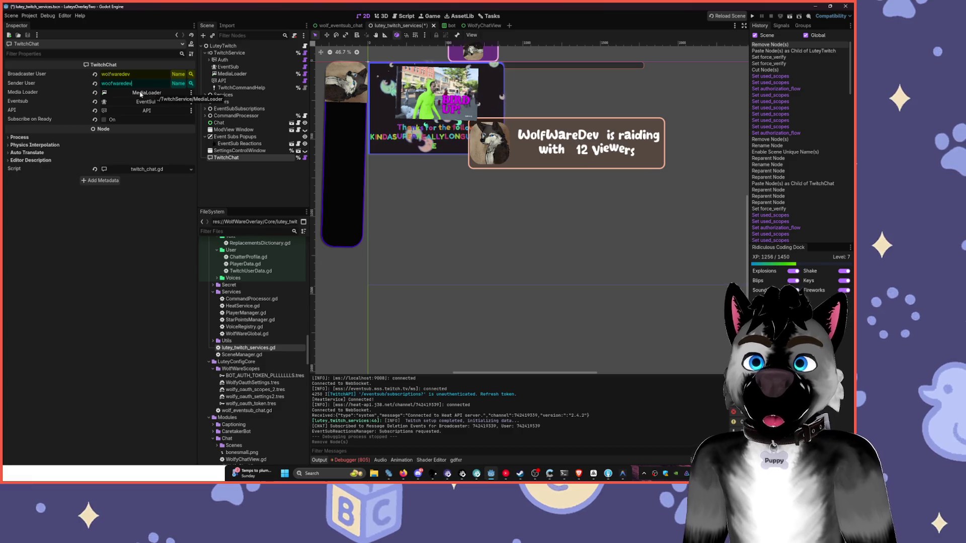
key("Return")
key("ctrl+s")
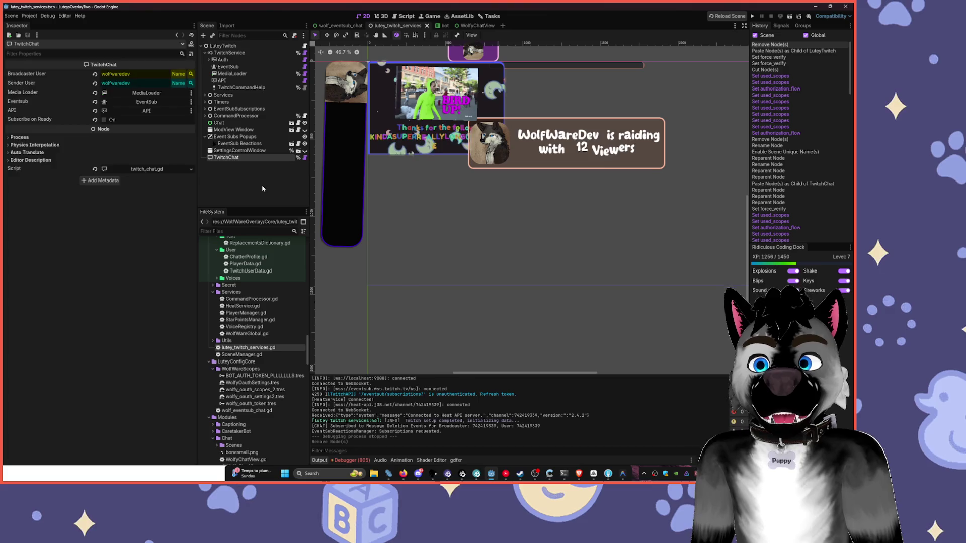
Switch TwitchChat's Sender User from login name to user ID, then inspect Auth and TwitchService.
left_click(229, 158)
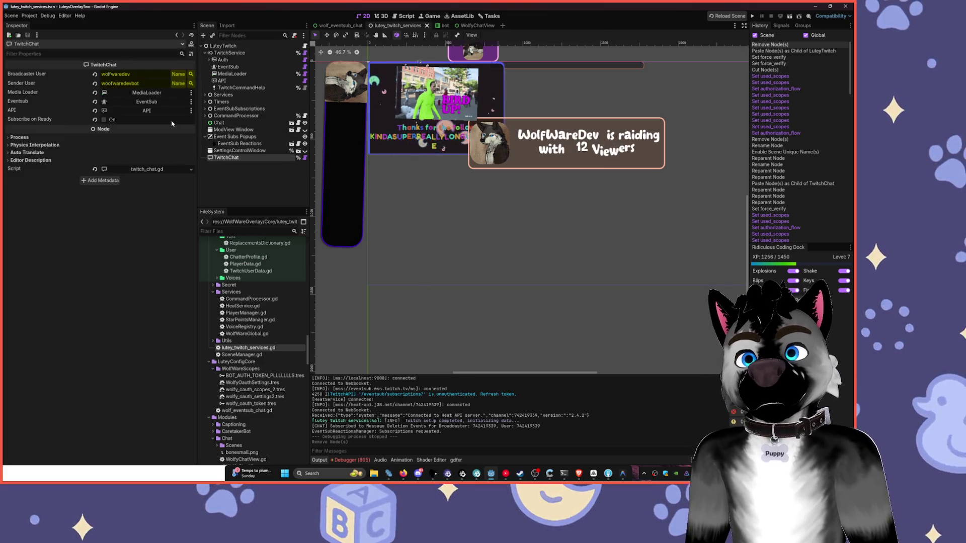
left_click(178, 83)
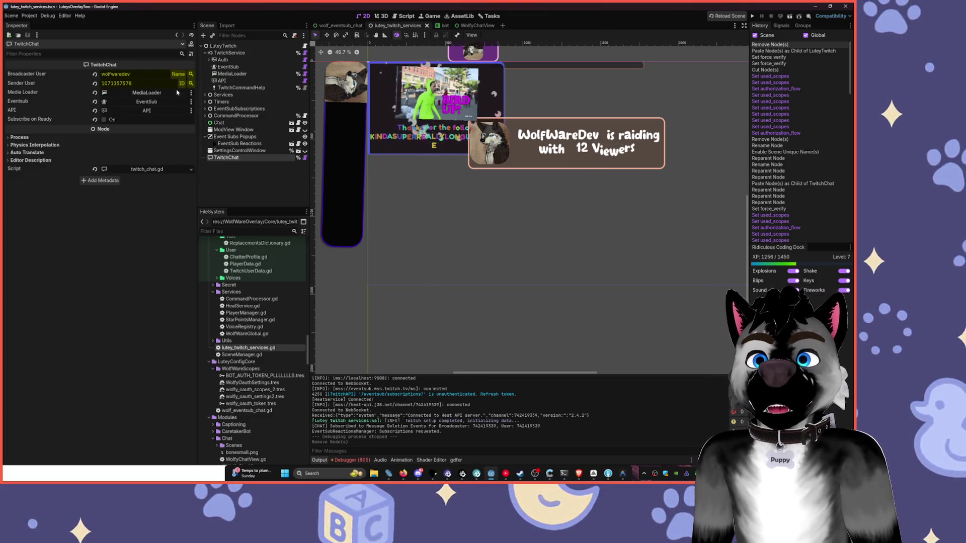
left_click(226, 59)
left_click(236, 53)
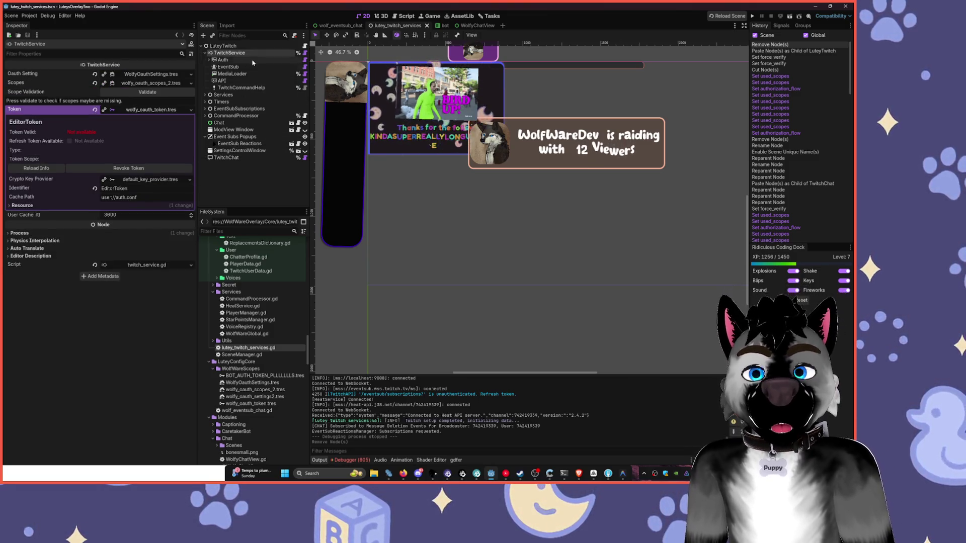
Validate TwitchService's EventSub scopes and revoke the stored editor token.
left_click(150, 94)
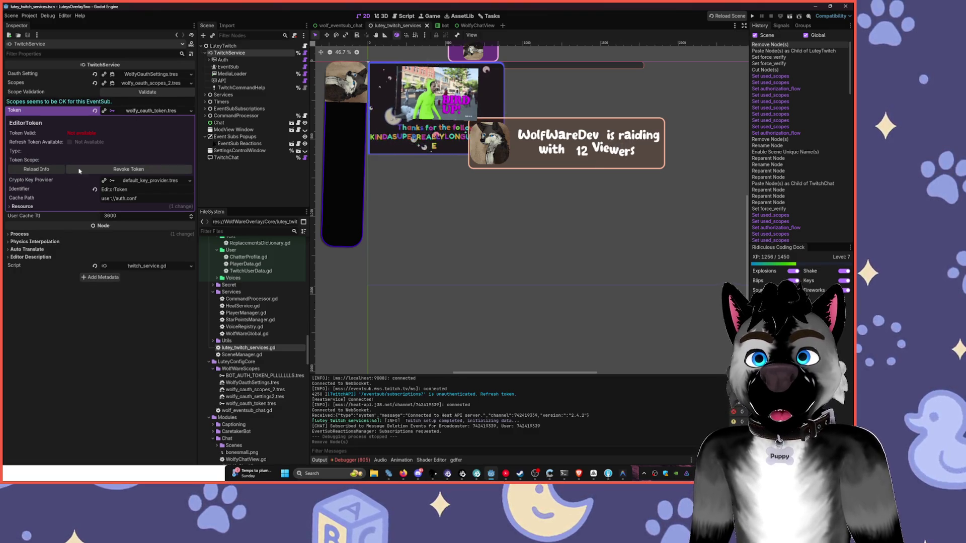
left_click(95, 170)
left_click(476, 258)
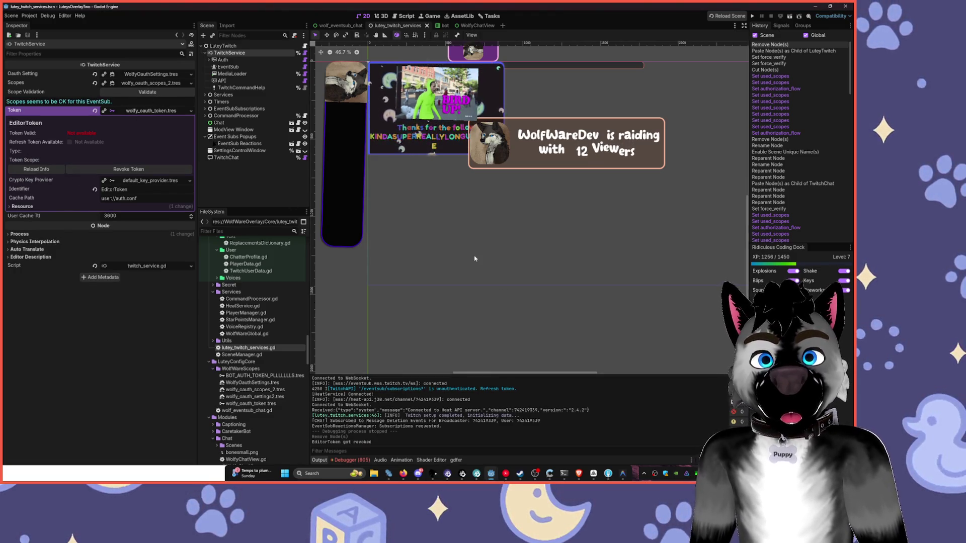
Revoke the editor token again, this time only locally.
left_click(128, 169)
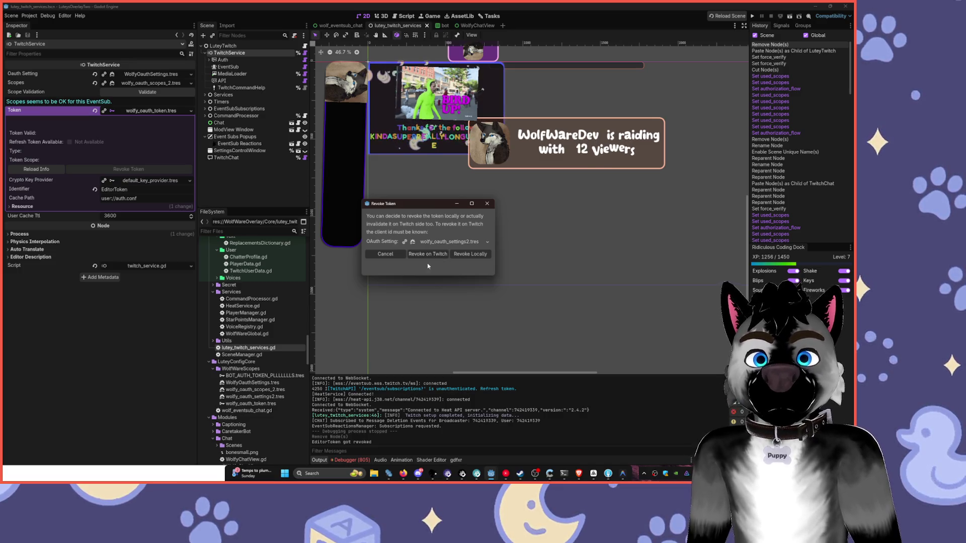
left_click(428, 254)
left_click(250, 158)
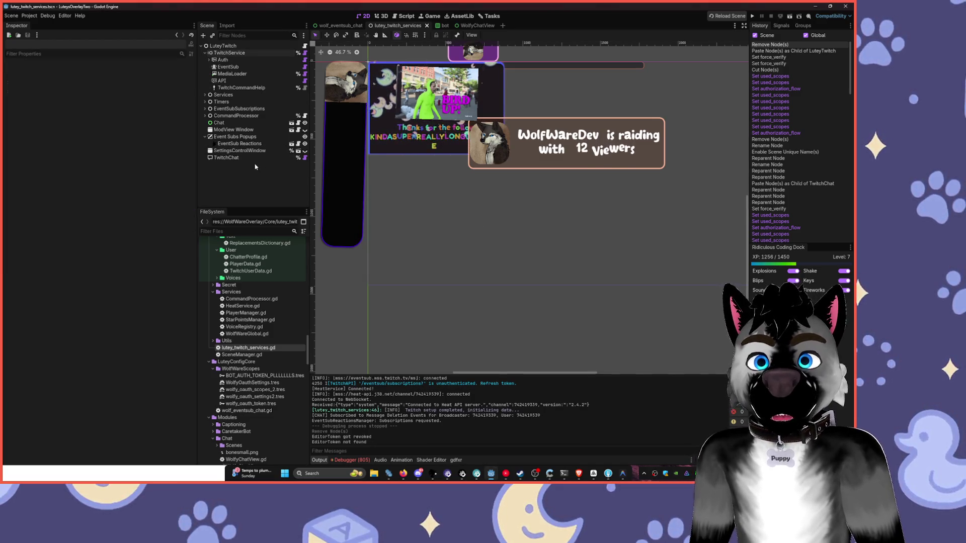
Reset TwitchChat's Sender User and paste in the broadcaster's login name; leave the API reference unchanged.
left_click(95, 83)
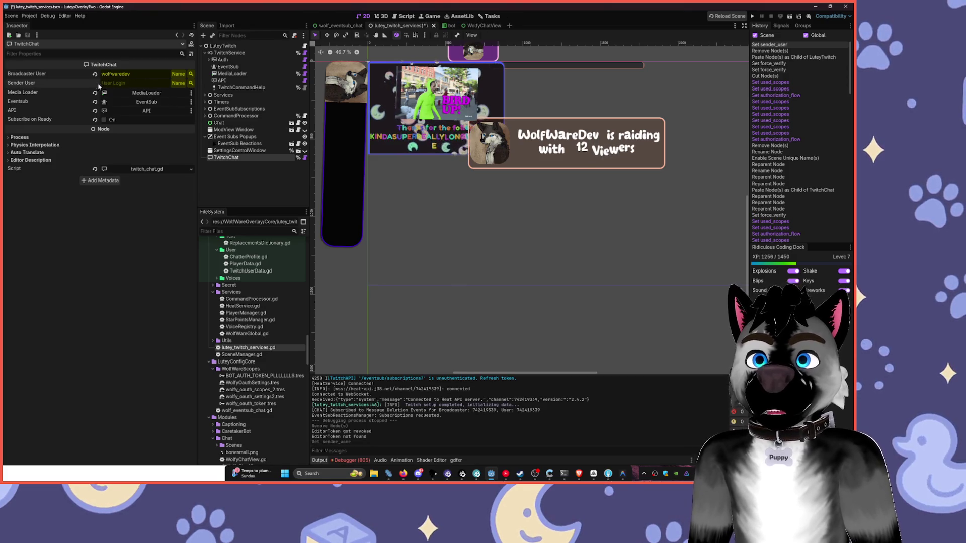
left_click(126, 83)
key("ctrl+v")
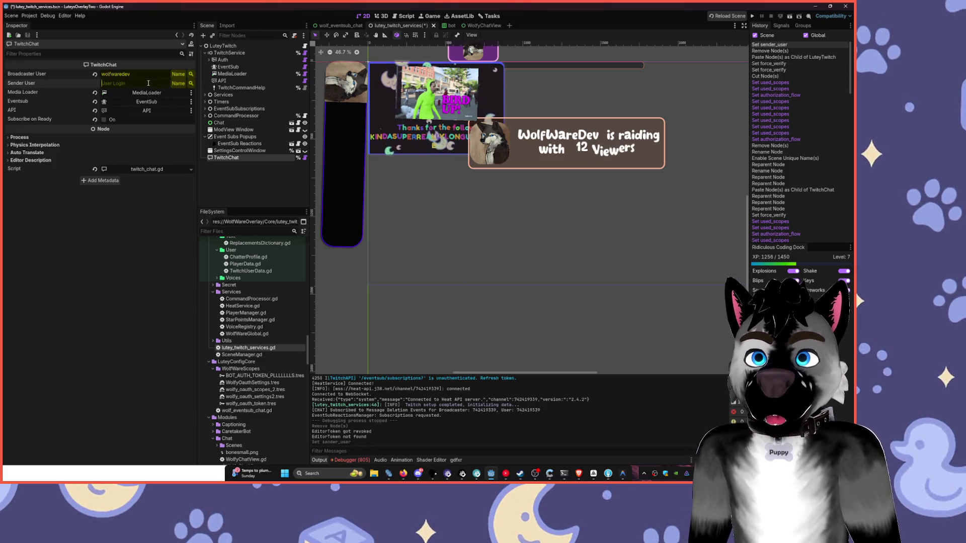
key("Return")
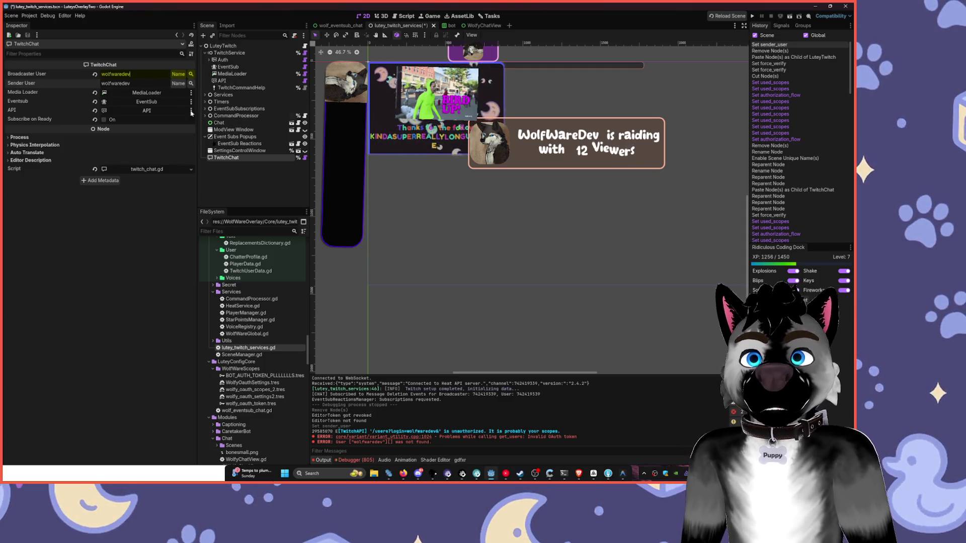
left_click(157, 110)
left_click(452, 352)
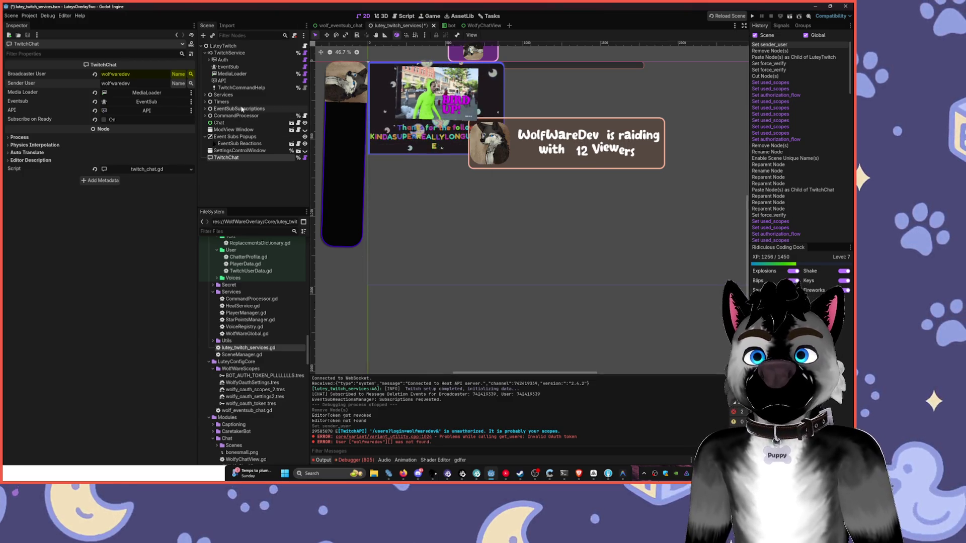
Inspect TwitchService's child nodes: Auth, OAuth, TokenHandler, EventSub, MediaLoader, API and TwitchCommandHelp.
left_click(227, 54)
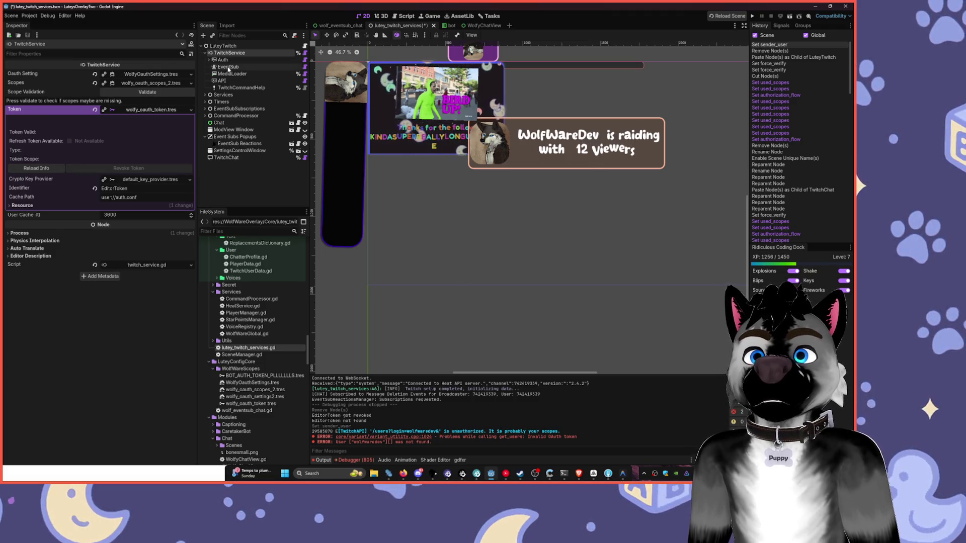
left_click(247, 60)
left_click(209, 60)
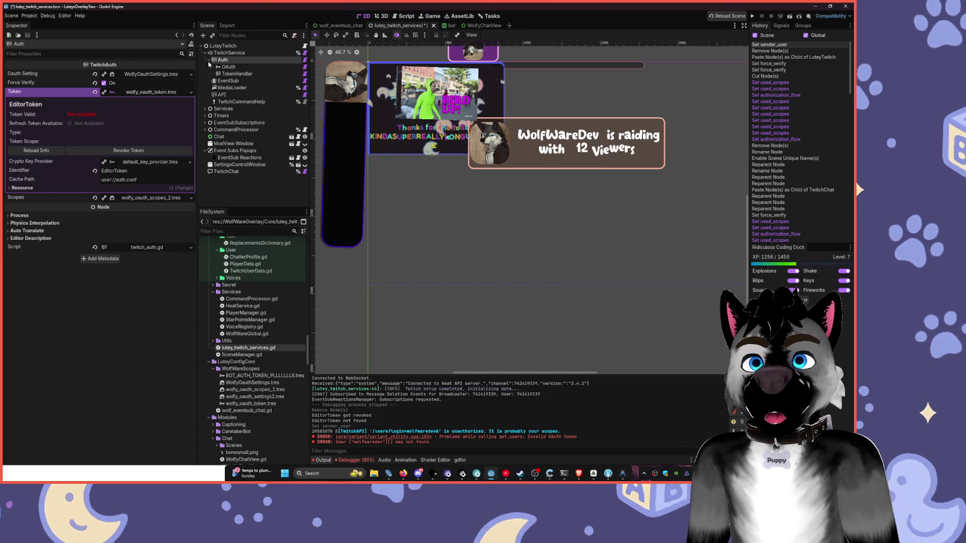
left_click(221, 67)
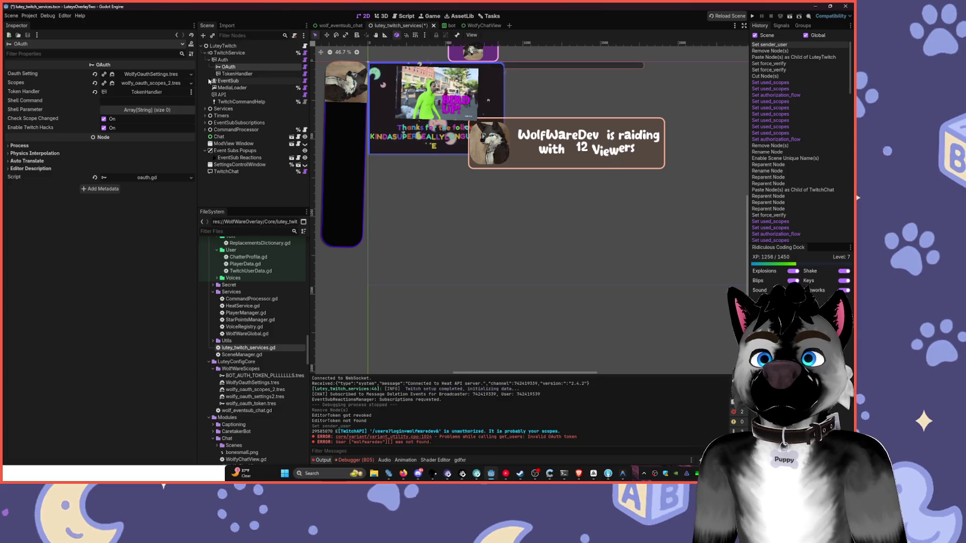
left_click(222, 74)
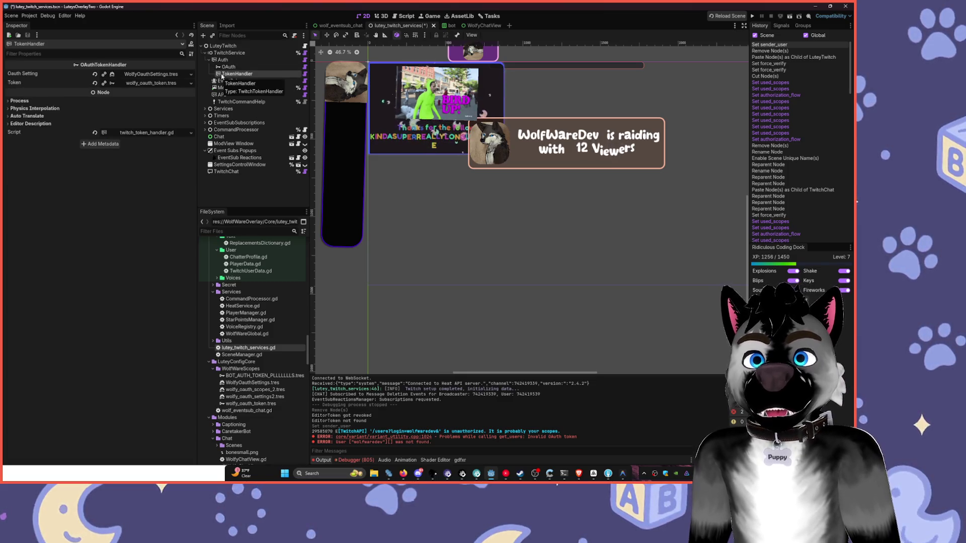
left_click(224, 81)
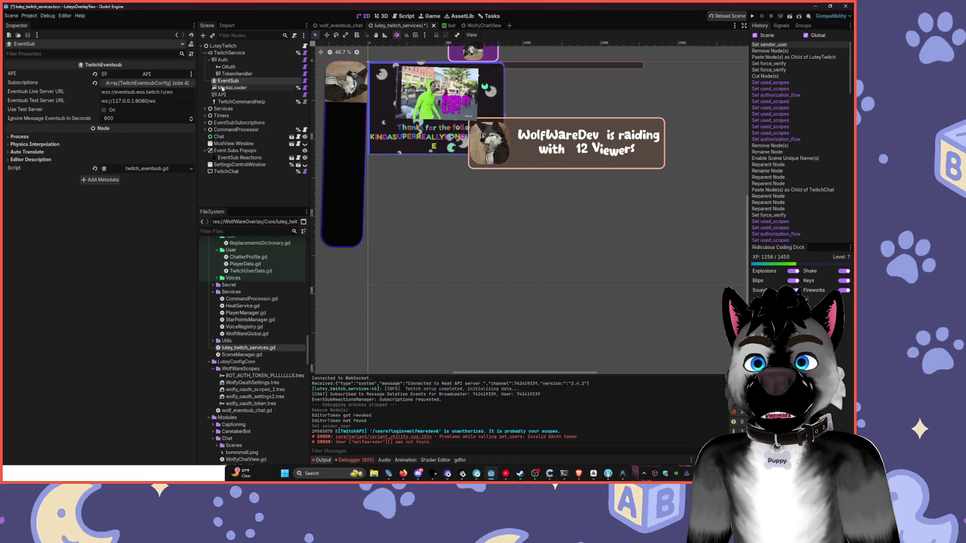
left_click(223, 88)
left_click(222, 95)
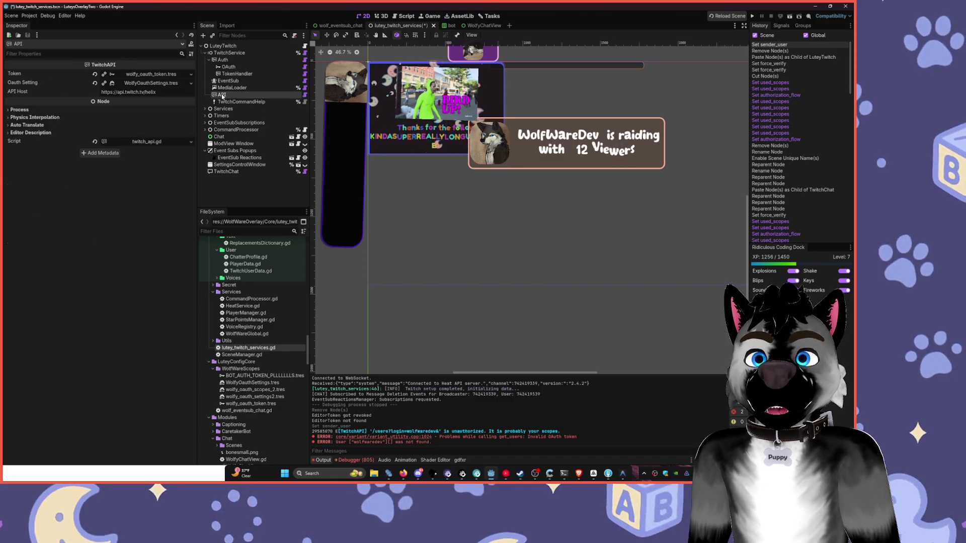
left_click(157, 86)
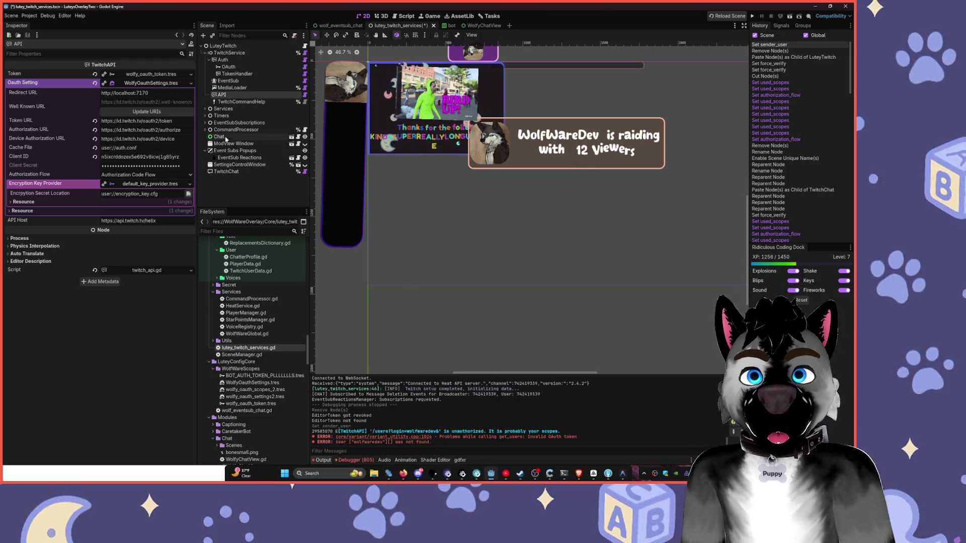
left_click(237, 101)
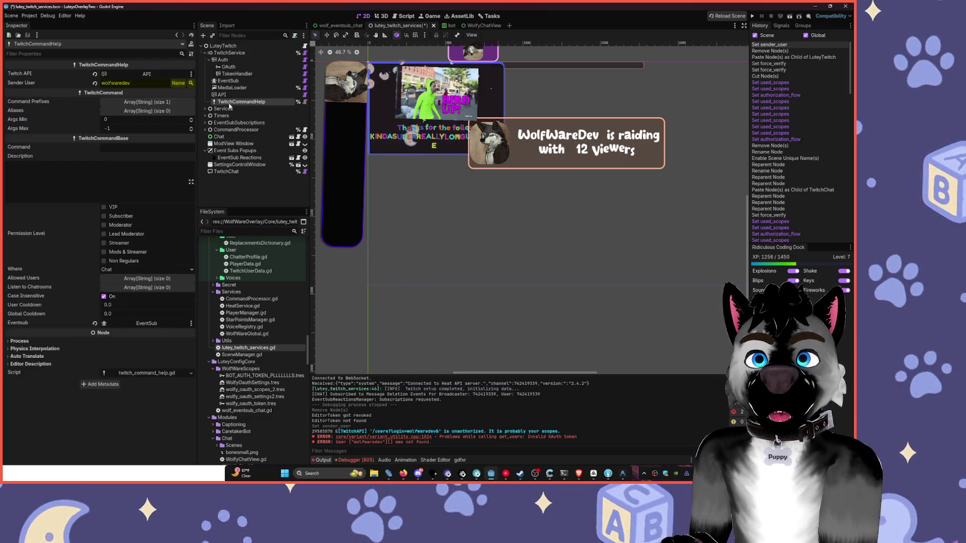
Reload TwitchService's editor token info and confirm the EventSub scopes are OK.
left_click(226, 54)
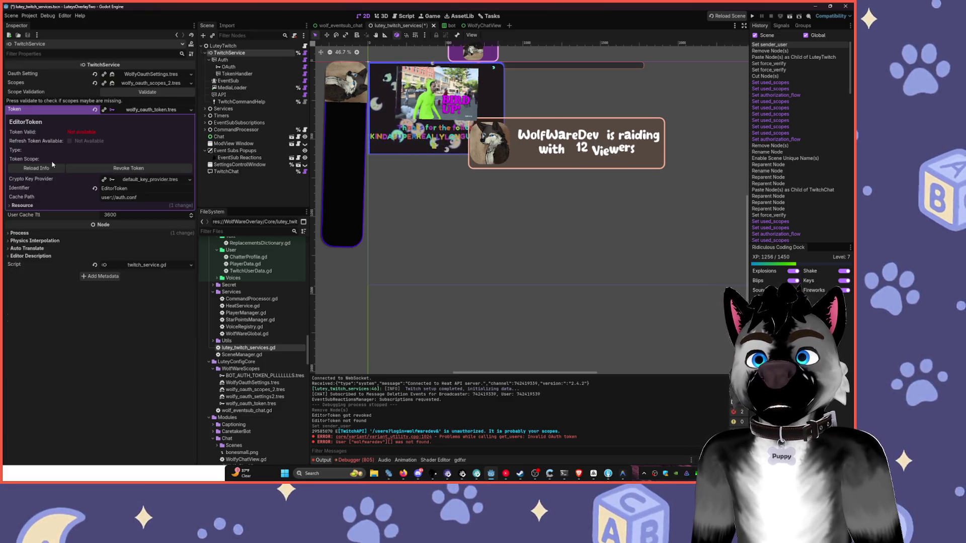
left_click(53, 166)
left_click(159, 92)
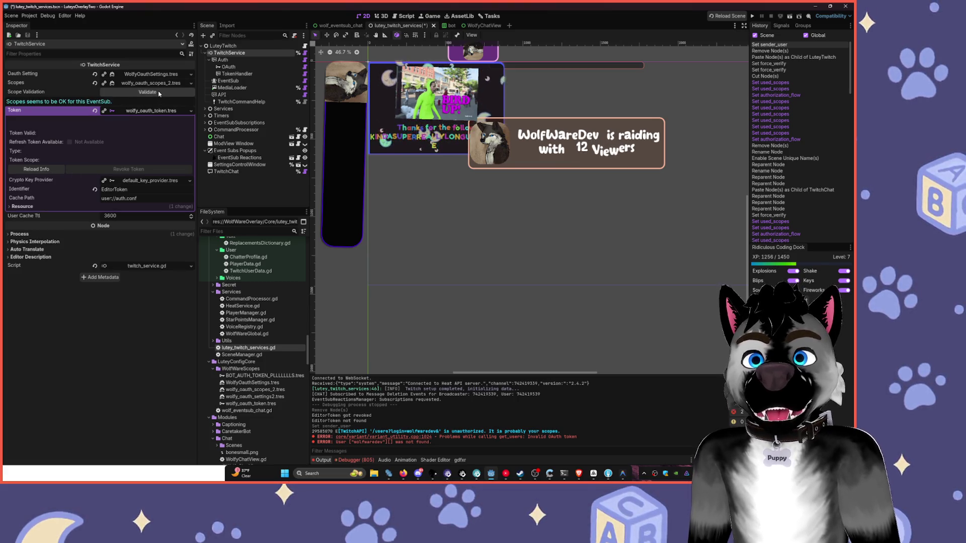
left_click(226, 171)
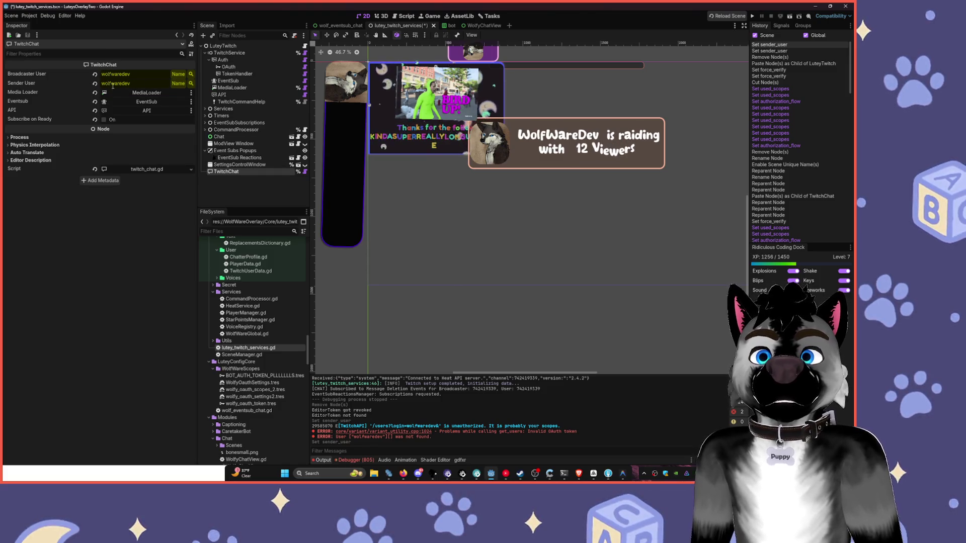
Run the overlay project with F5 and authorize the app on Twitch.
key("F5")
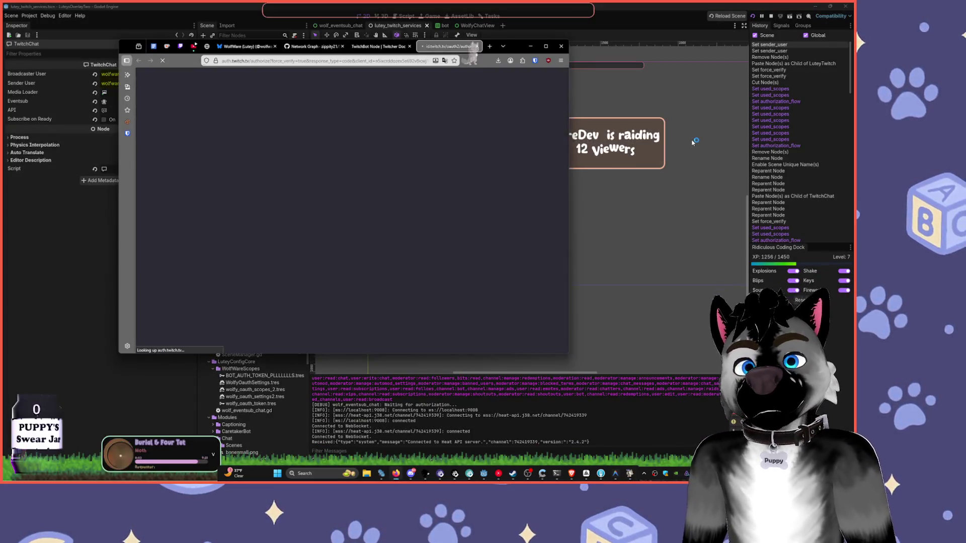
scroll(459, 231, "down", 5)
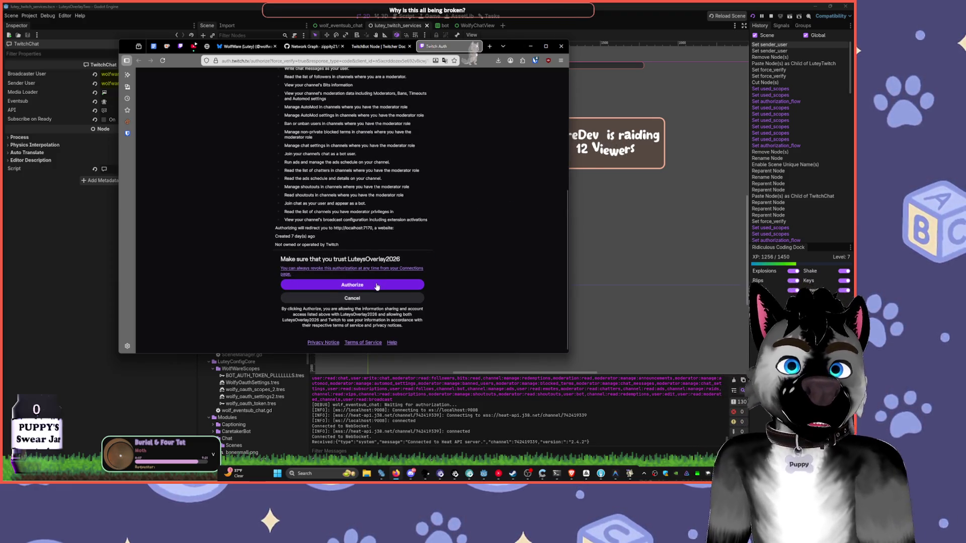
left_click(376, 285)
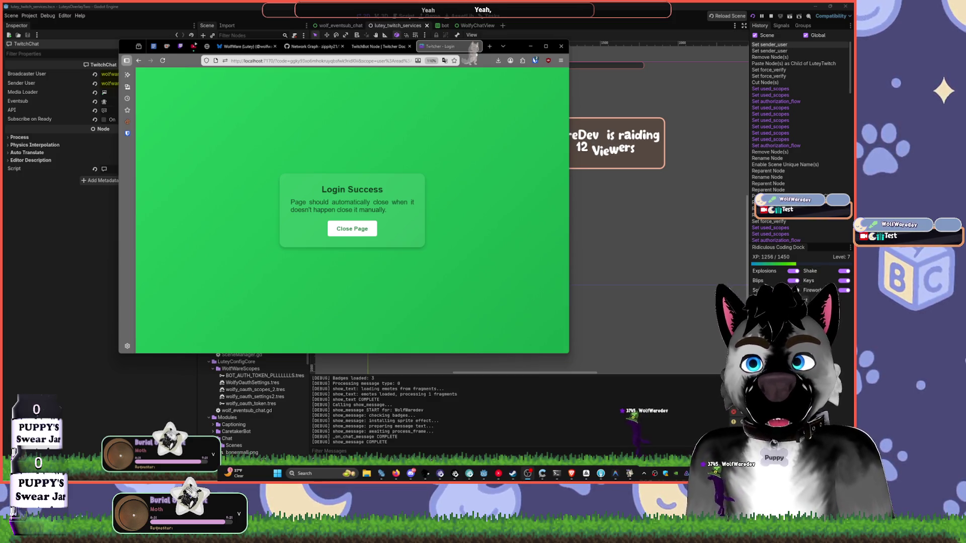
Return to the Godot editor and select the TwitchService node.
right_click(439, 187)
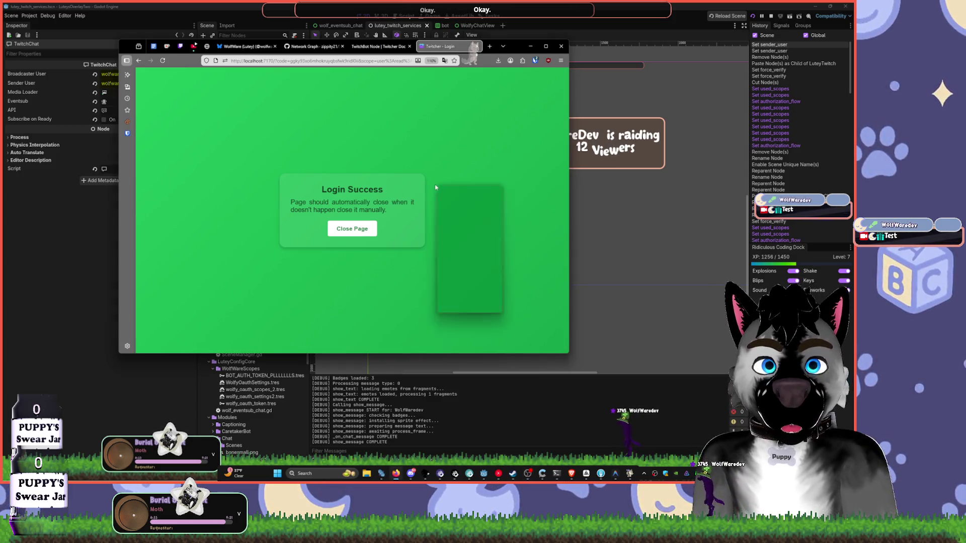
left_click(644, 184)
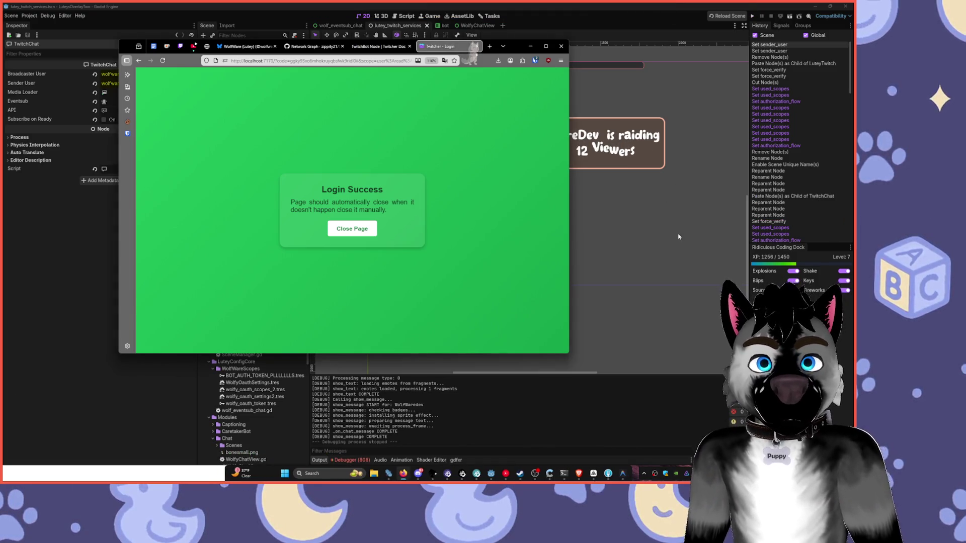
left_click(678, 232)
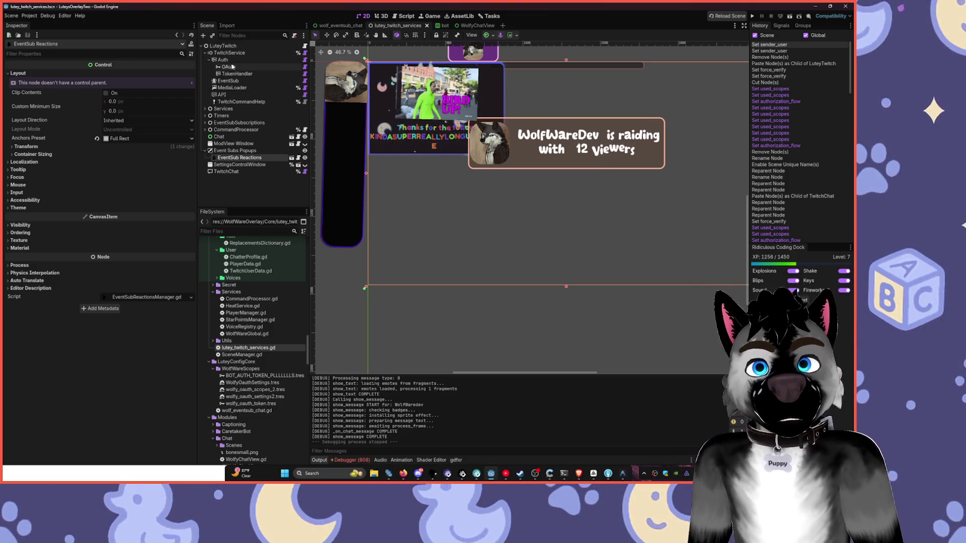
left_click(229, 53)
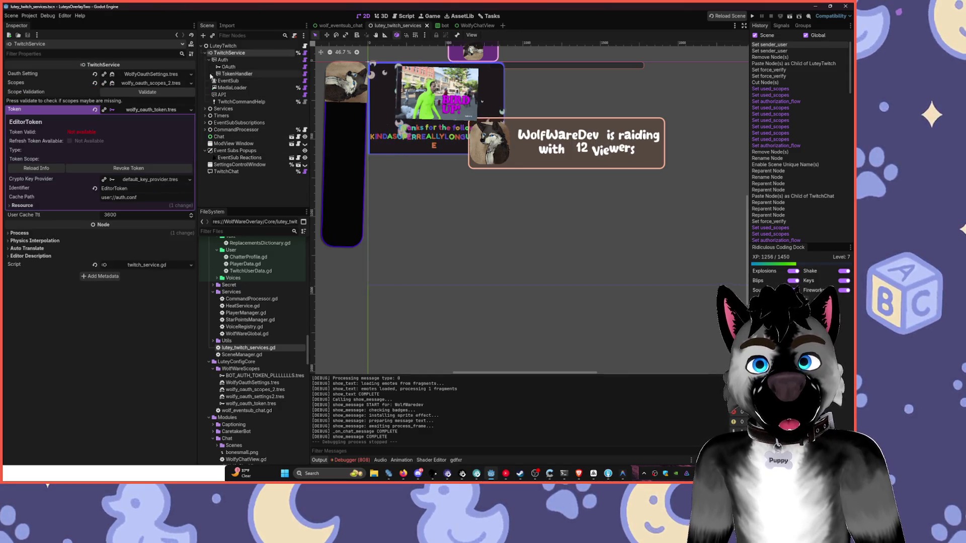
Quick Load the bot's BOT_AUTH_TOKEN .tres file into TwitchService's Token.
left_click(205, 53)
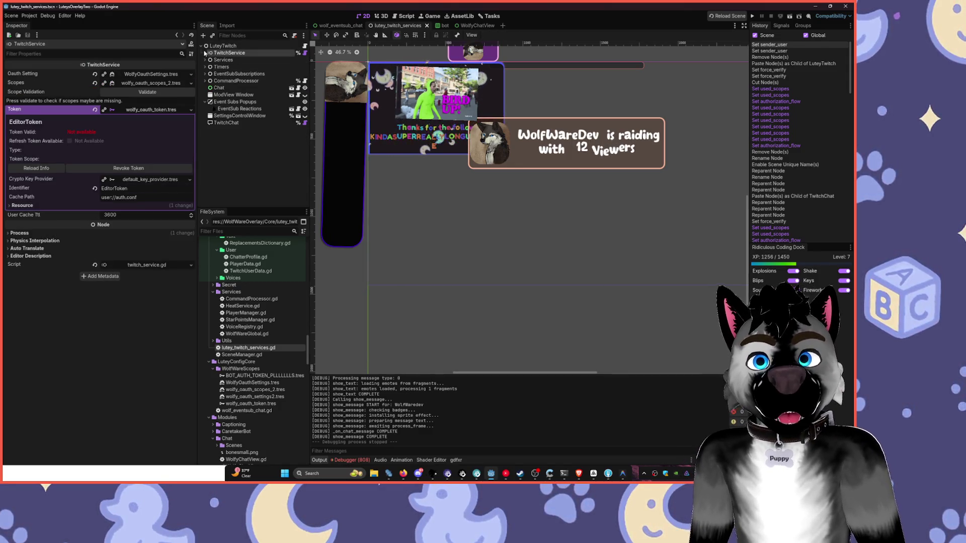
left_click(206, 52)
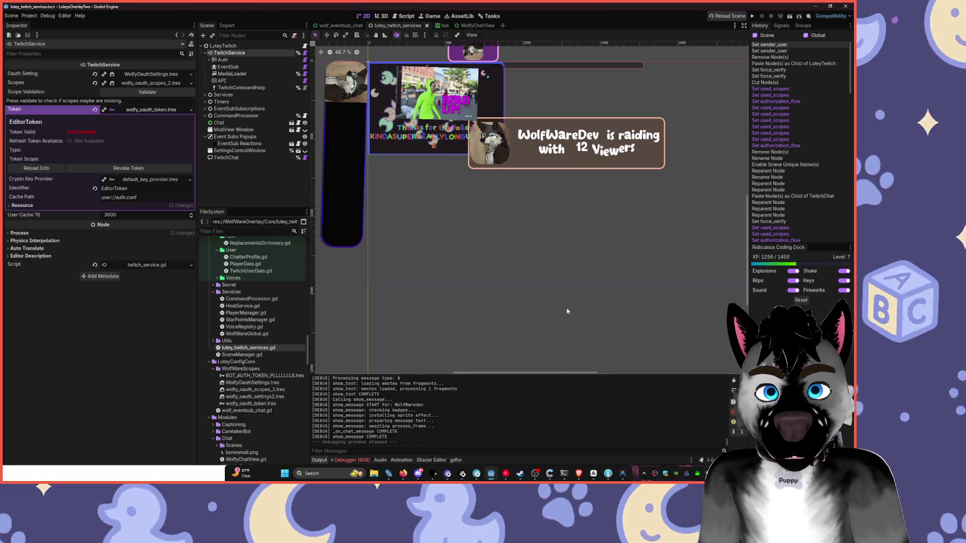
left_click(129, 111)
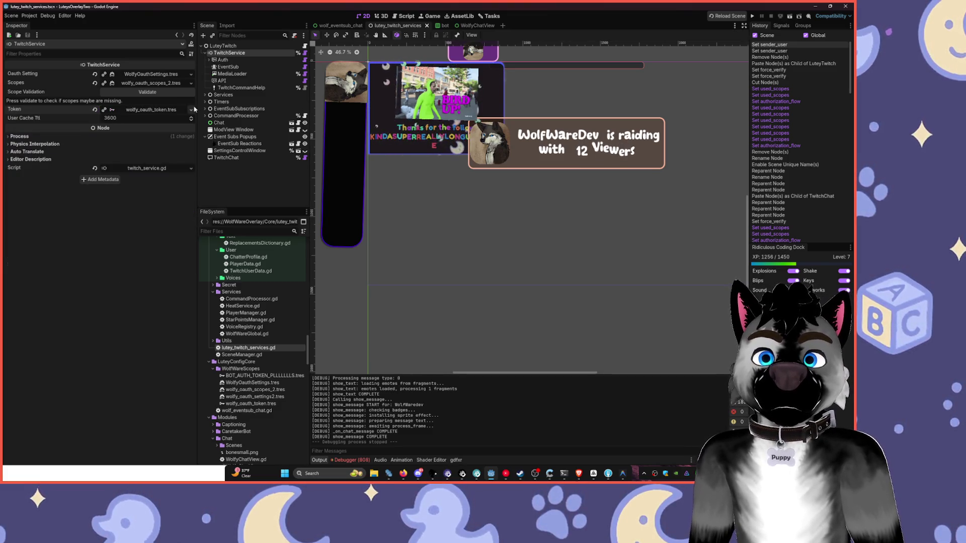
left_click(192, 110)
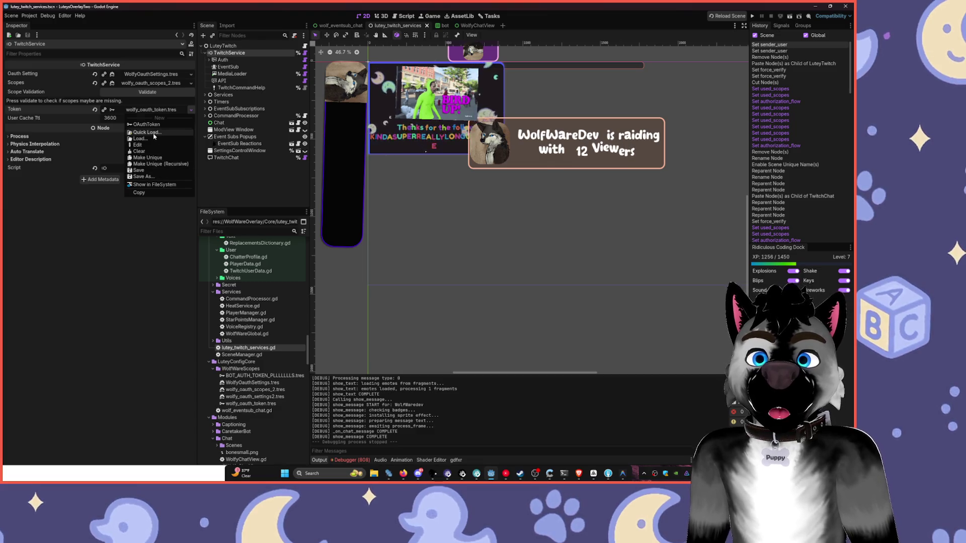
left_click(147, 132)
left_click(367, 168)
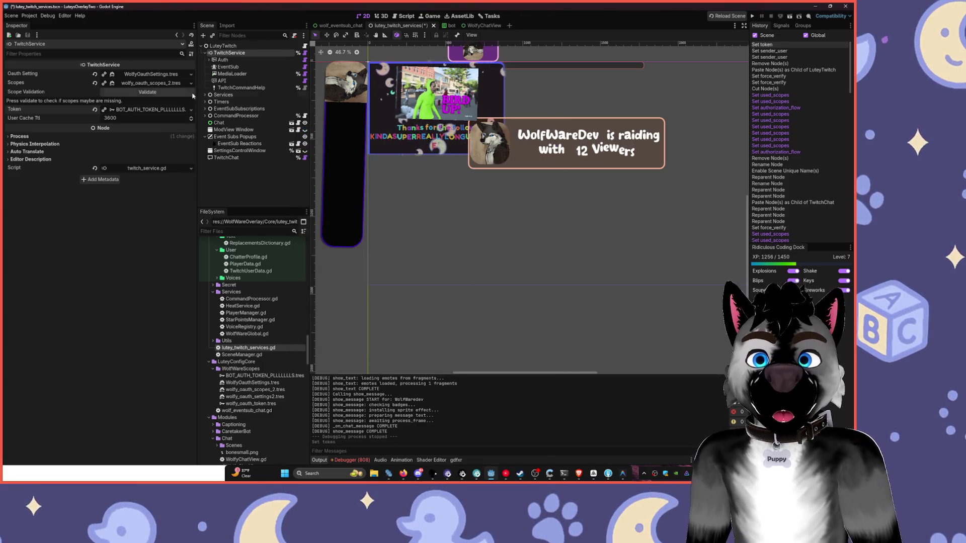
Load the bot token's validity and scopes, make it unique, and start revoking it.
left_click(161, 111)
left_click(56, 168)
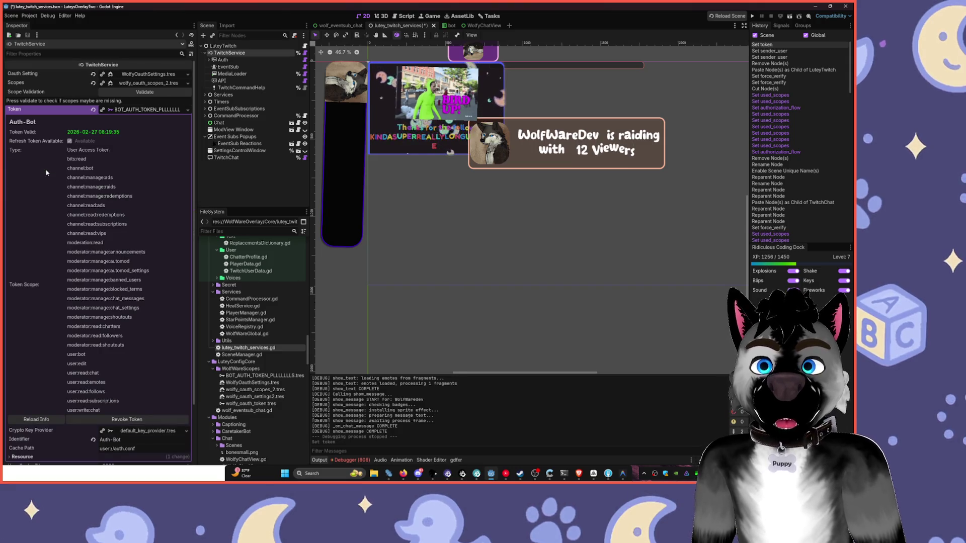
right_click(142, 112)
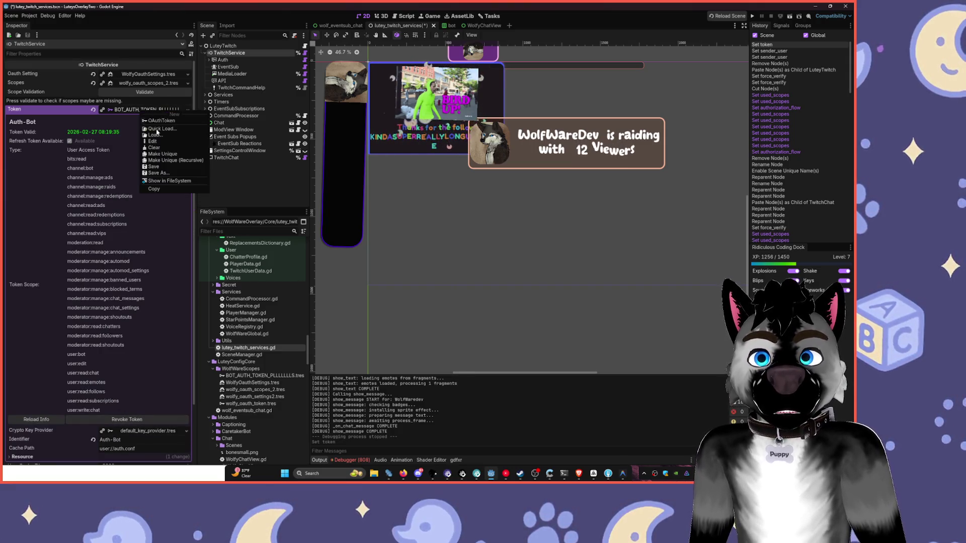
left_click(164, 155)
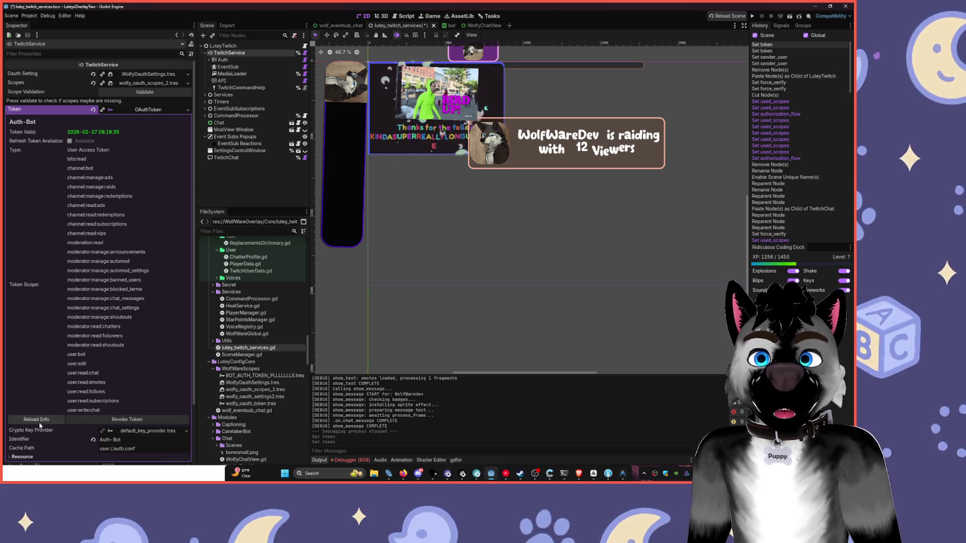
left_click(126, 419)
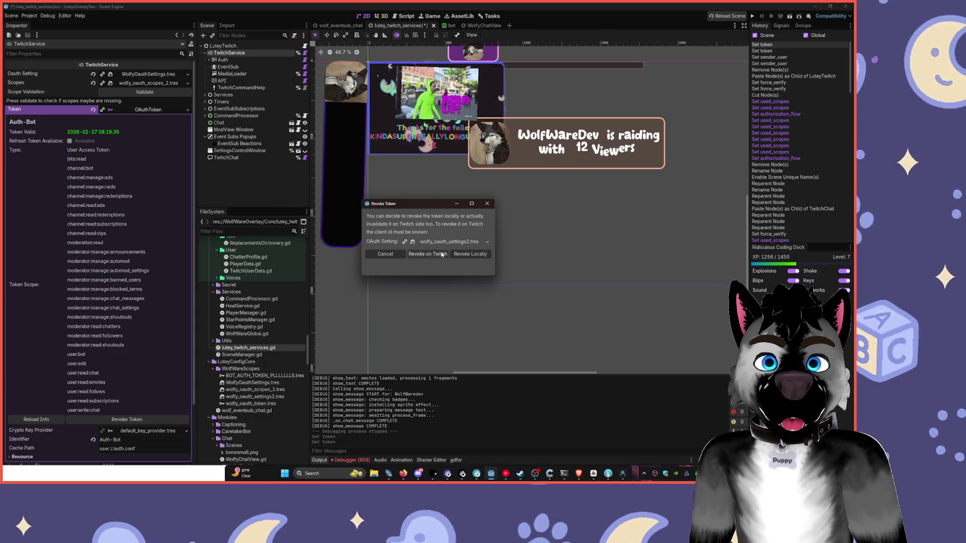
Dismiss the revoke prompt, reload the TokenHandler bot token's info, and revoke it on Twitch.
left_click(455, 254)
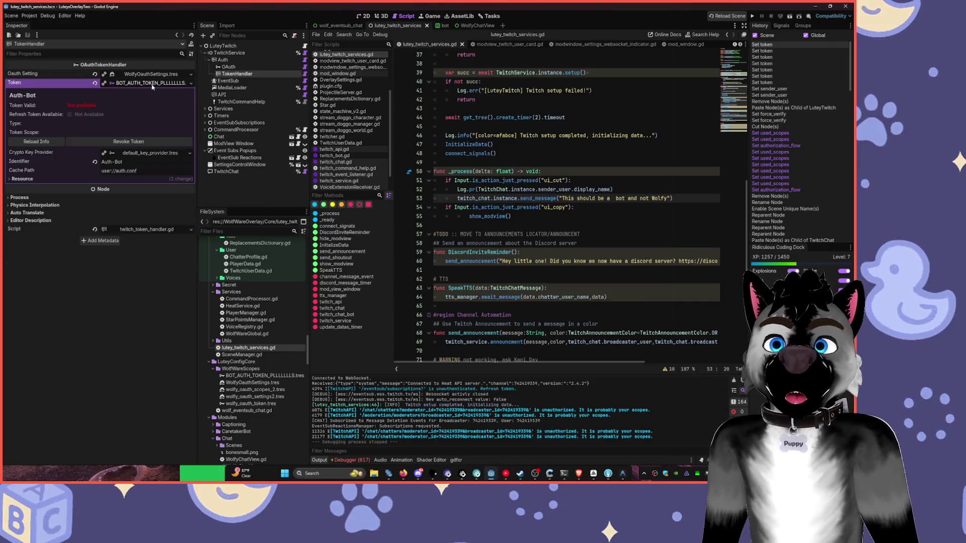
left_click(53, 143)
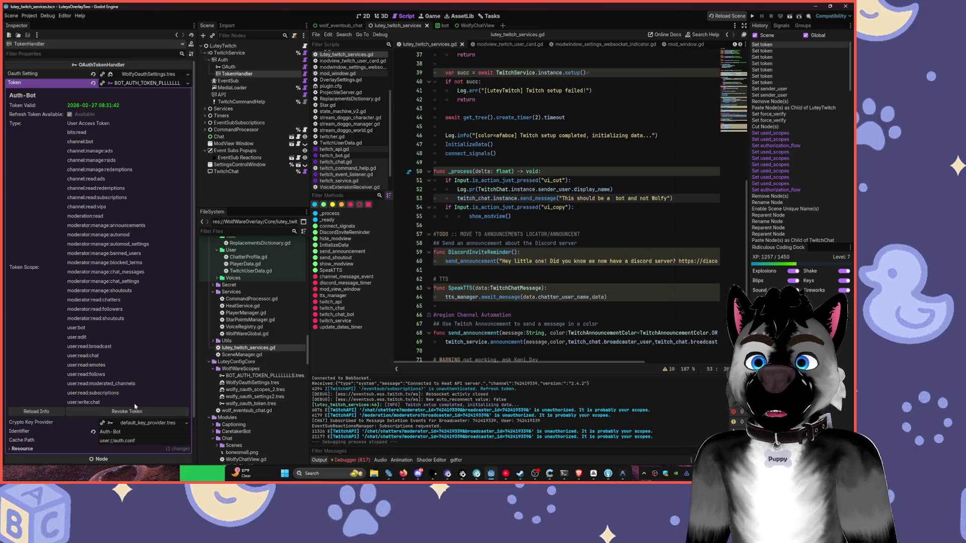
left_click(134, 414)
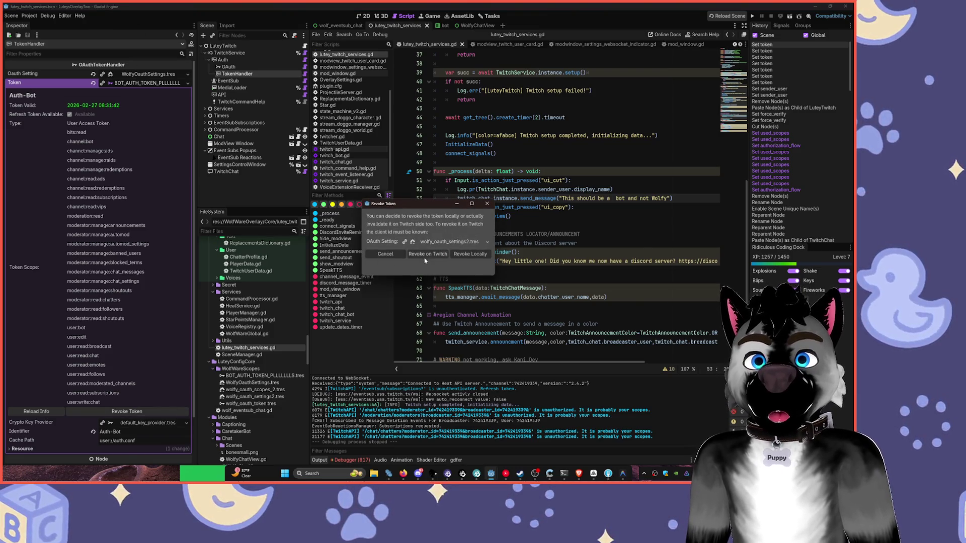
left_click(403, 474)
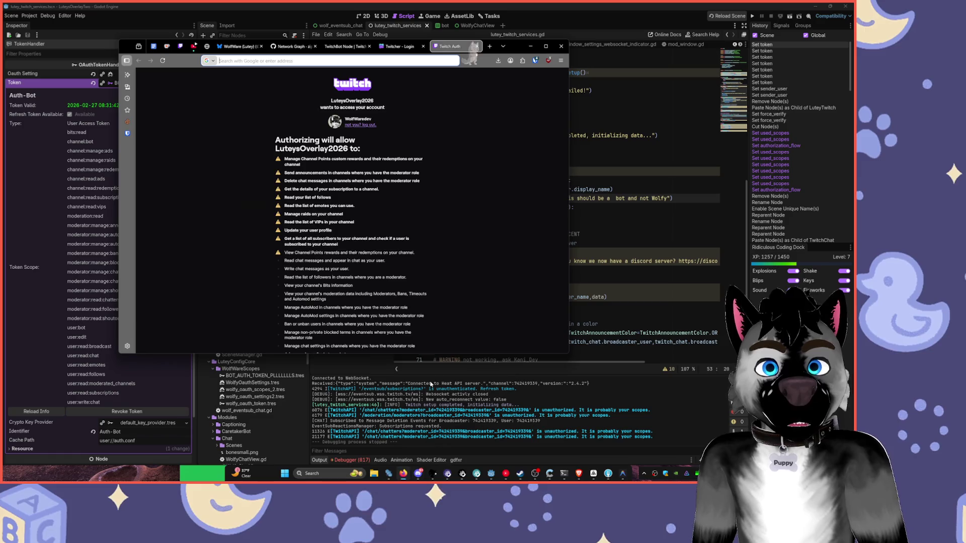
View the TwitchBot Node docs, close the Twitch login tabs, and close Firefox.
left_click(331, 46)
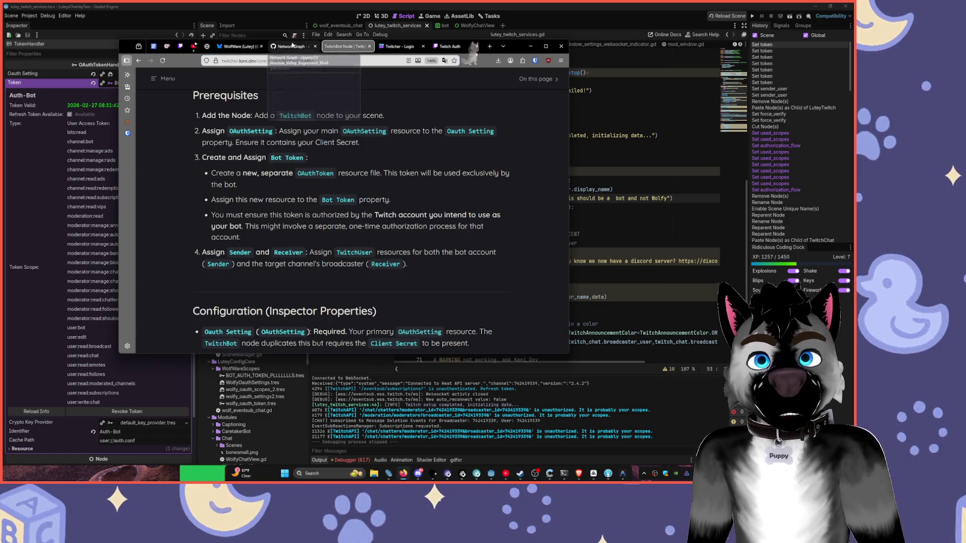
left_click(423, 47)
left_click(424, 47)
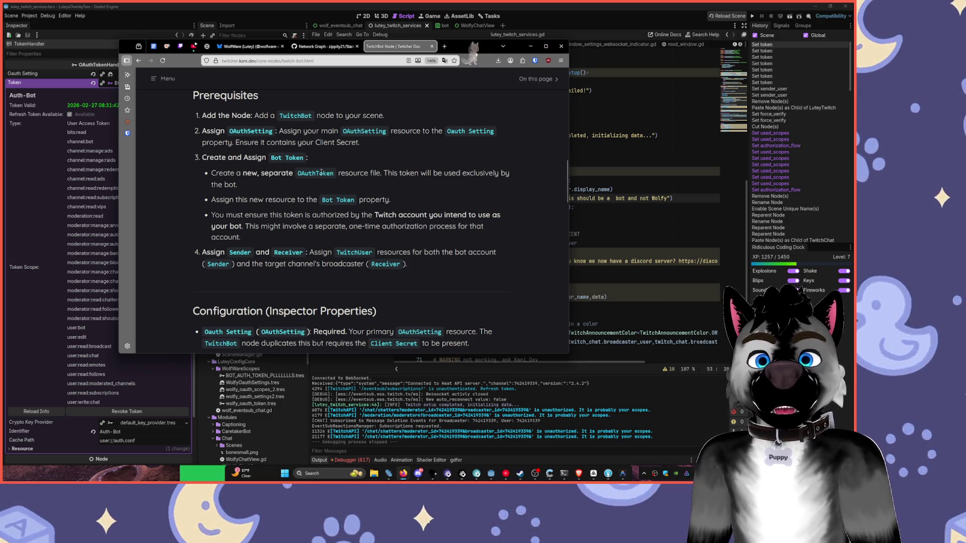
left_click(561, 47)
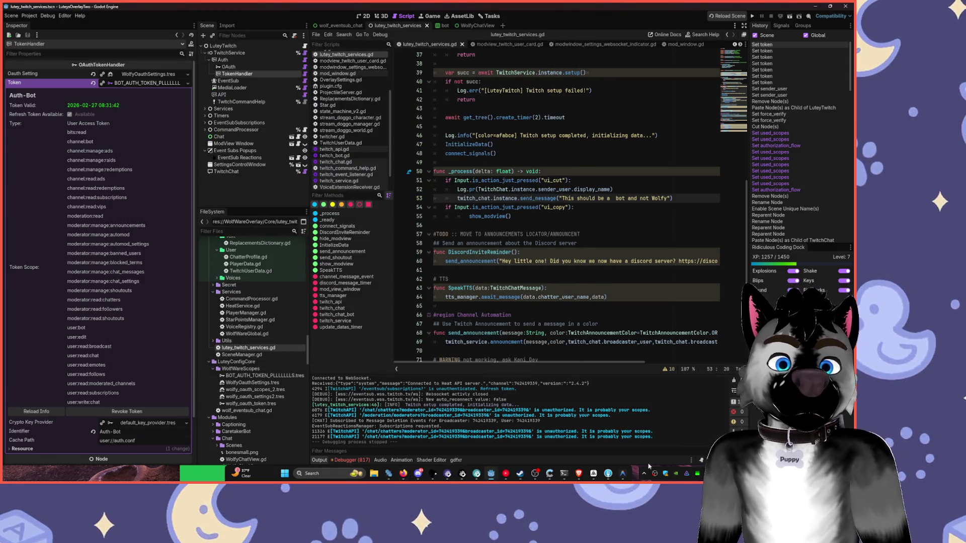
Replace TokenHandler's Token with a new OAuthToken and revoke it on Twitch.
left_click(188, 83)
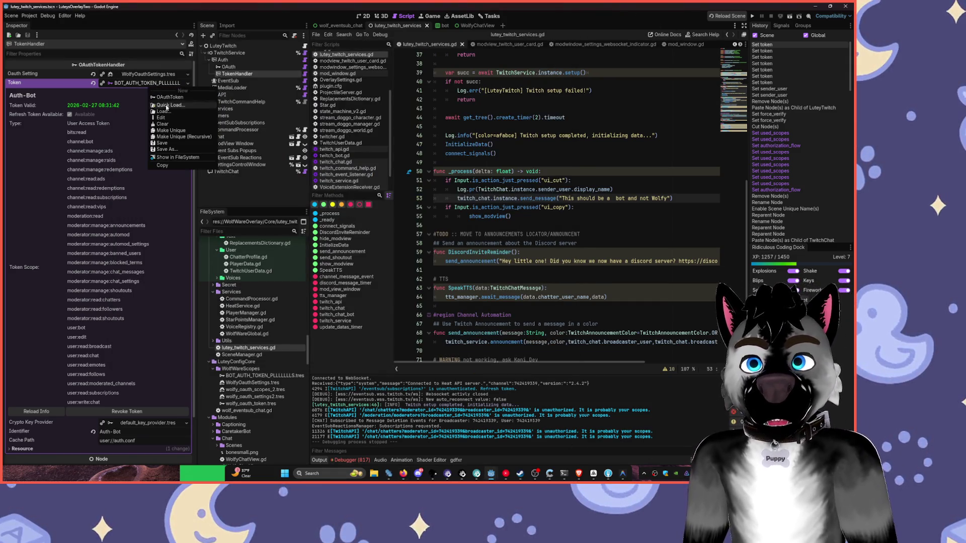
left_click(173, 97)
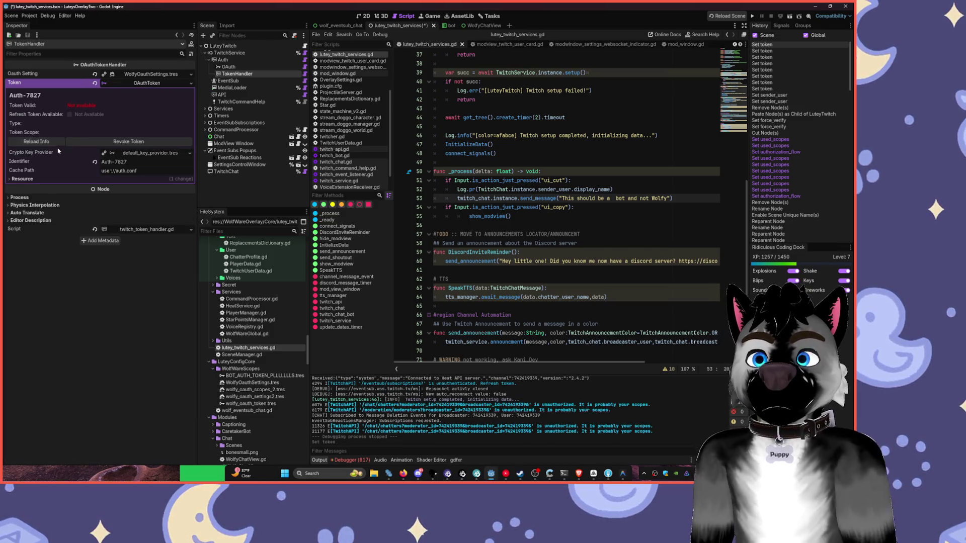
left_click(98, 143)
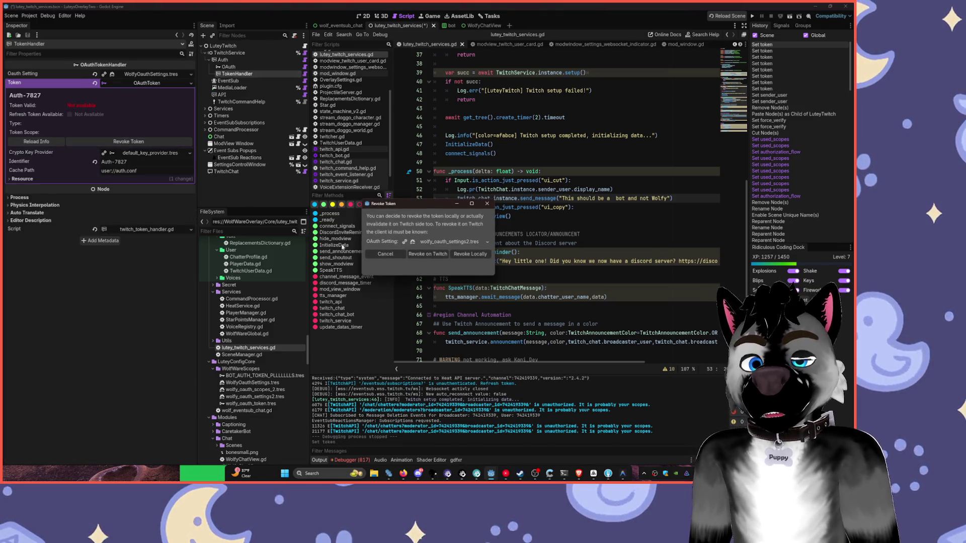
left_click(440, 255)
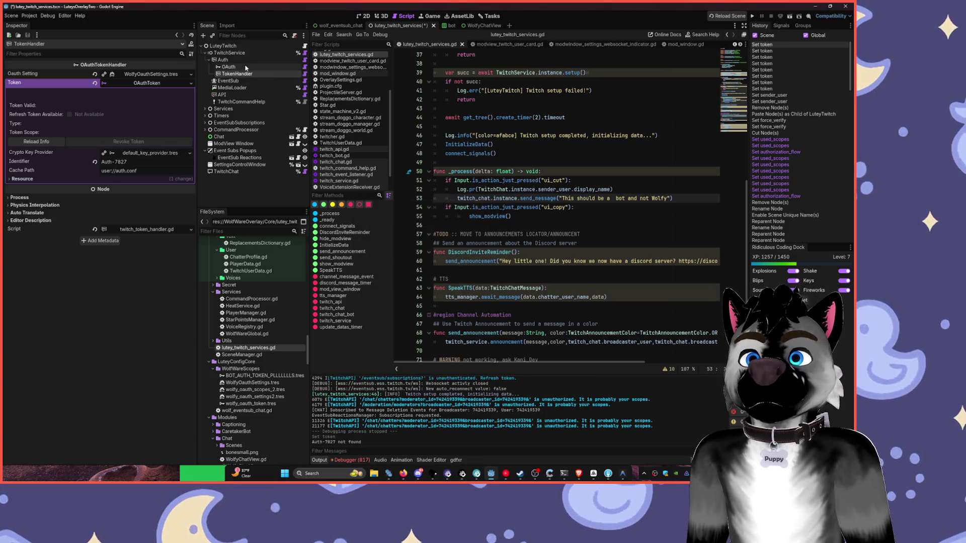
Check the Auth and TwitchService tokens, then bring the TwitchBot Node docs back up.
left_click(224, 60)
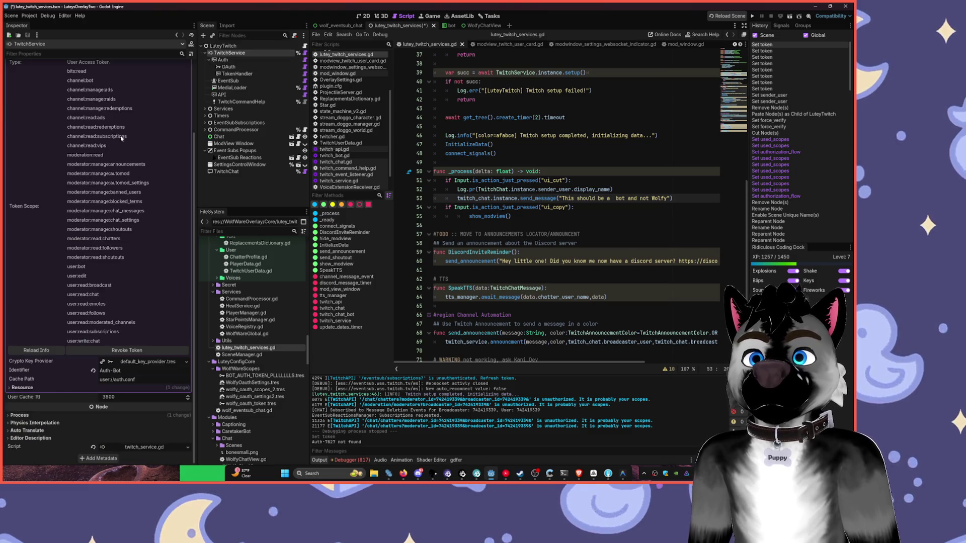
left_click(230, 53)
left_click(149, 111)
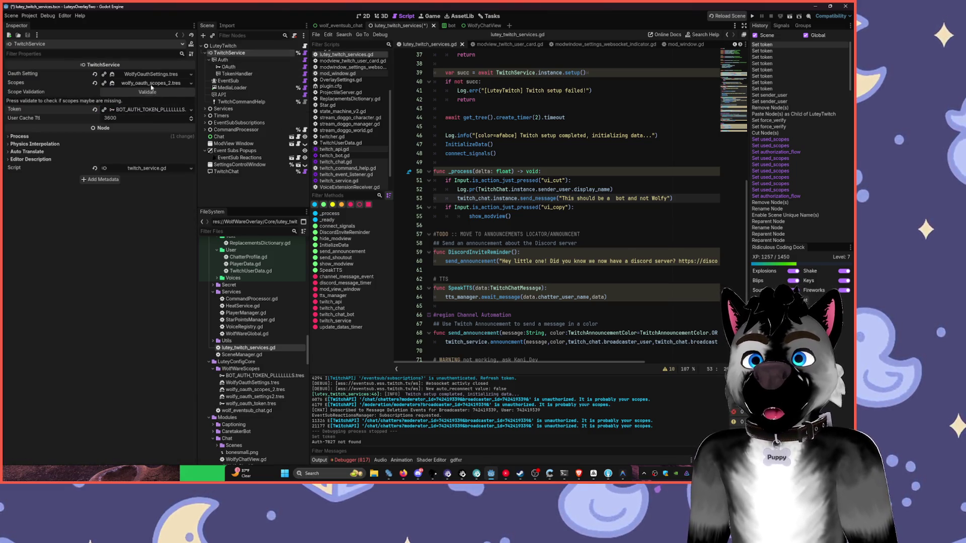
mouse_move(405, 477)
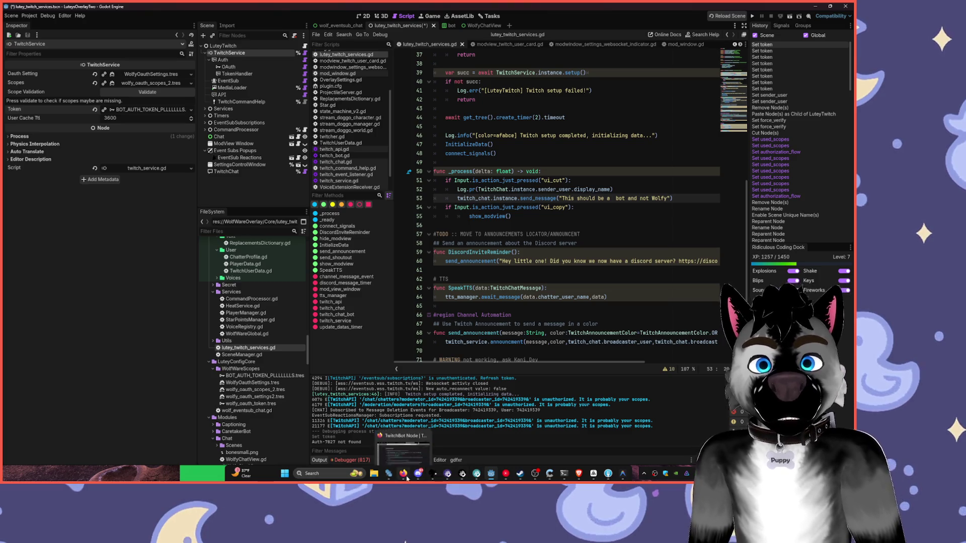
left_click(408, 431)
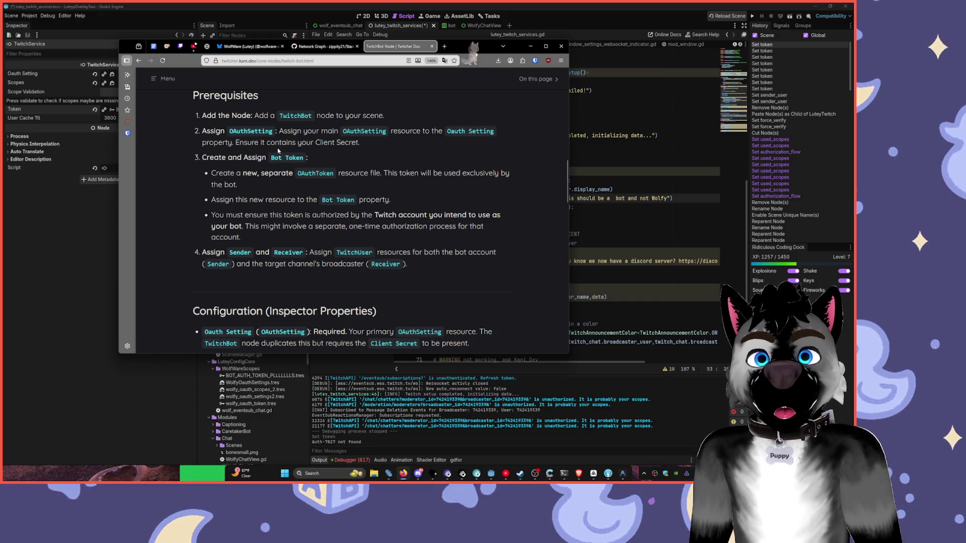
Search the docs for 'sc' to find the user:bot scope requirement, then return to Godot.
key("ctrl+f")
type("scope")
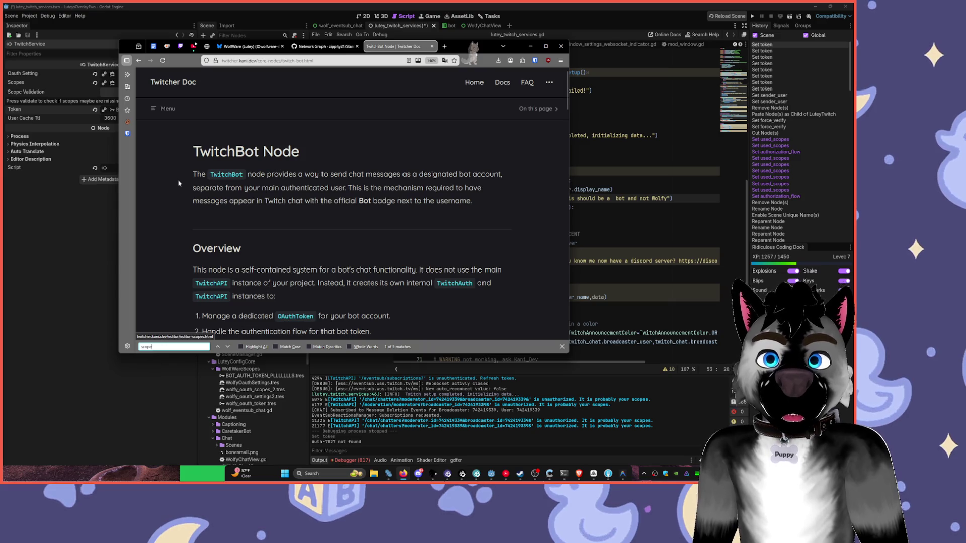
key("Return")
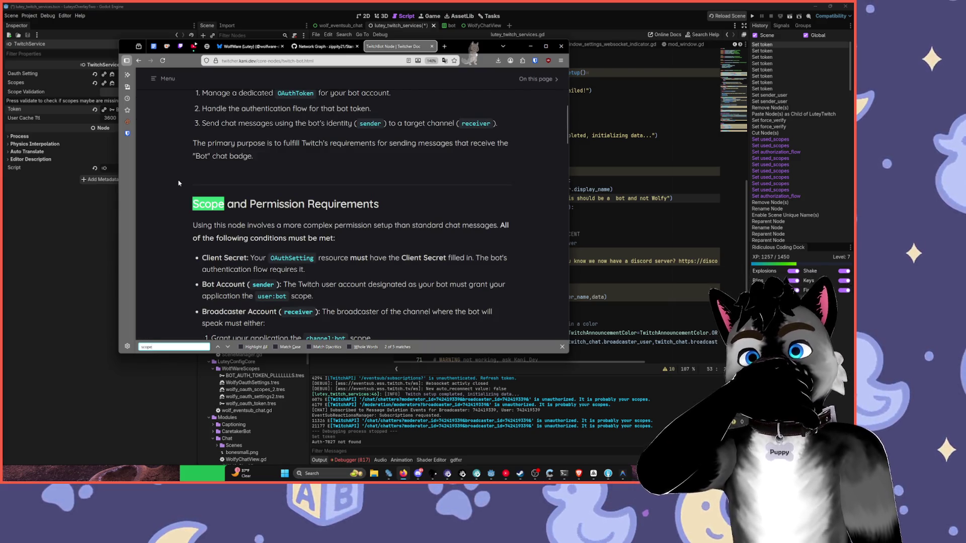
key("Return")
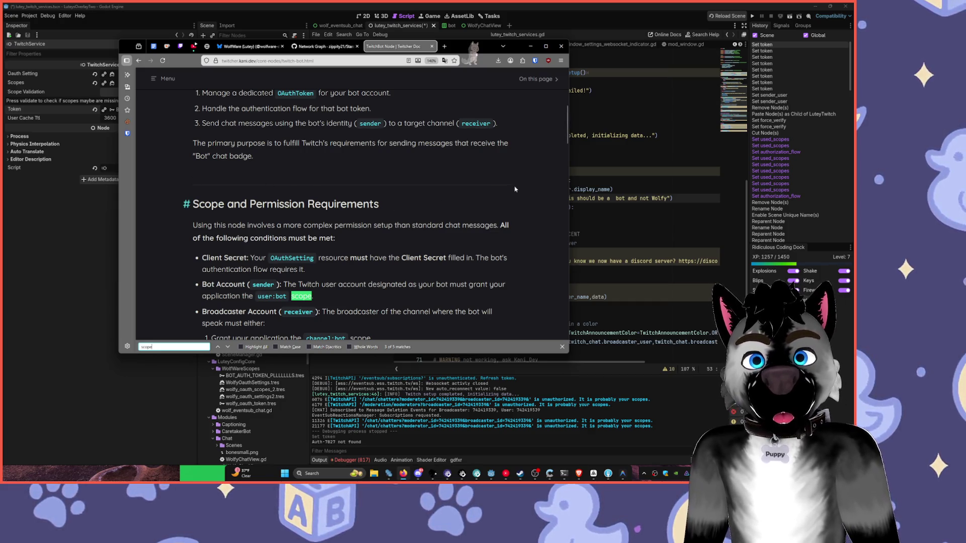
key("alt+Tab")
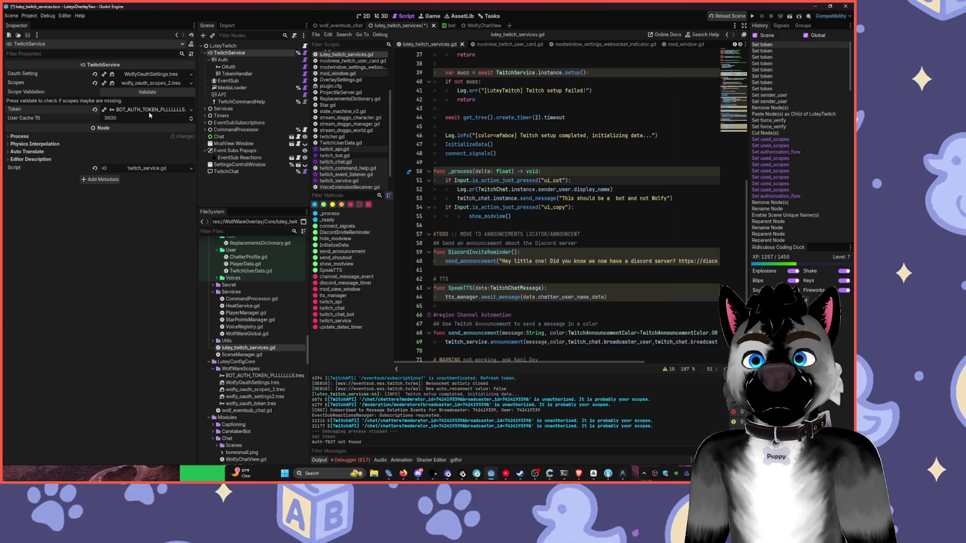
Try clearing and quick-loading TwitchService's Scopes, then cancel the scope file dialog.
left_click(155, 91)
right_click(155, 83)
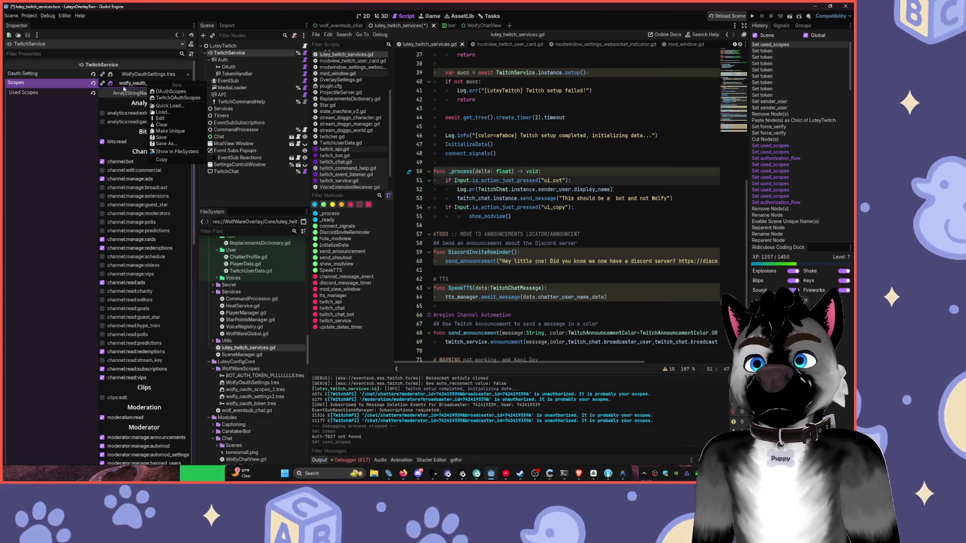
left_click(91, 95)
left_click(93, 83)
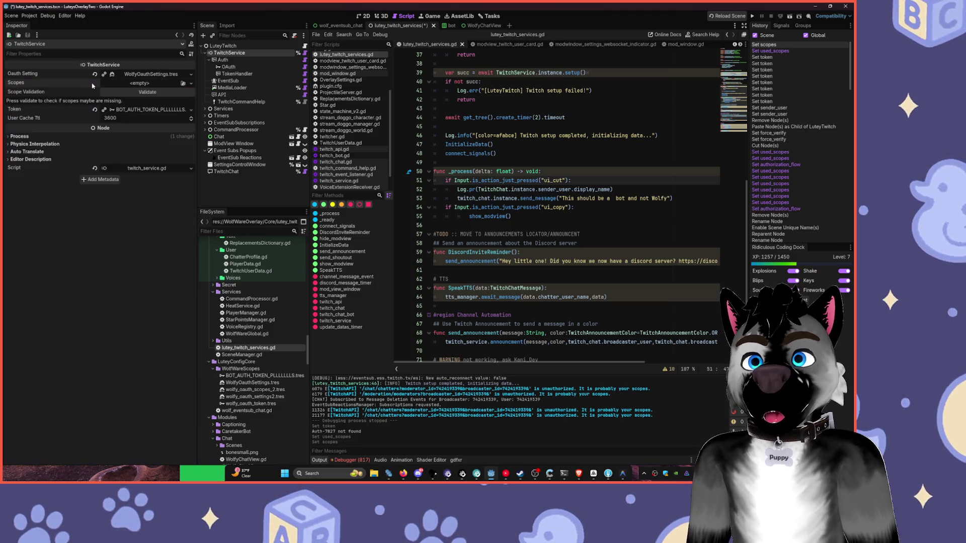
left_click(183, 84)
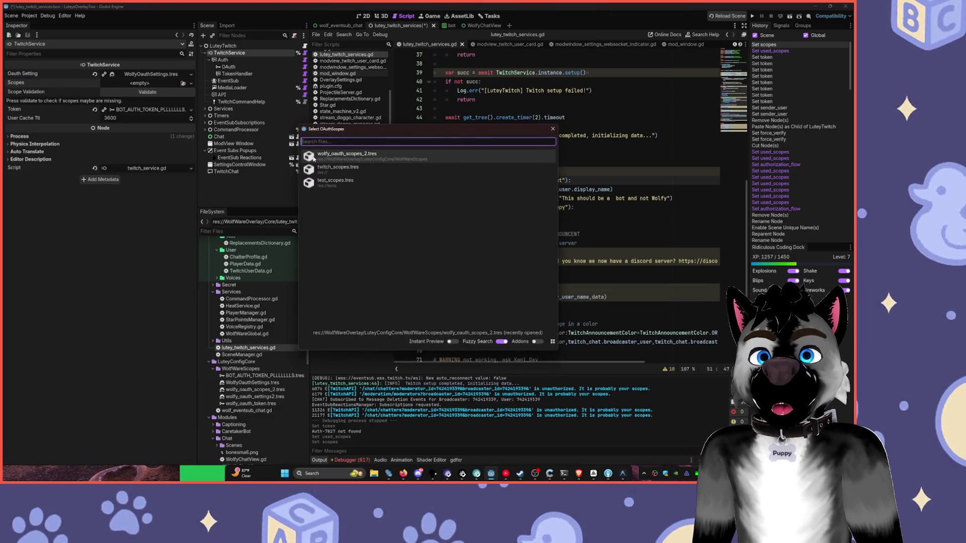
left_click(553, 129)
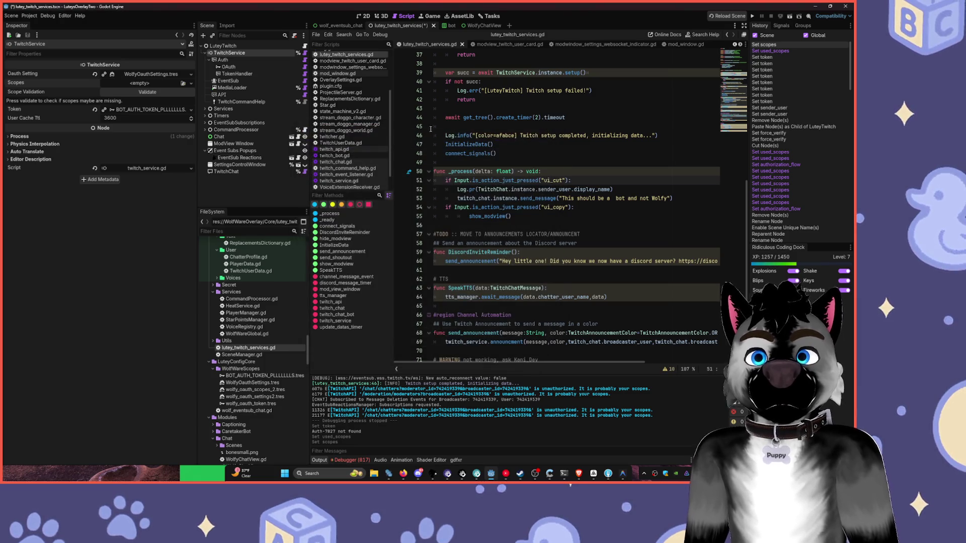
Set Scopes to a new TwitchOAuthScopes resource with user:bot enabled.
left_click(191, 84)
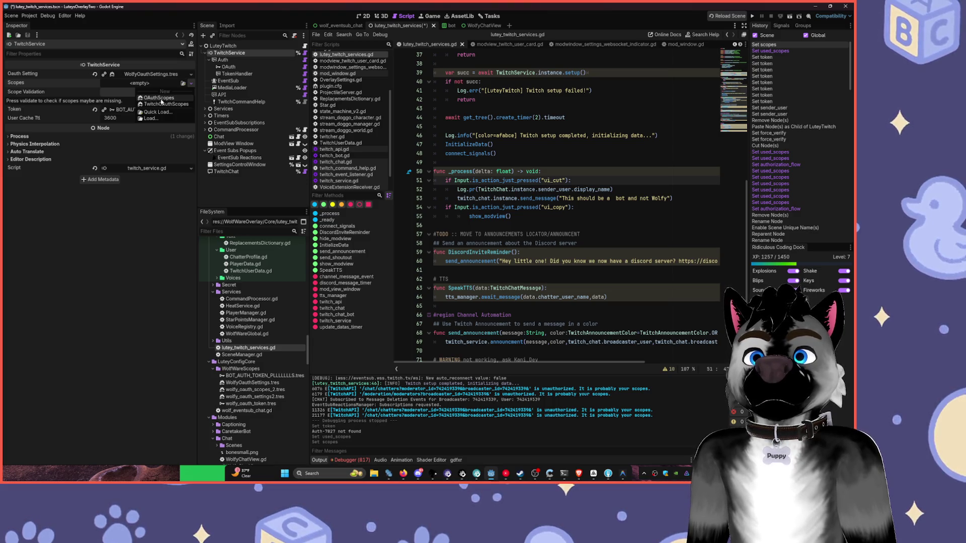
left_click(159, 101)
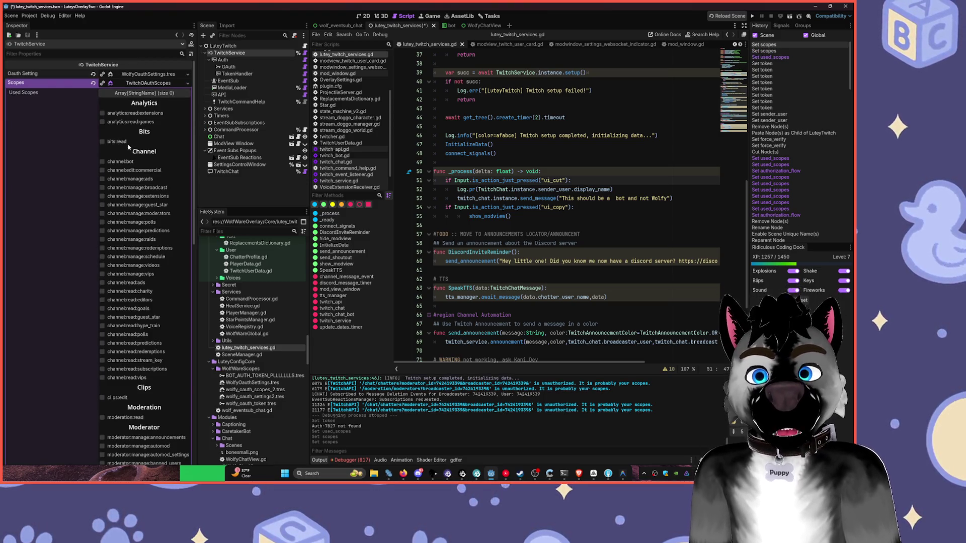
scroll(122, 271, "down", 10)
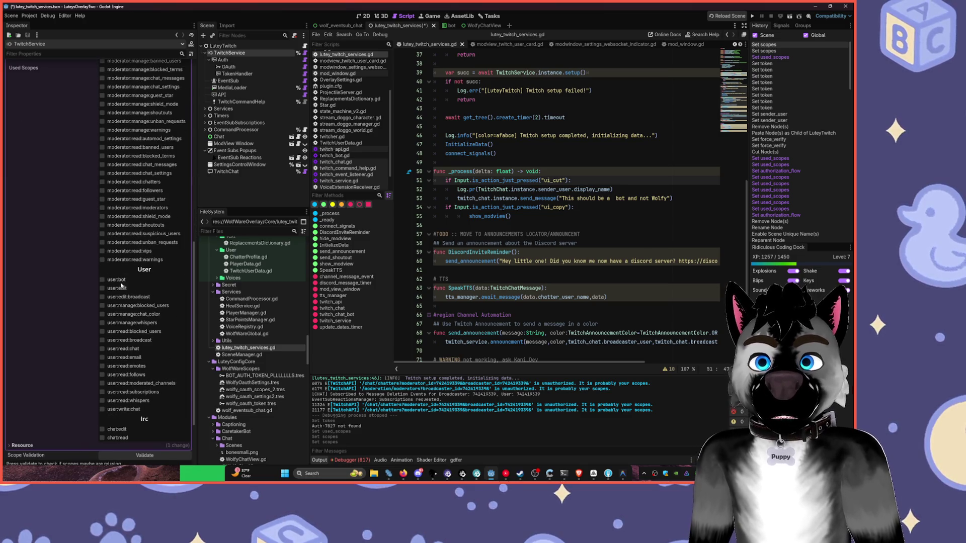
left_click(120, 281)
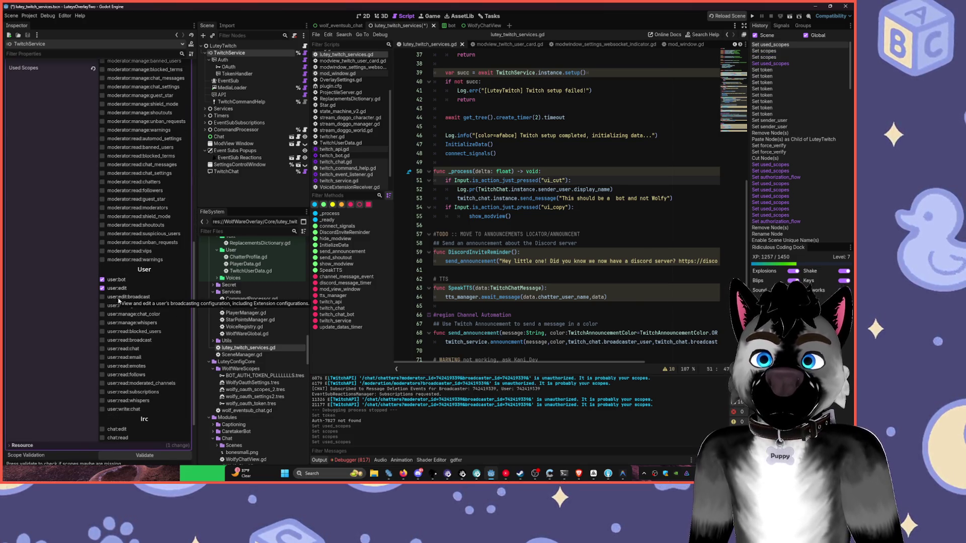
scroll(144, 386, "up", 5)
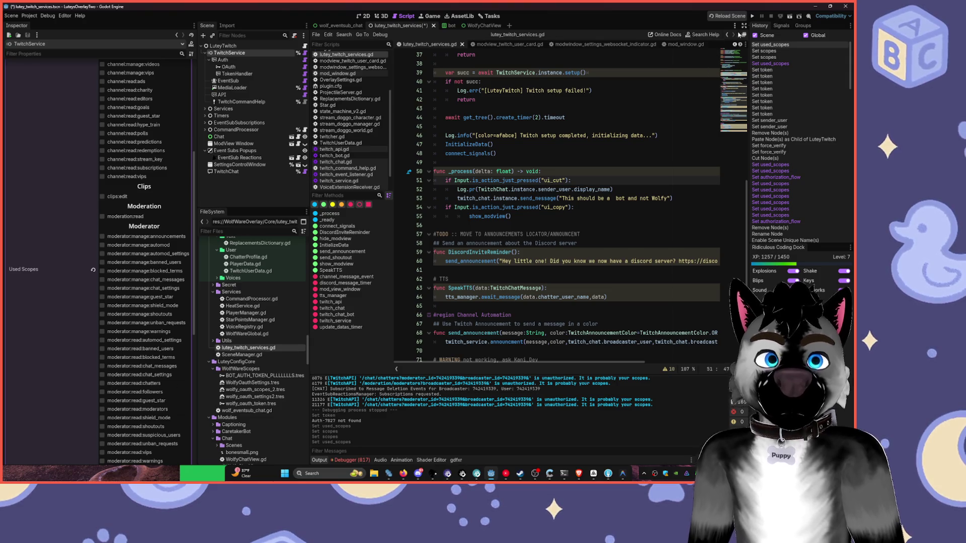
left_click(231, 53)
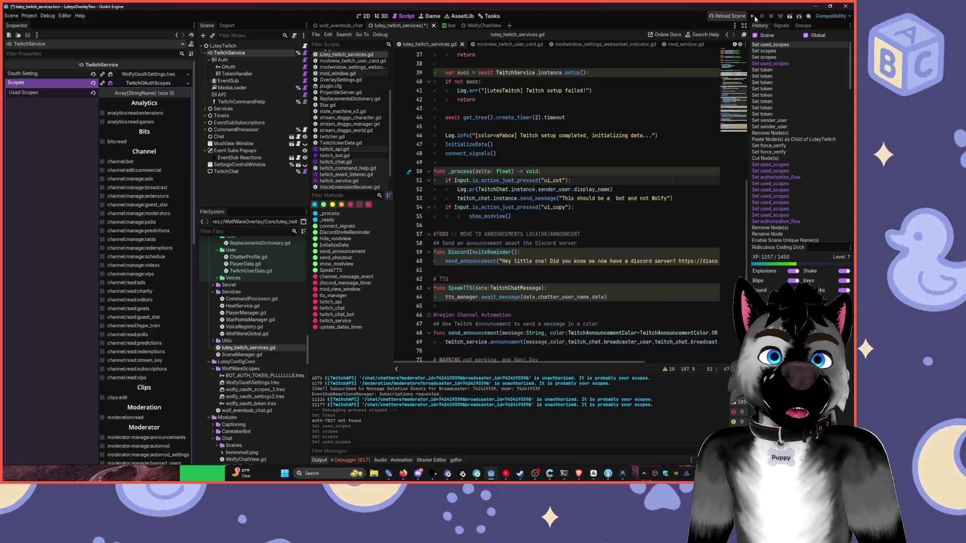
Run the overlay project with F5 and skip to the next song.
key("F5")
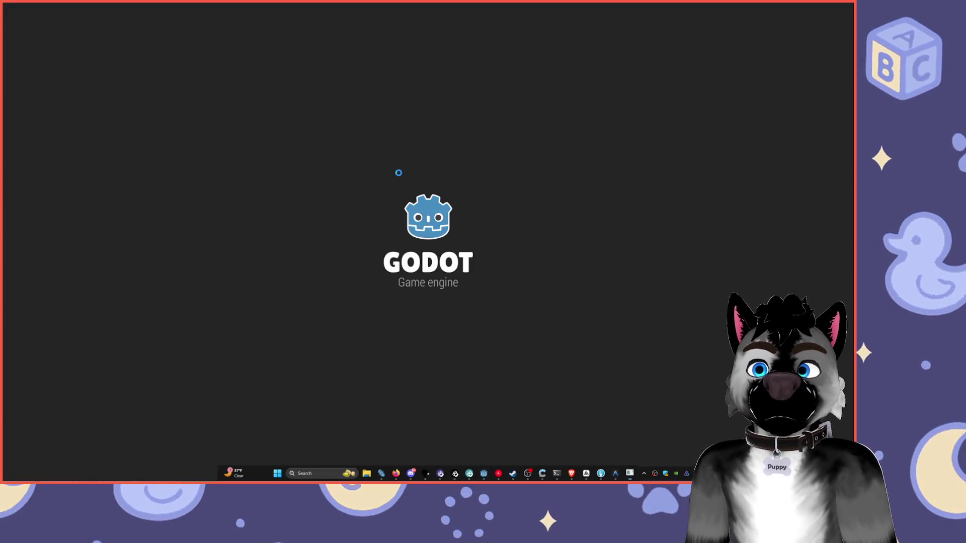
left_click(498, 474)
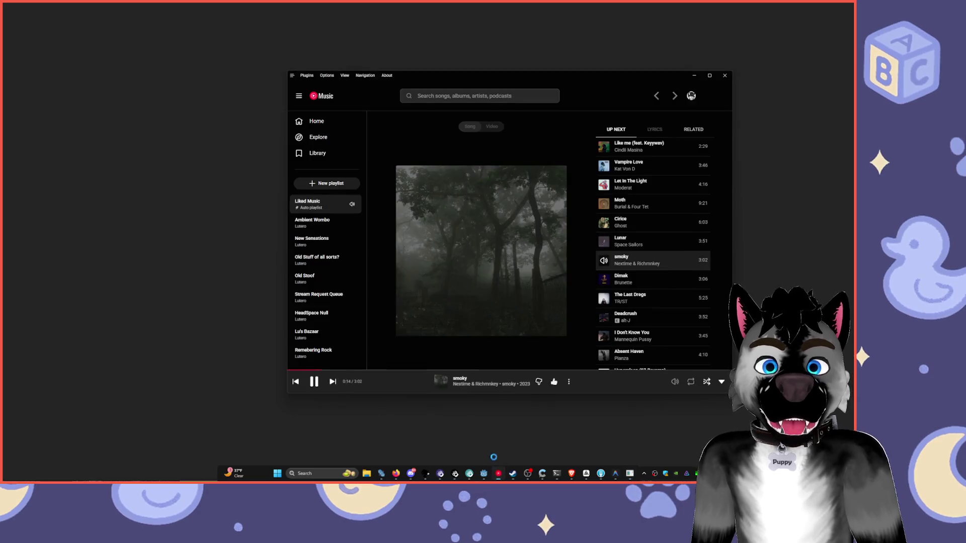
left_click(333, 383)
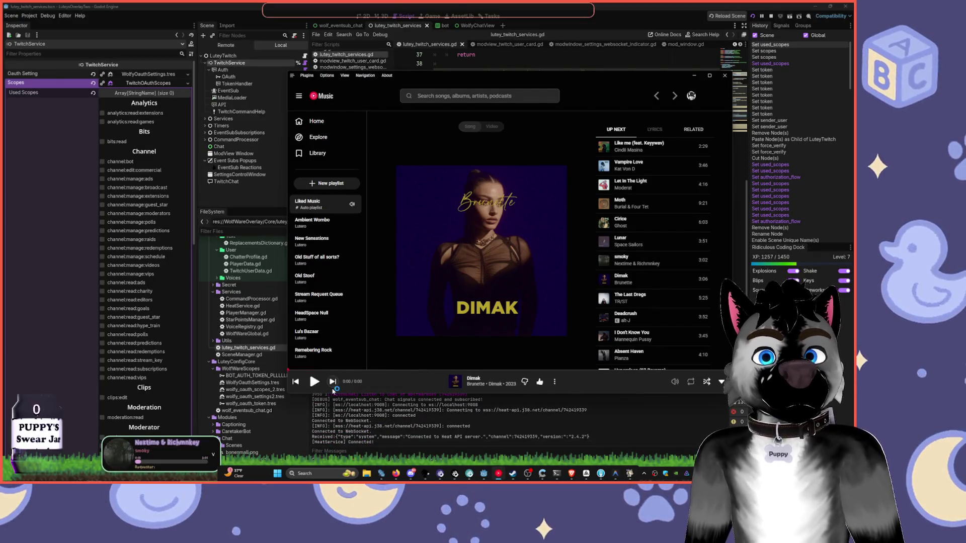
Skip two more songs and minimize the music player.
left_click(333, 383)
left_click(333, 385)
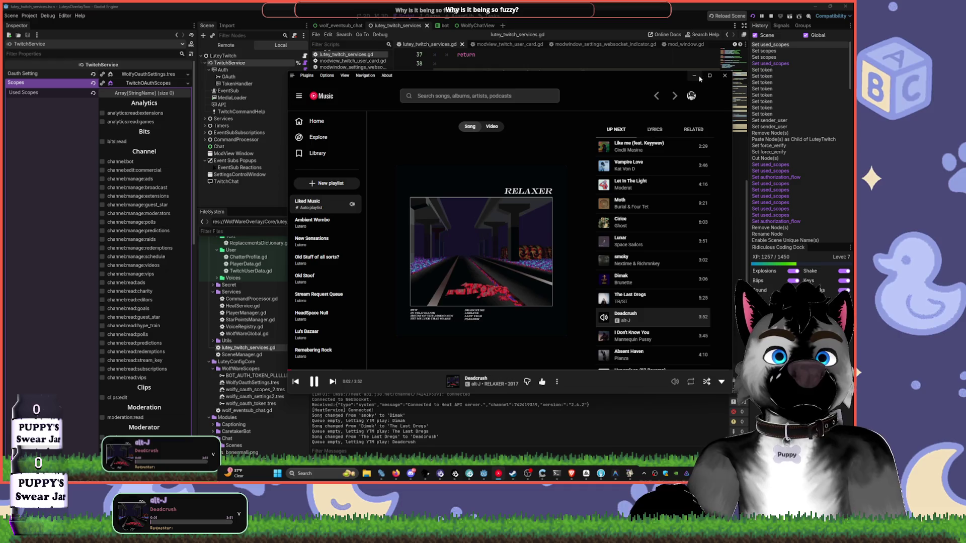
left_click(694, 76)
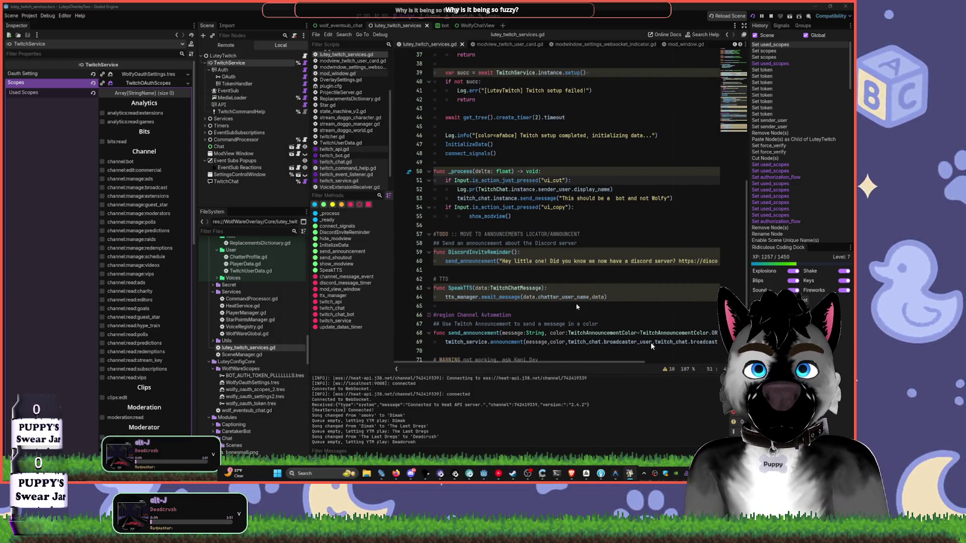
Reload the Twitch authorization link, authorize the overlay app for the bot account, and return to Godot.
left_click(396, 474)
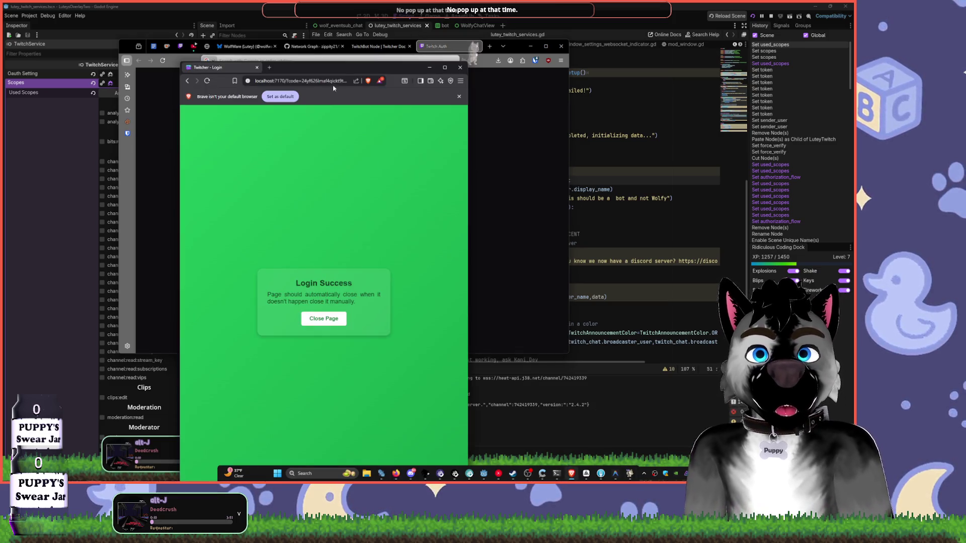
left_click(301, 80)
key("ctrl+v")
key("Return")
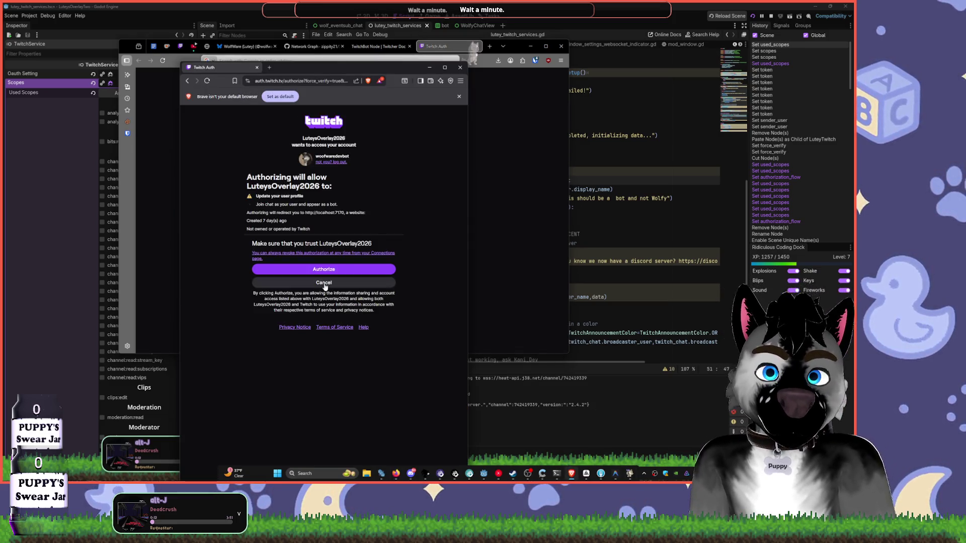
left_click(324, 269)
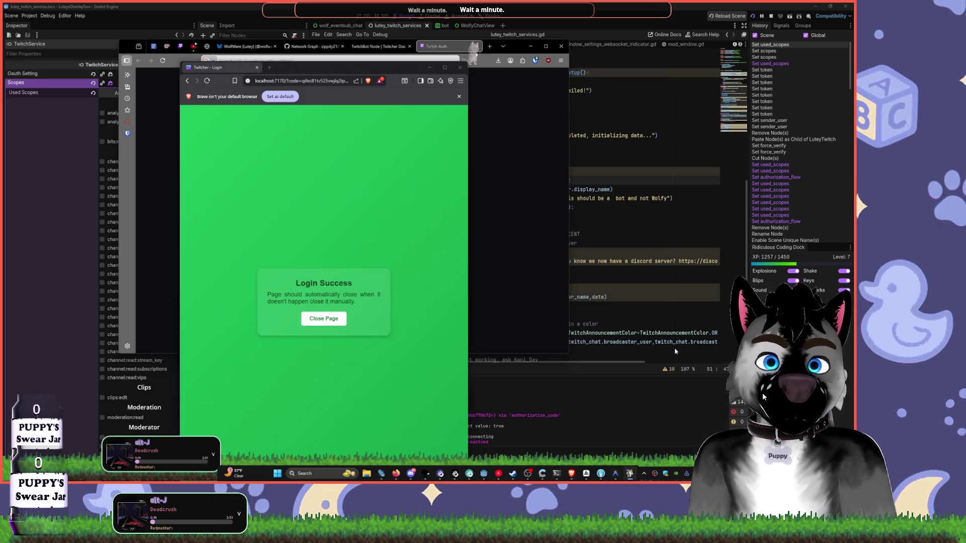
left_click(653, 329)
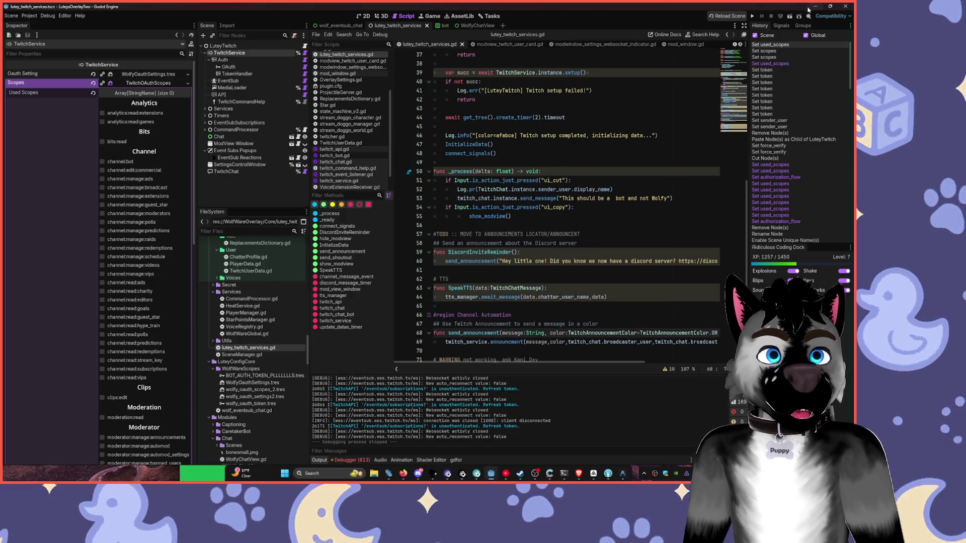
left_click(141, 92)
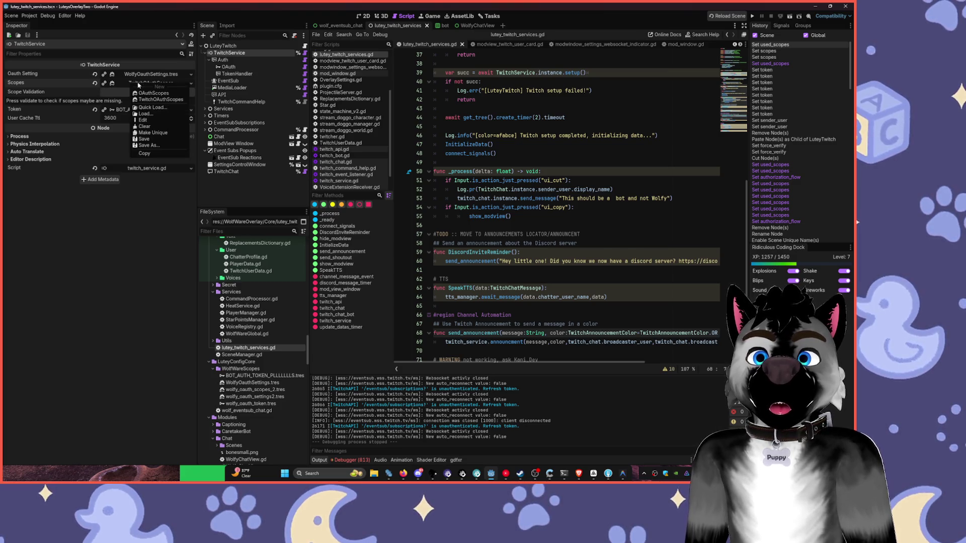
Review the Scopes list and reload the bot token's info.
left_click(129, 85)
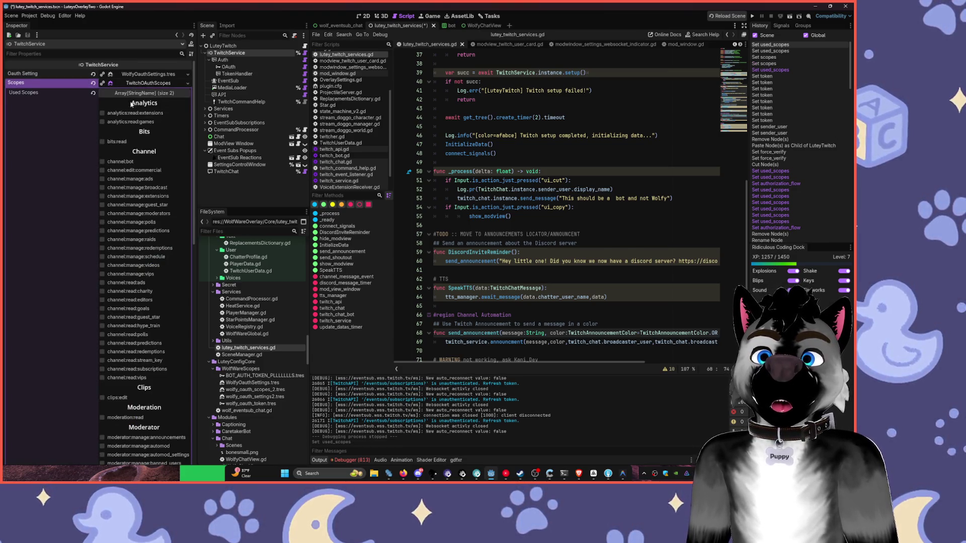
scroll(125, 181, "down", 5)
scroll(125, 181, "up", 5)
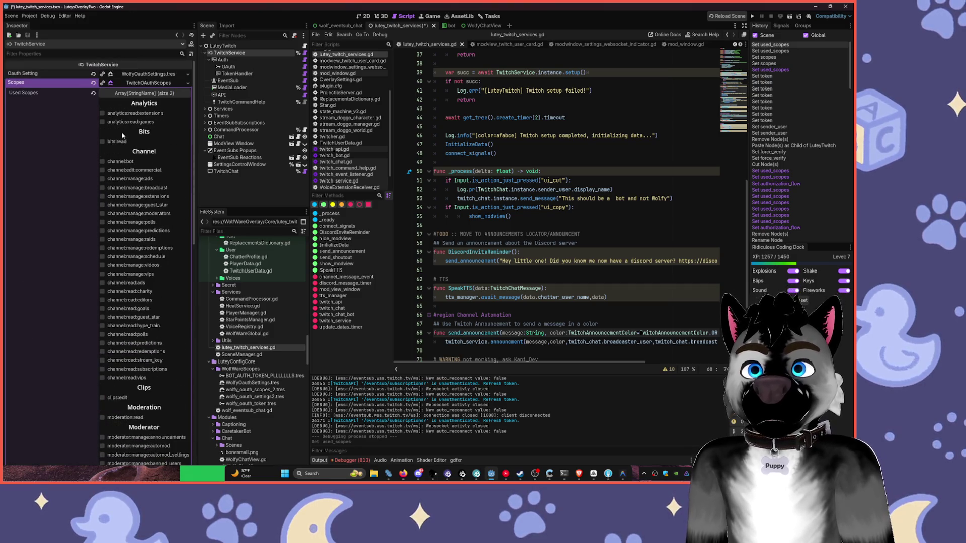
left_click(151, 84)
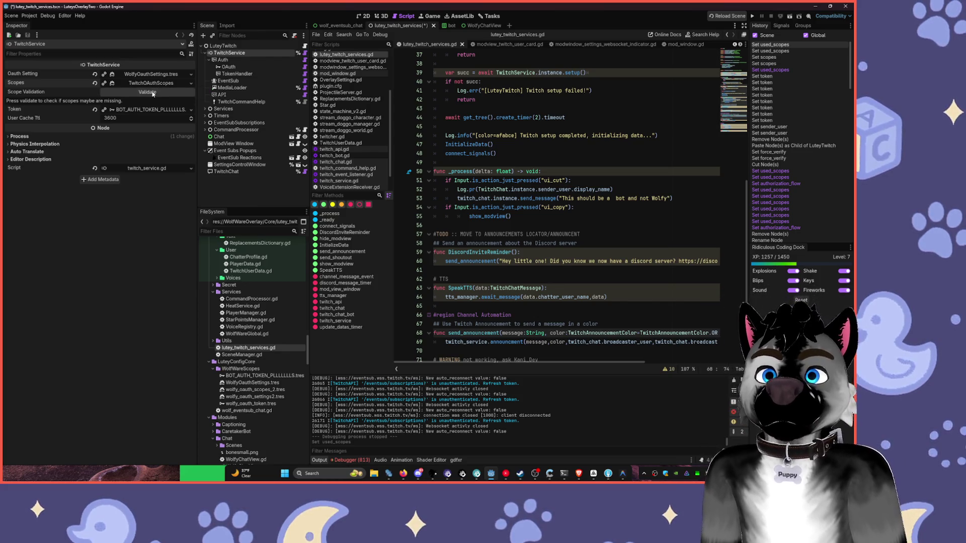
left_click(146, 110)
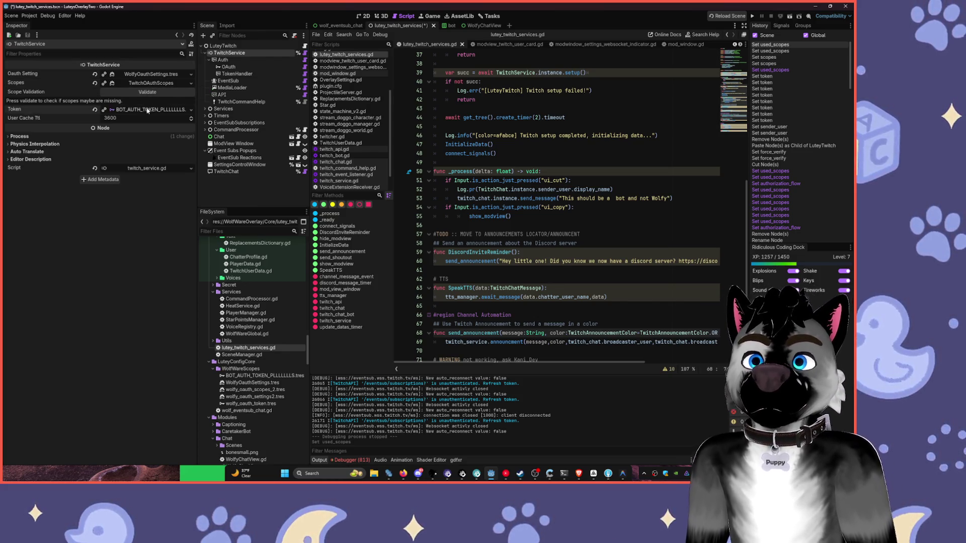
left_click(35, 438)
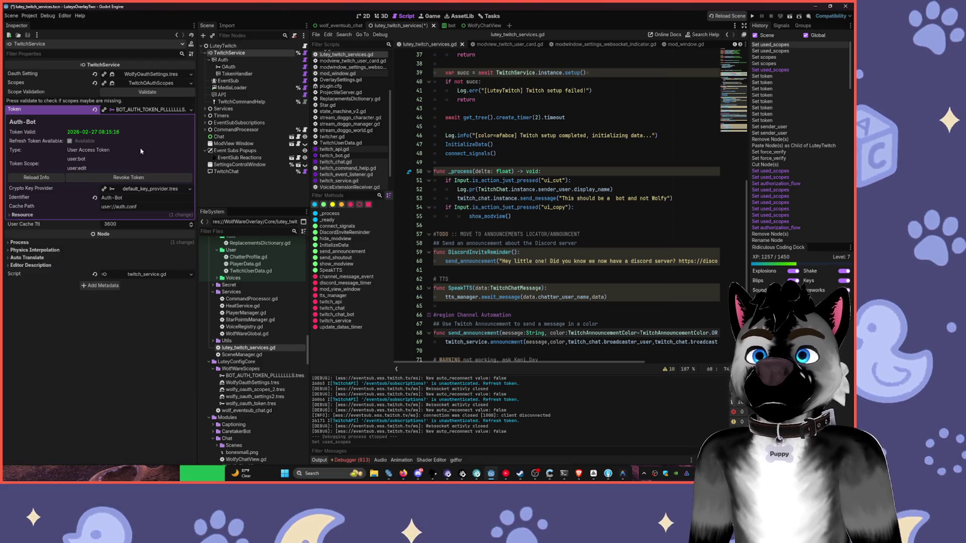
Save the Scopes as bot_scopes.tres, undo the change, and clear the Token property.
right_click(147, 83)
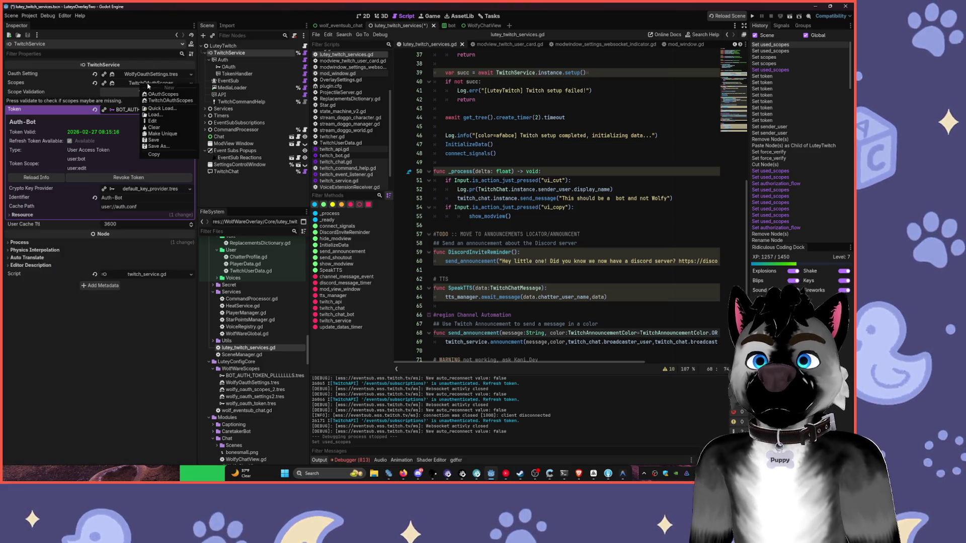
left_click(180, 146)
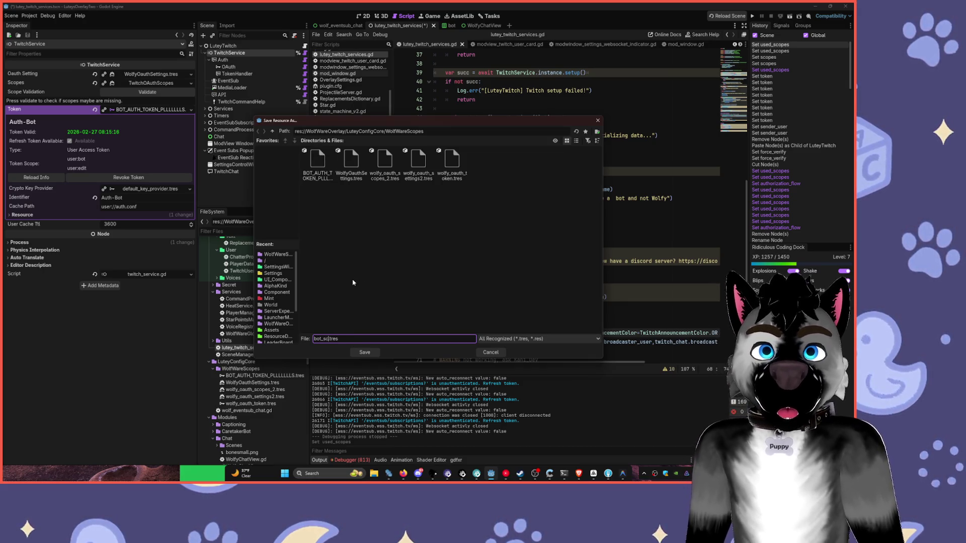
key("Return")
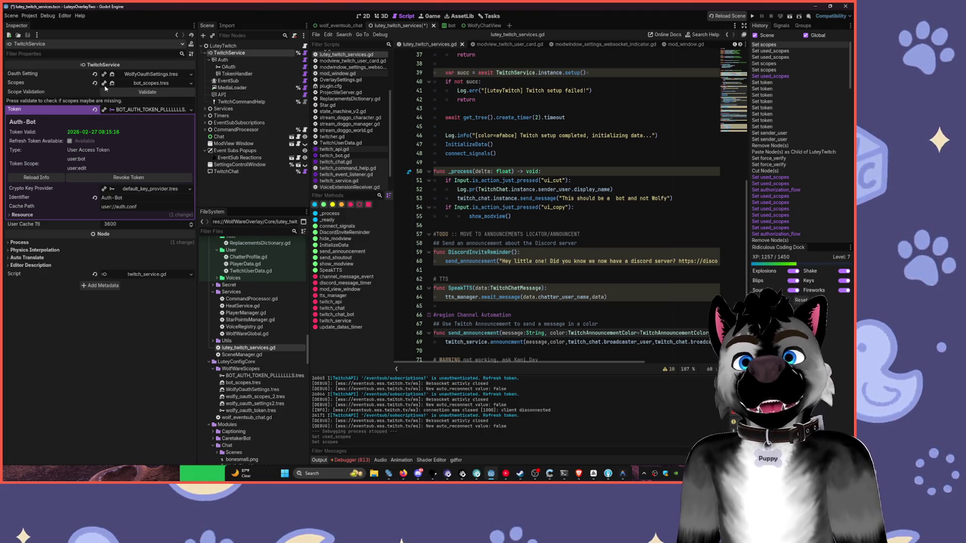
key("ctrl+z")
key("ctrl+z")
key("ctrl+z")
key("ctrl+z")
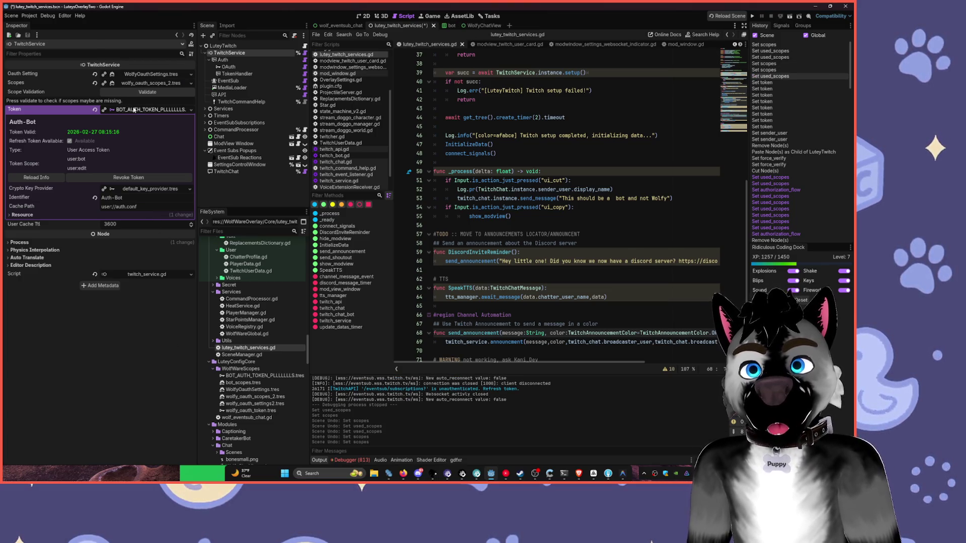
left_click(95, 109)
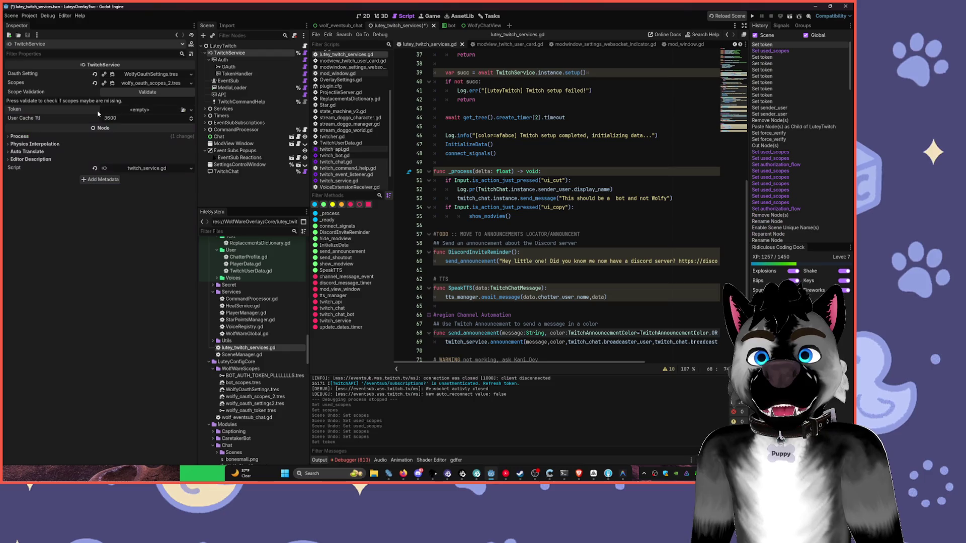
Point the Token at wolfy_oauth_token.tres, then example_bot_bot_token.tres, and run the project.
left_click(191, 111)
left_click(171, 129)
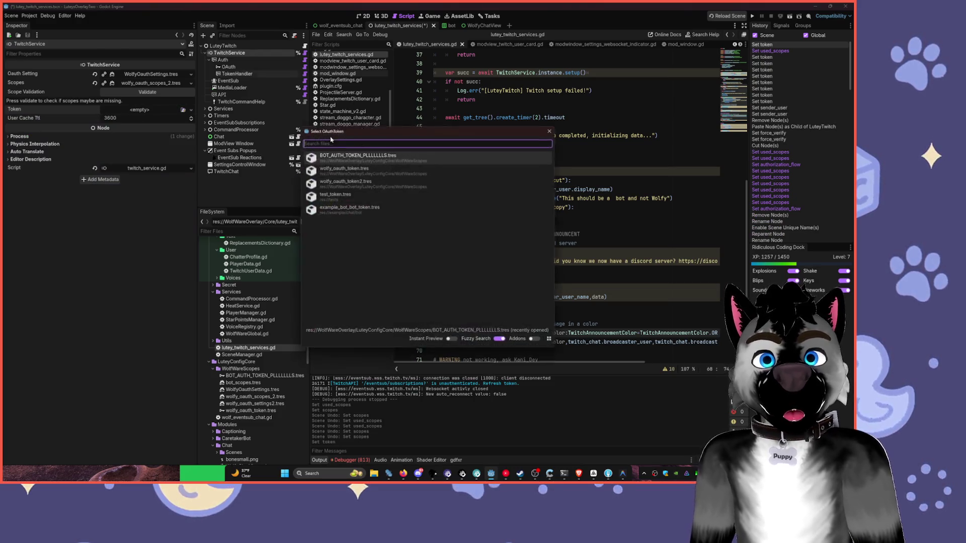
left_click(383, 171)
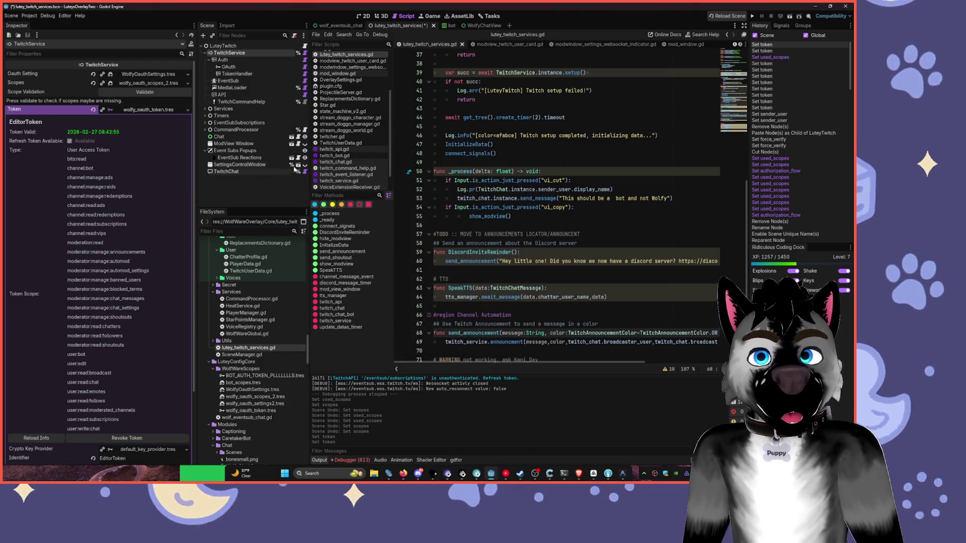
left_click(143, 111)
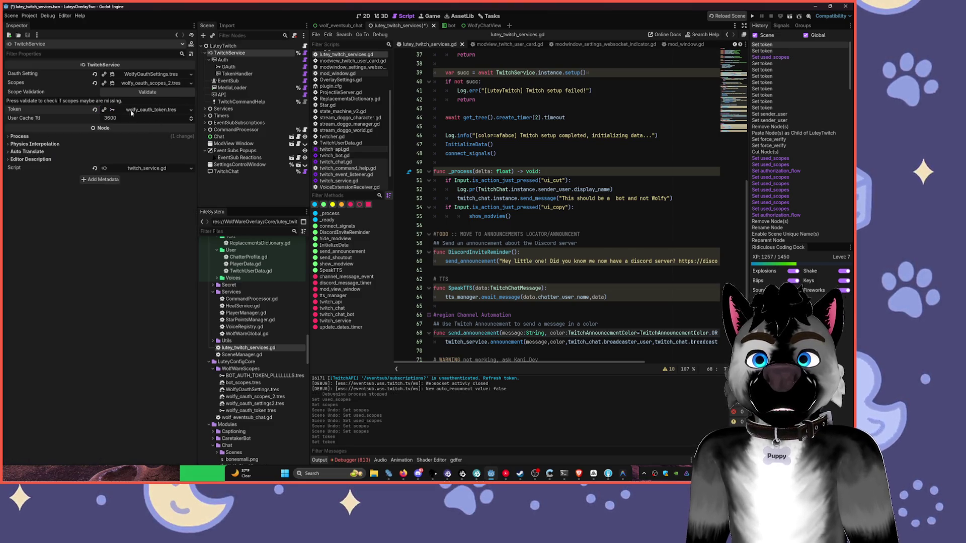
left_click(191, 109)
left_click(377, 211)
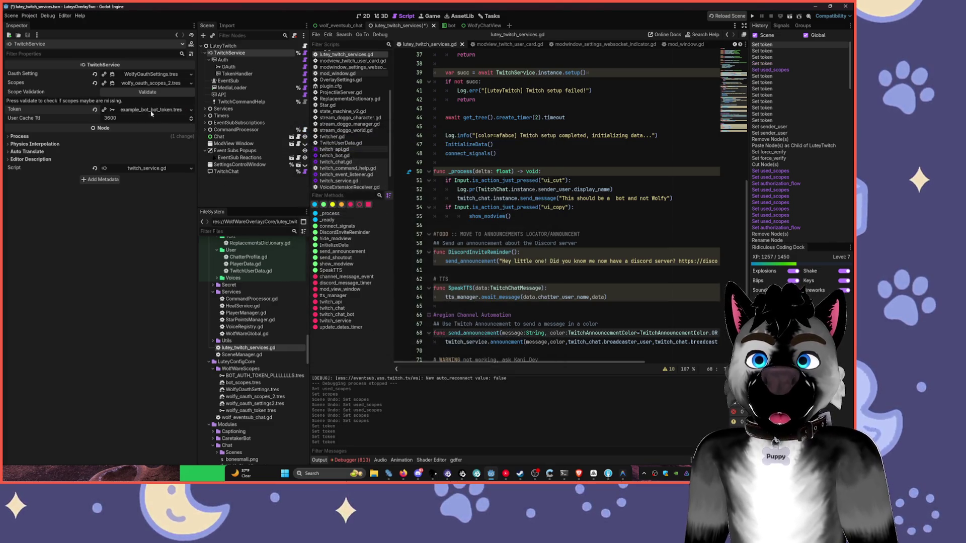
left_click(145, 112)
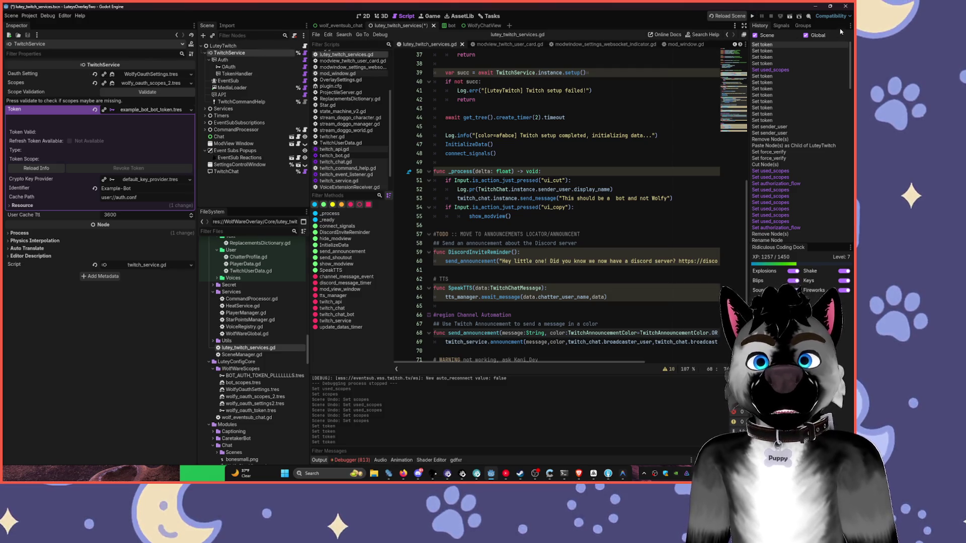
left_click(753, 17)
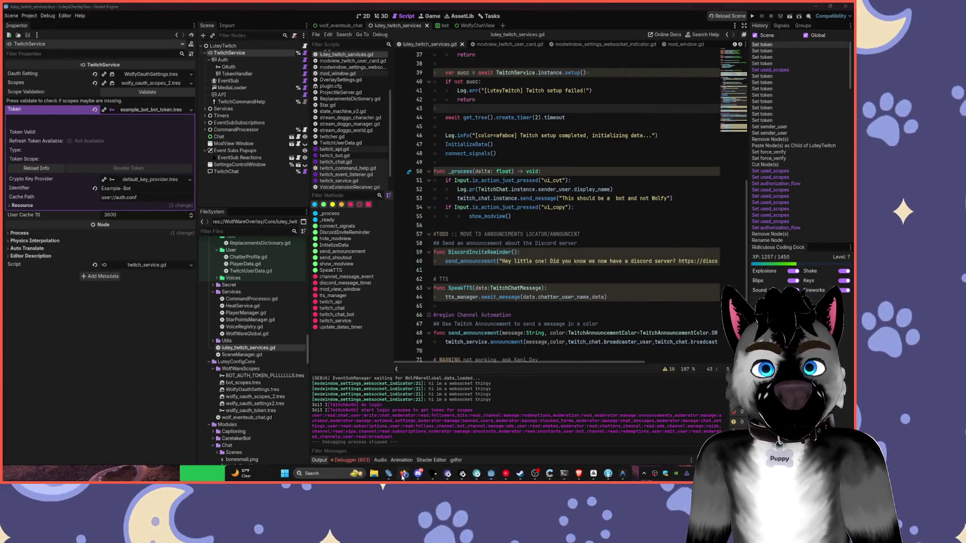
Reload the Twitch consent page in the browser and authorize the overlay app.
left_click(403, 474)
left_click(374, 60)
key("BackSpace")
left_click(579, 474)
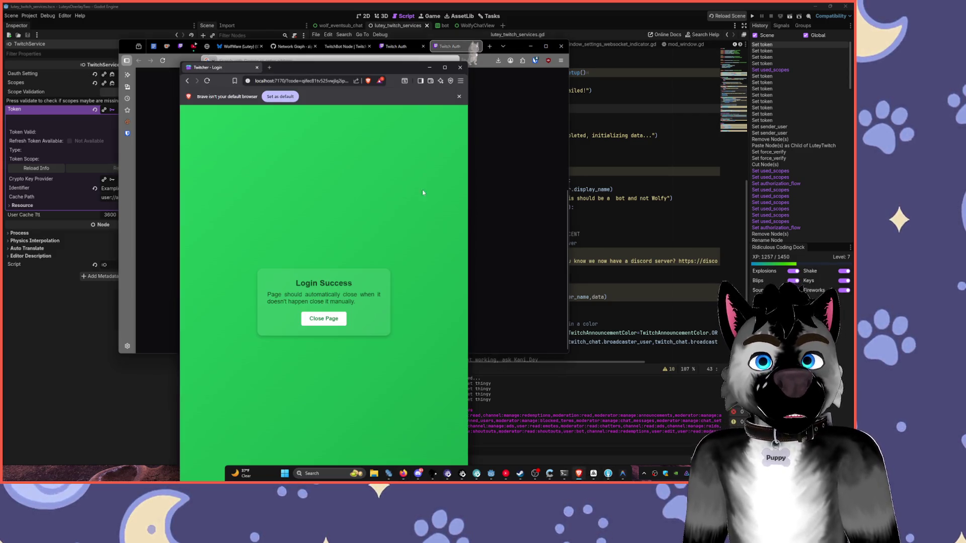
left_click(332, 81)
key("Return")
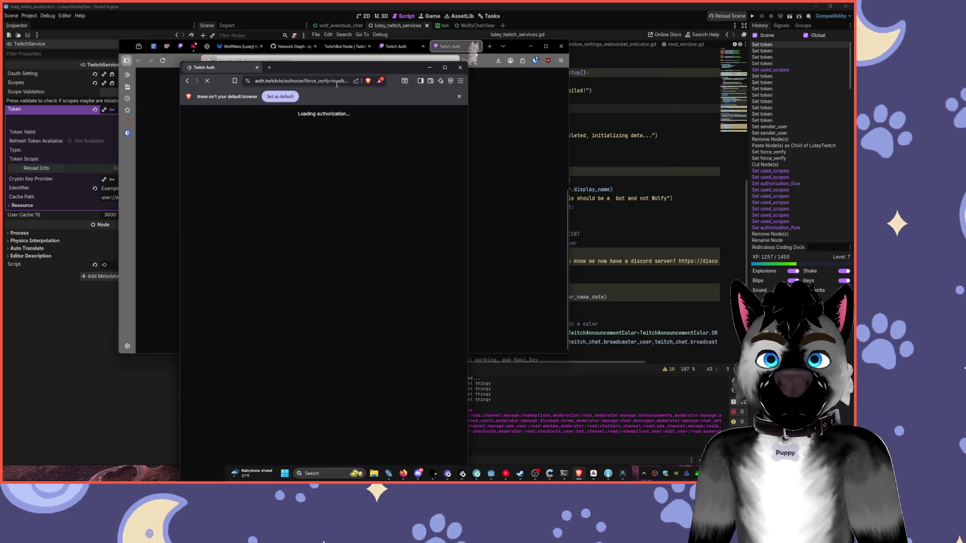
scroll(340, 353, "down", 5)
left_click(340, 429)
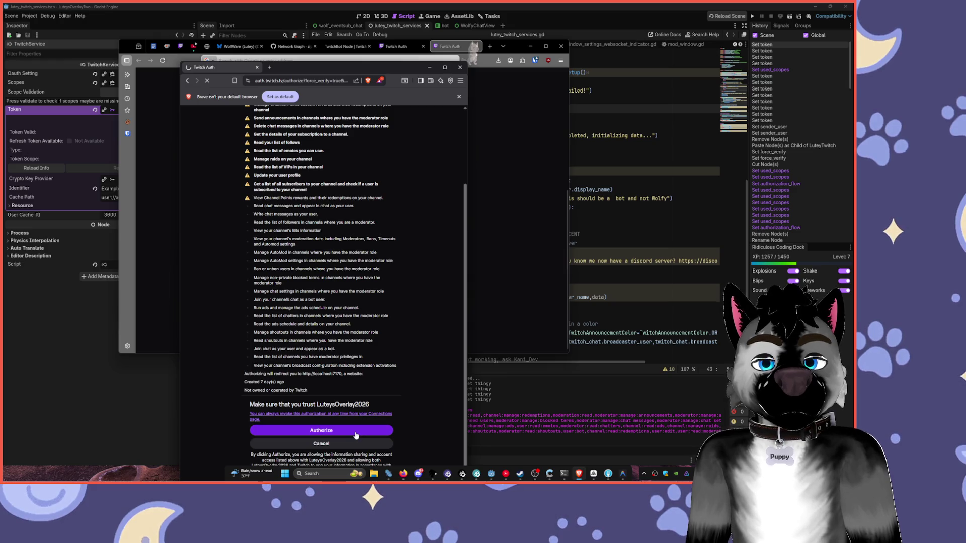
left_click(638, 325)
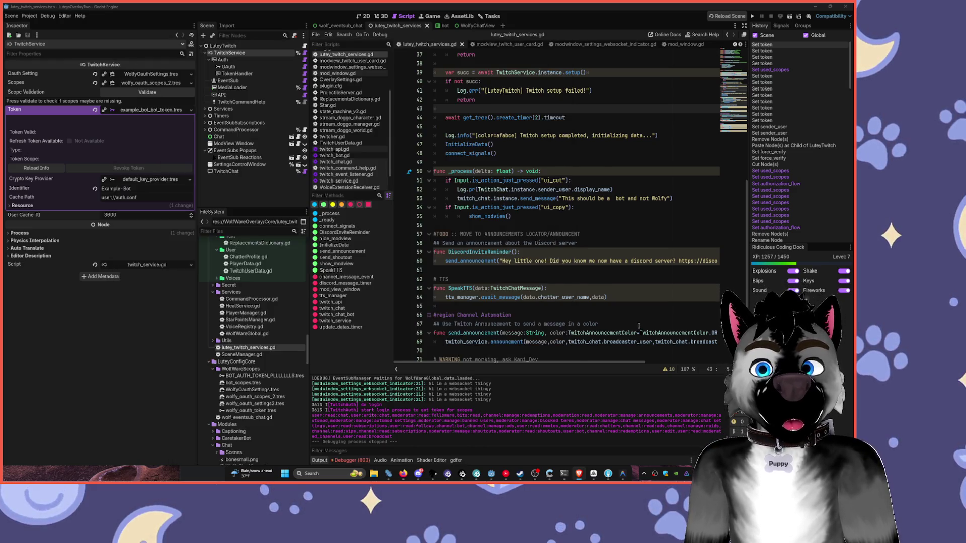
Rerun the project, authorize again, close the browser, and revert Token to wolfy_oauth_token.tres.
left_click(752, 16)
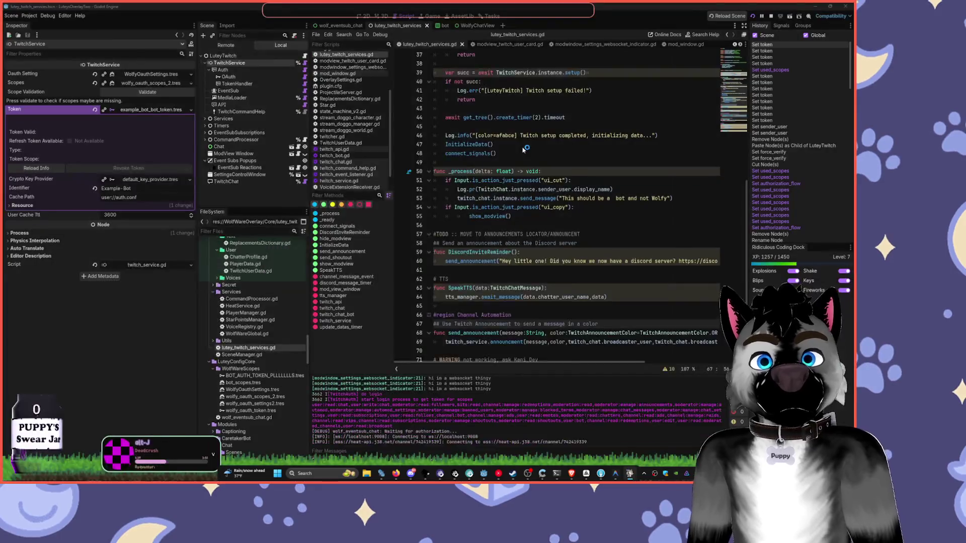
left_click(570, 474)
left_click(314, 81)
key("ctrl+v")
key("Return")
scroll(333, 324, "down", 5)
left_click(321, 430)
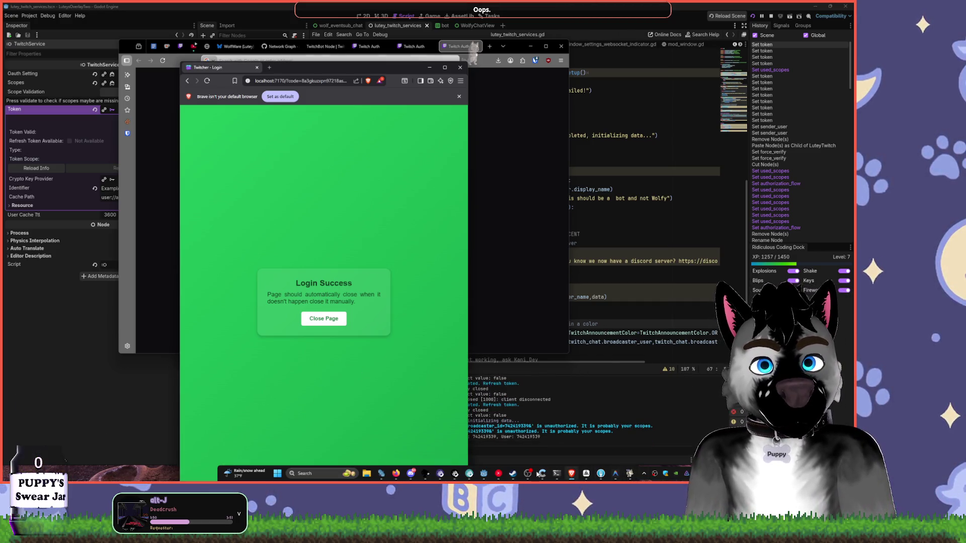
left_click(571, 474)
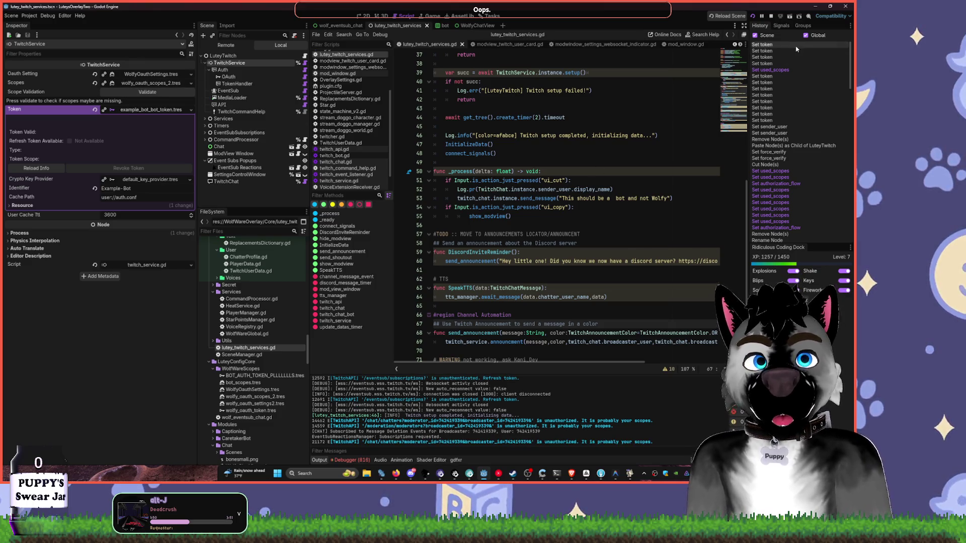
key("ctrl+z")
key("ctrl+z")
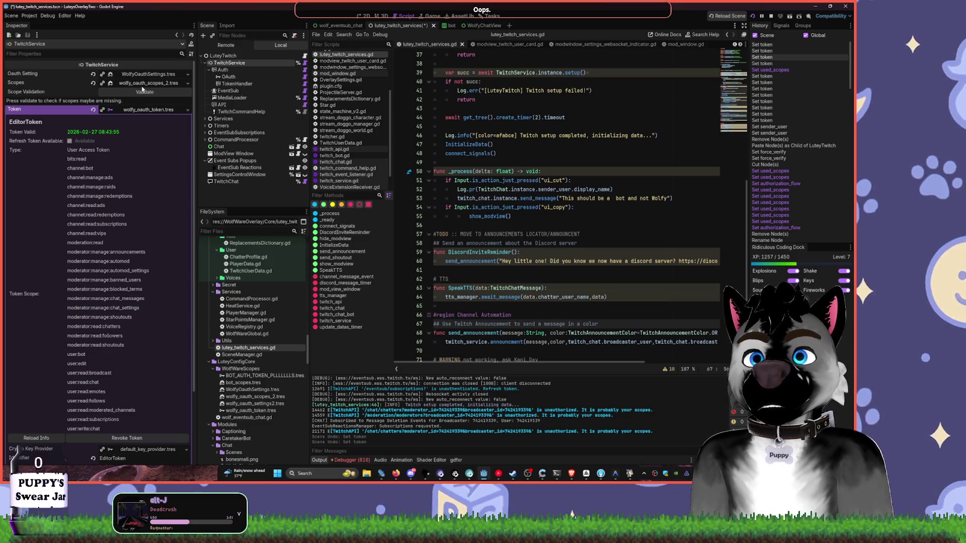
Stop the running game and collapse the token details in the Auth and TwitchService nodes.
left_click(140, 110)
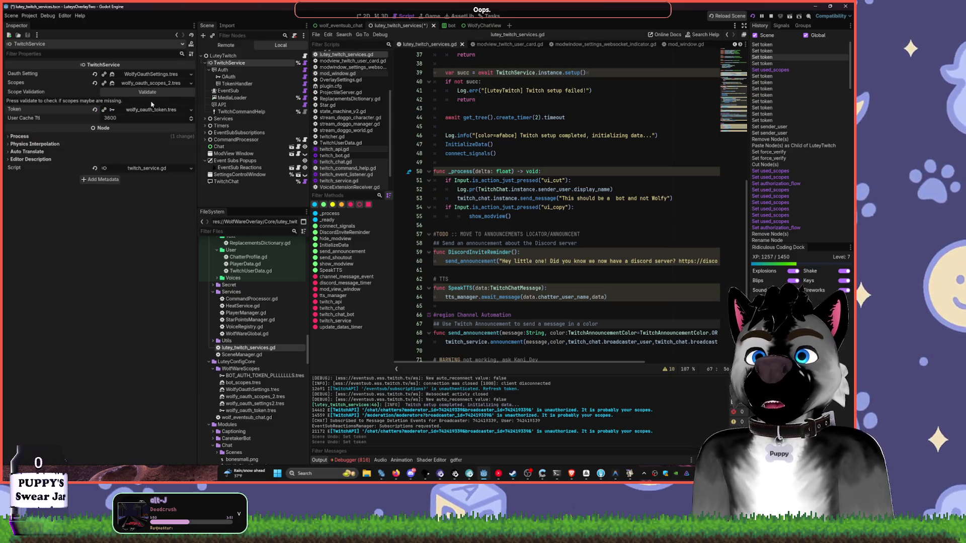
left_click(771, 15)
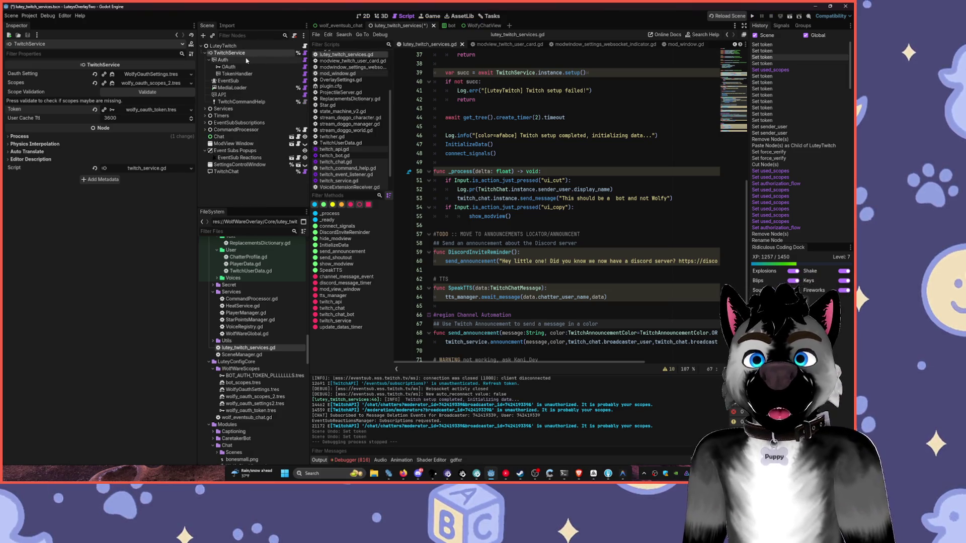
left_click(222, 60)
left_click(151, 93)
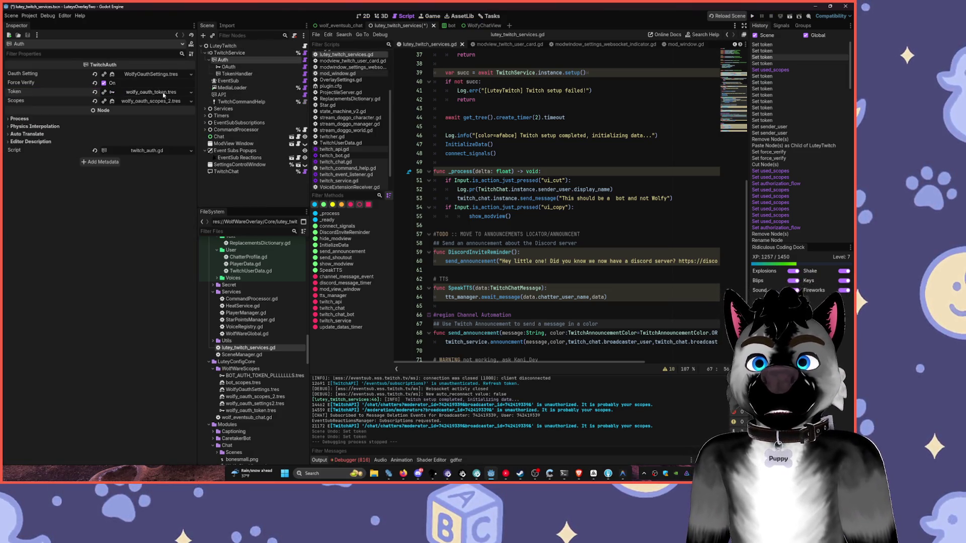
left_click(209, 53)
Paste the TwitchBot node under LuteyTwitch and show its bot token details.
left_click(221, 45)
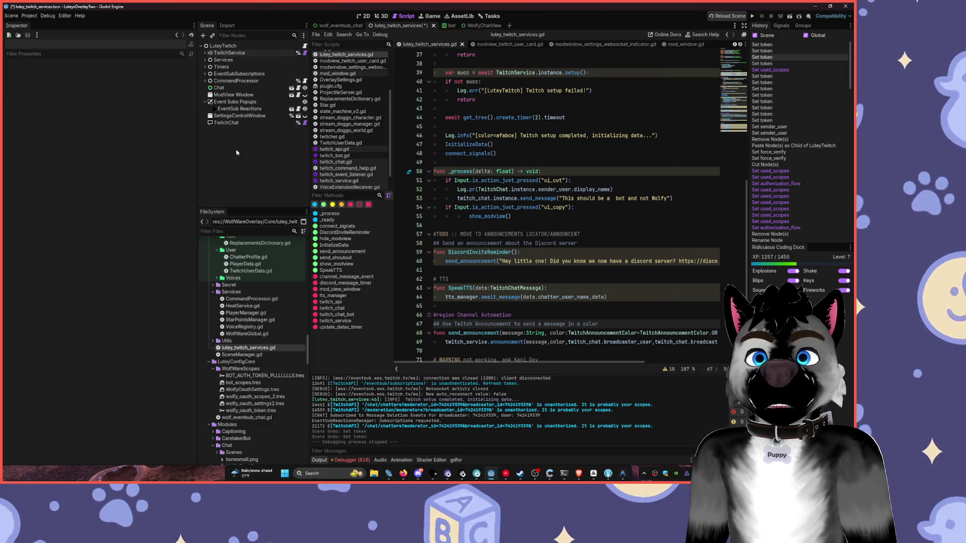
key("ctrl+v")
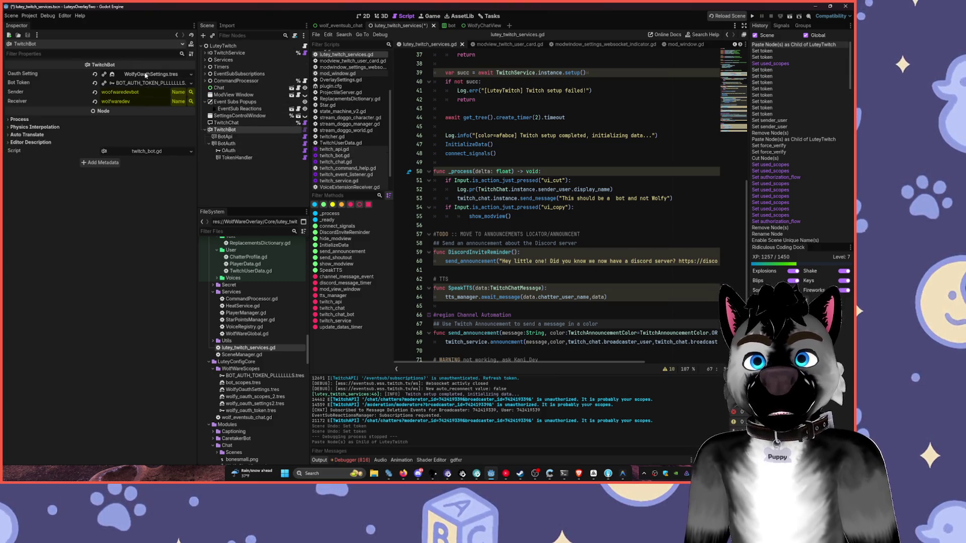
left_click(125, 83)
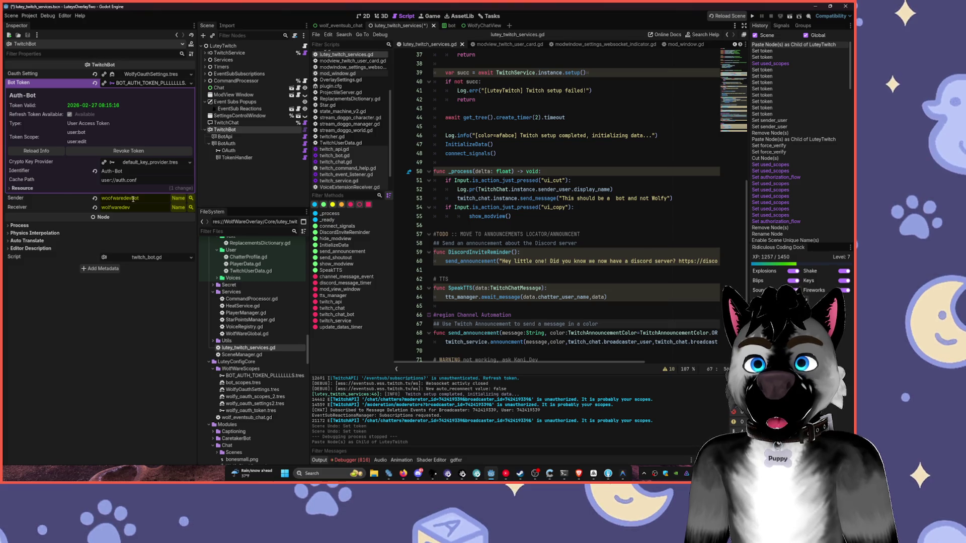
Check the TwitchChat node's properties, then bring up TwitchBot's node options.
left_click(226, 123)
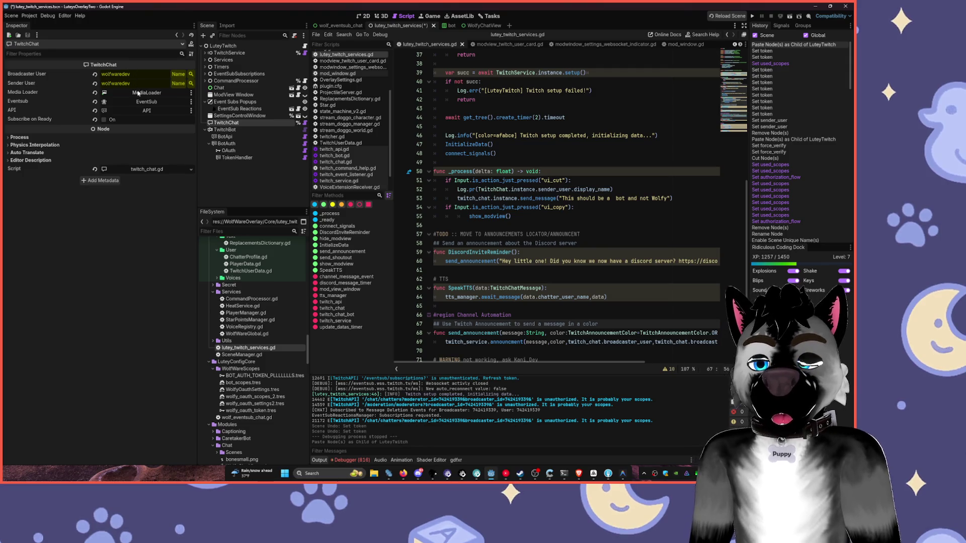
left_click(237, 129)
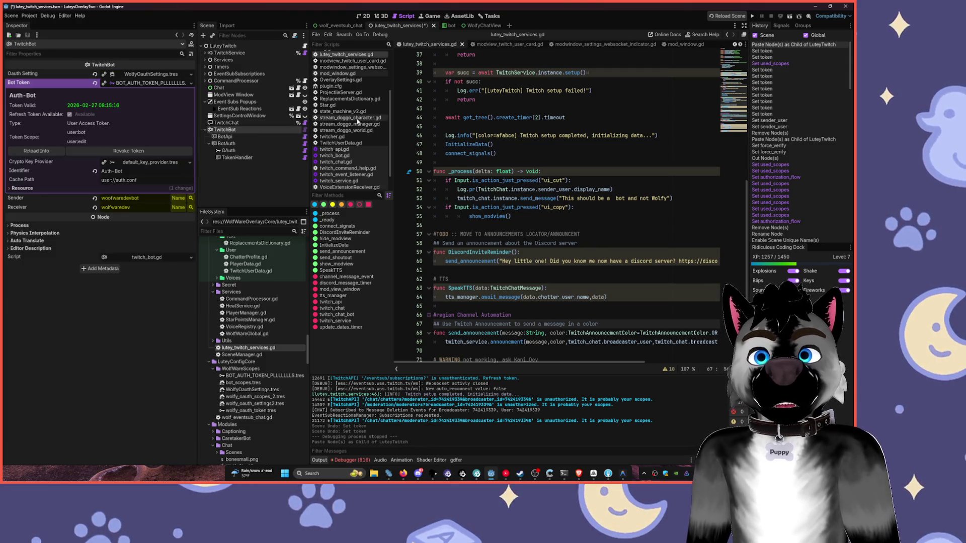
scroll(514, 242, "down", 4)
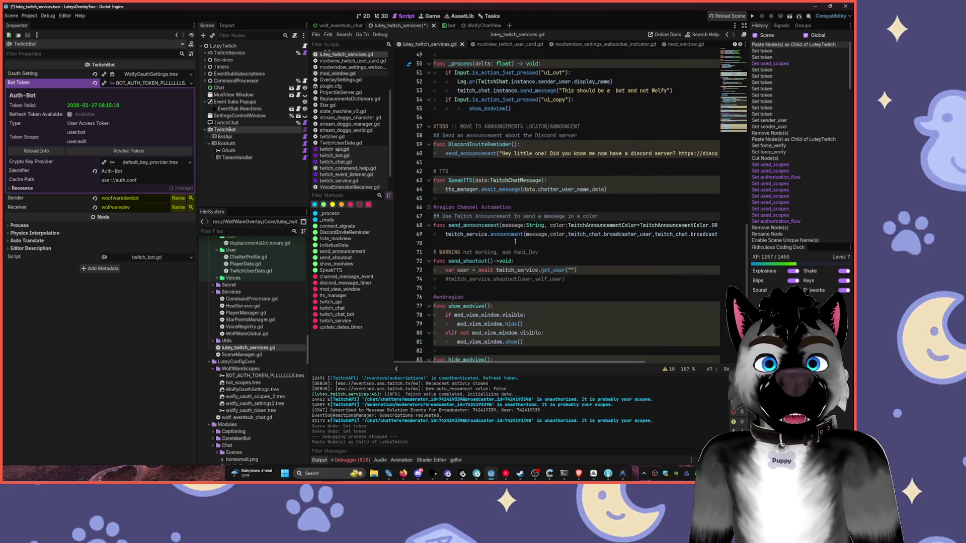
right_click(241, 129)
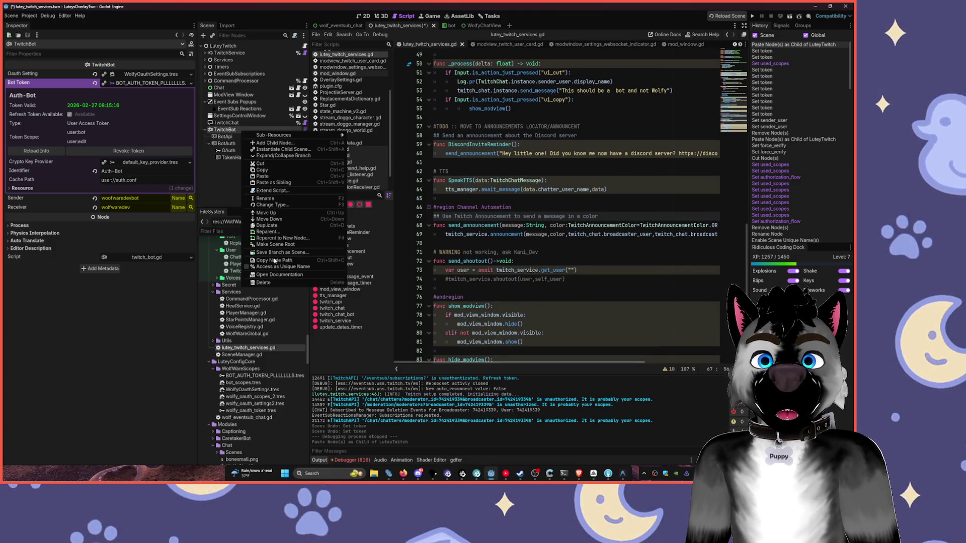
Give TwitchBot a scene-unique name and jump to the _process function.
left_click(272, 266)
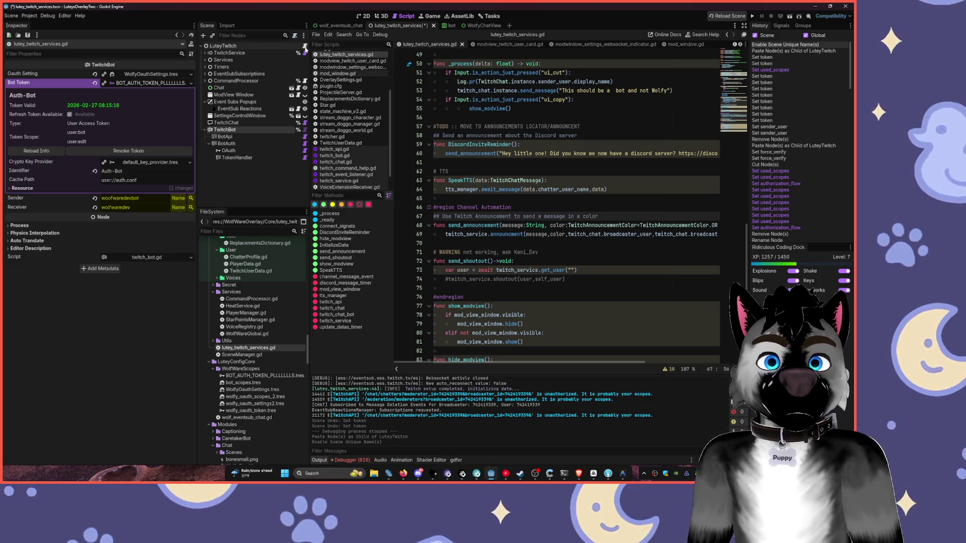
scroll(506, 203, "down", 1)
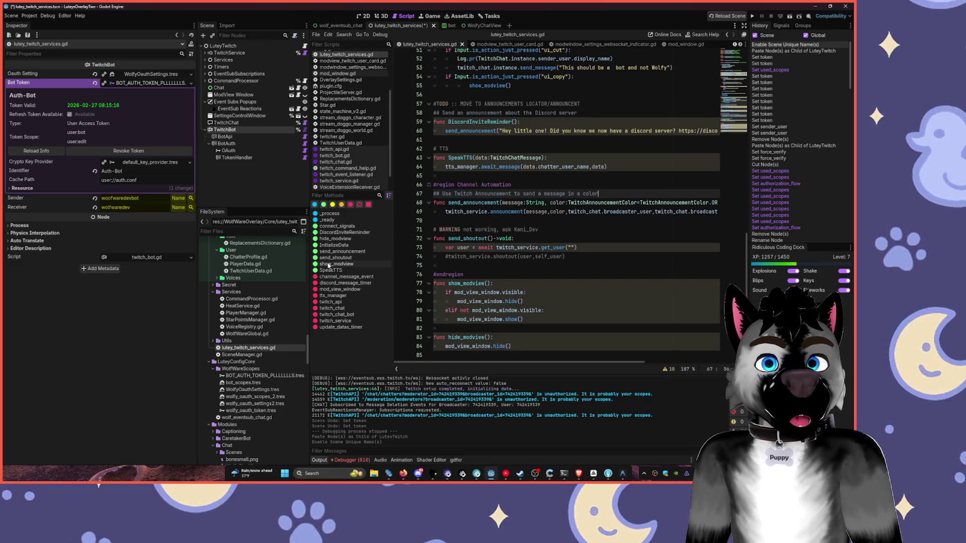
left_click(330, 213)
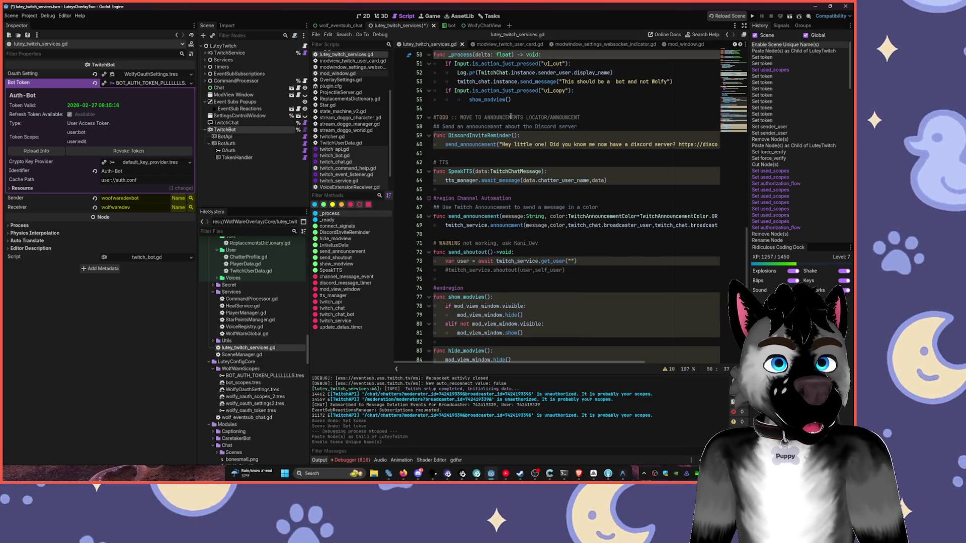
Add a new line after line 52 starting with a %TwitchBot reference.
left_click(613, 70)
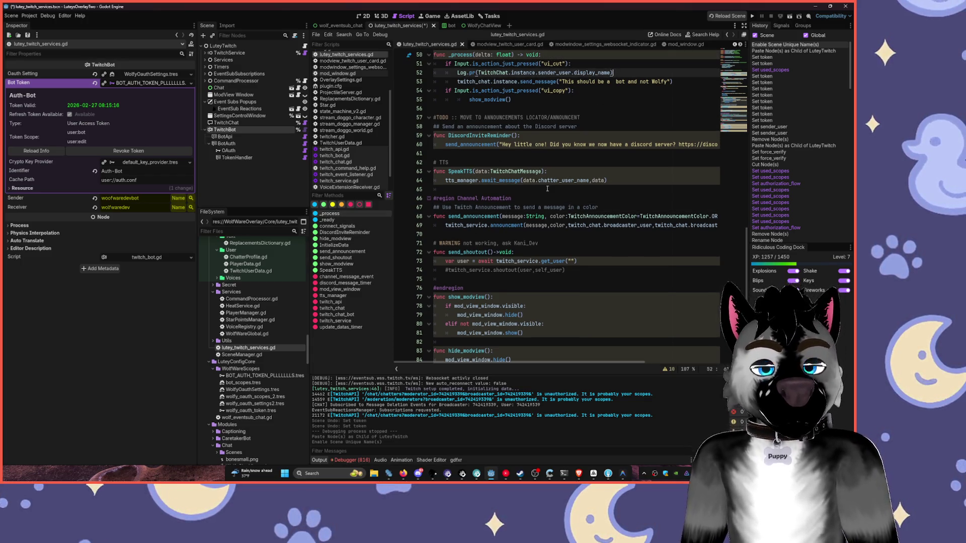
key("Return")
type("twi")
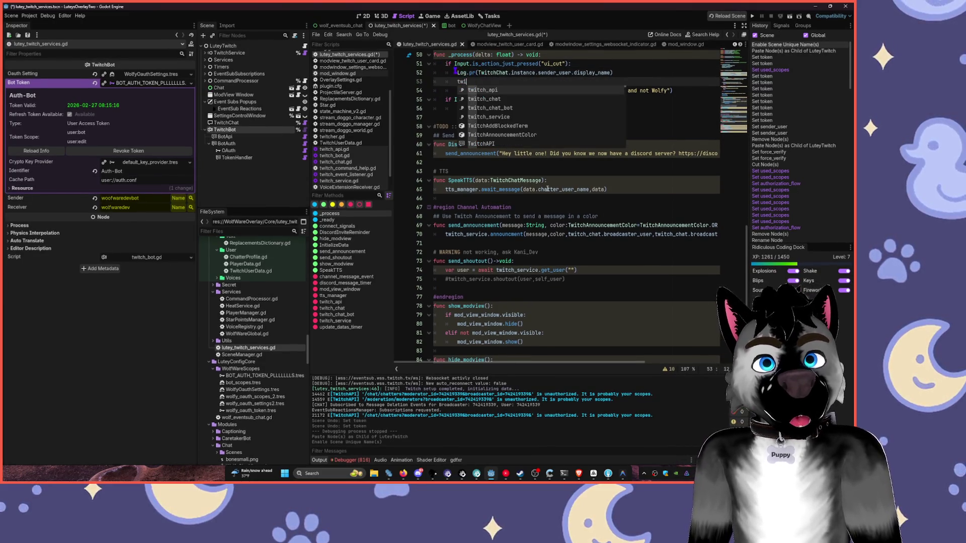
key("ctrl+BackSpace")
type("%")
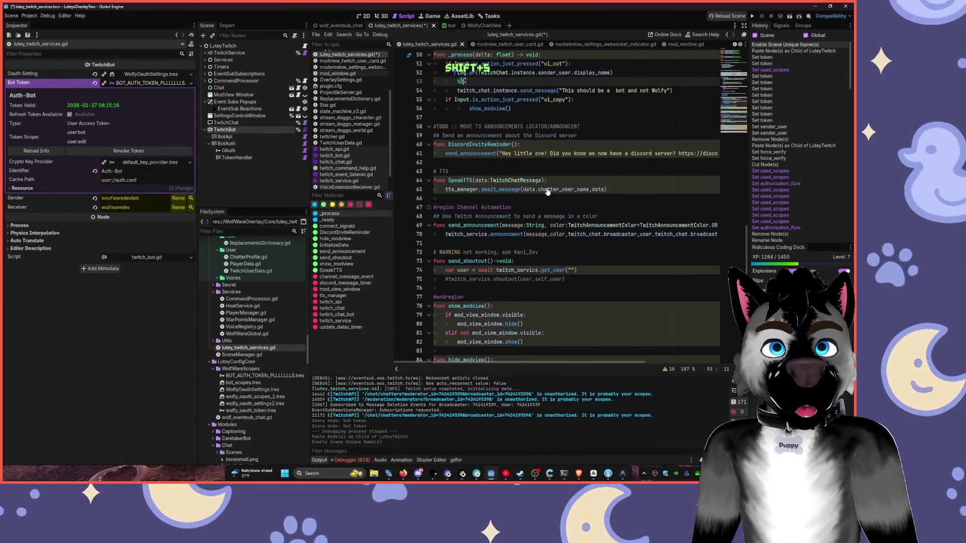
key("Tab")
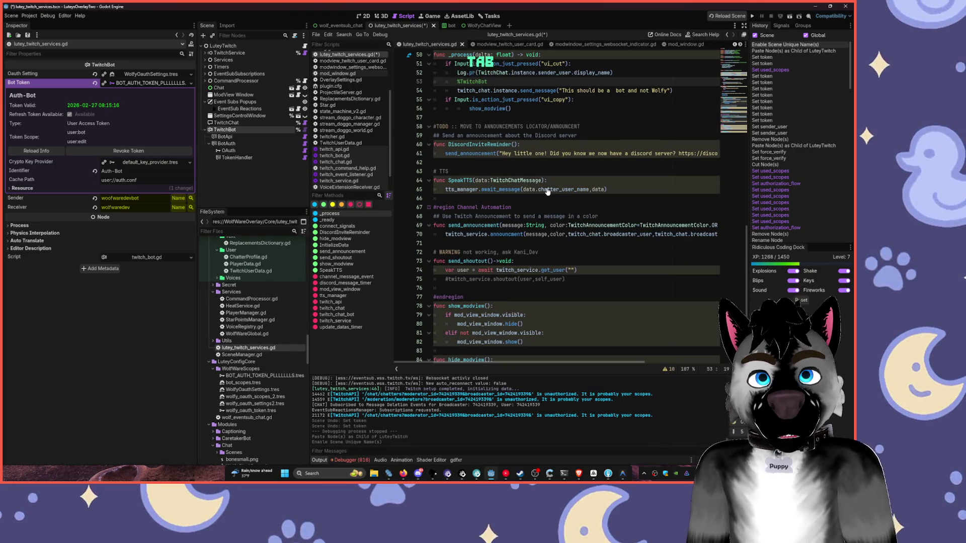
Complete the line as %TwitchBot.send_message("Is is us?") and save the script.
type(".seb")
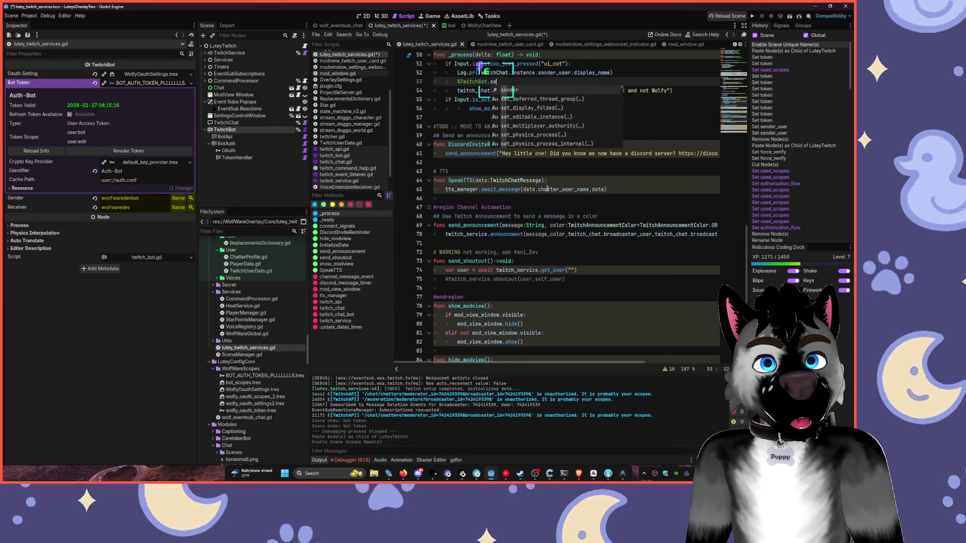
key("BackSpace")
type("nd")
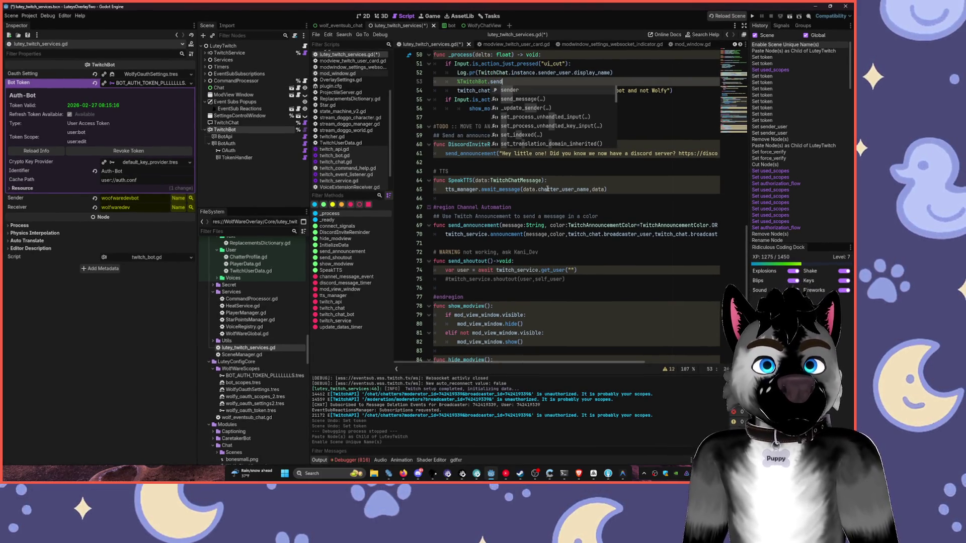
key("Down")
key("Tab")
type("\"")
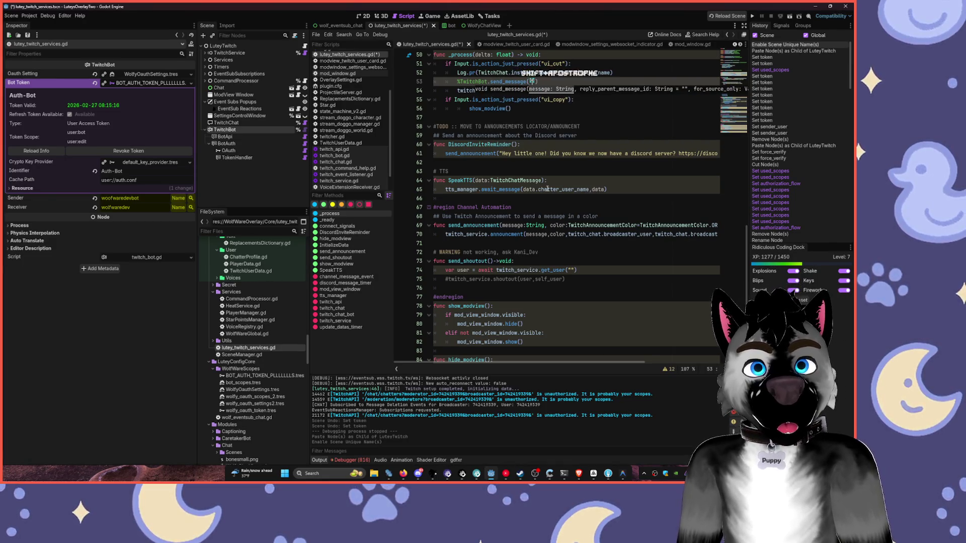
type("Is is")
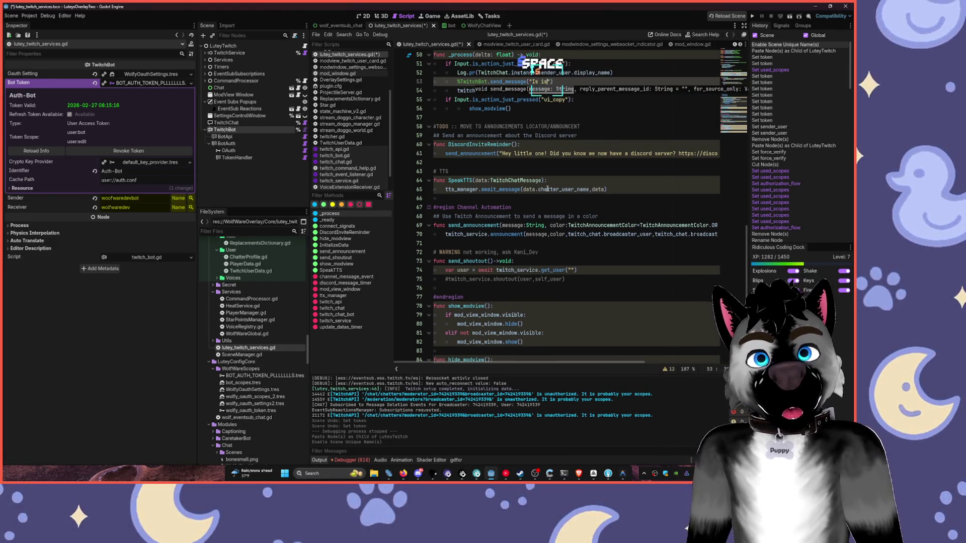
key("ctrl+s")
type("us?")
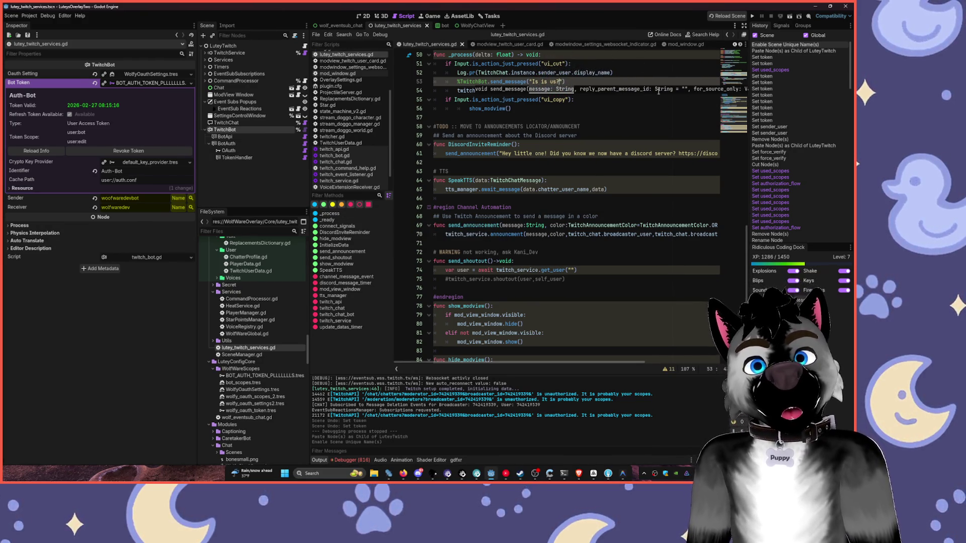
left_click(669, 116)
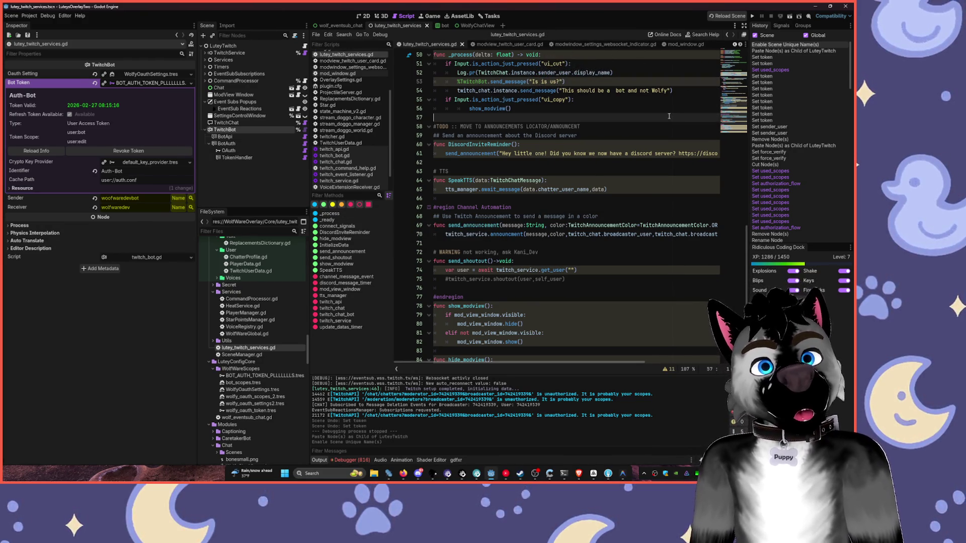
Remove 'bot and not' from line 54's message, leaving 'This should be a Wolfy', then run the project.
left_click(621, 91)
key("Delete")
key("Delete")
key("Delete")
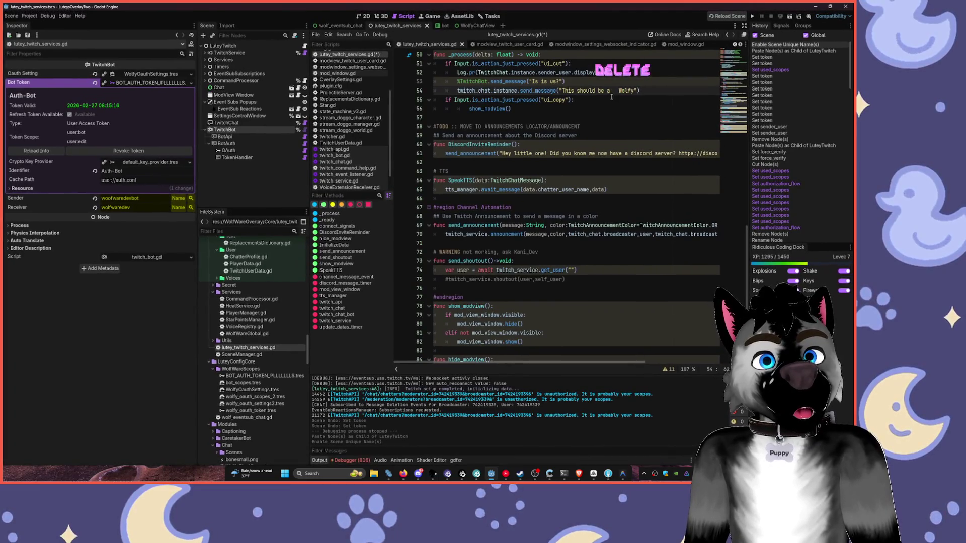
key("Delete")
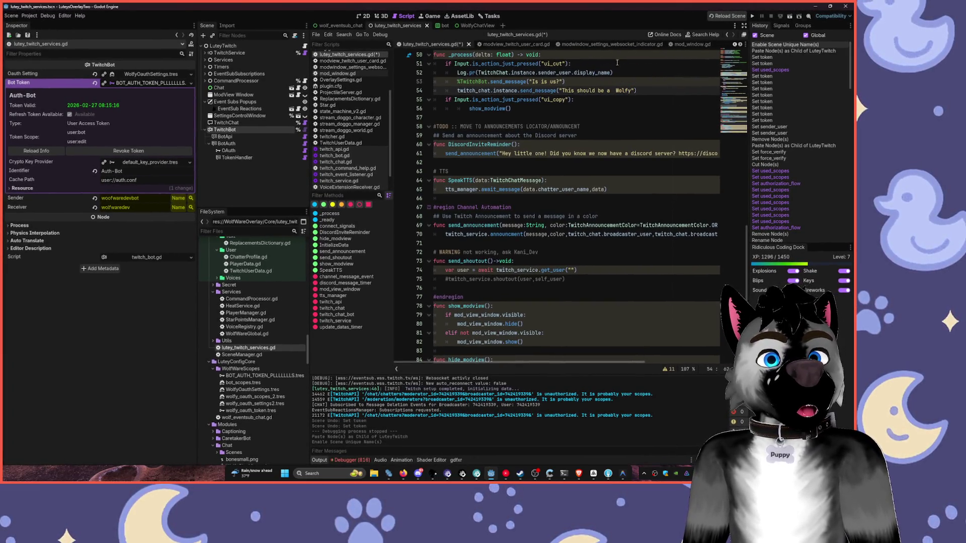
left_click(752, 16)
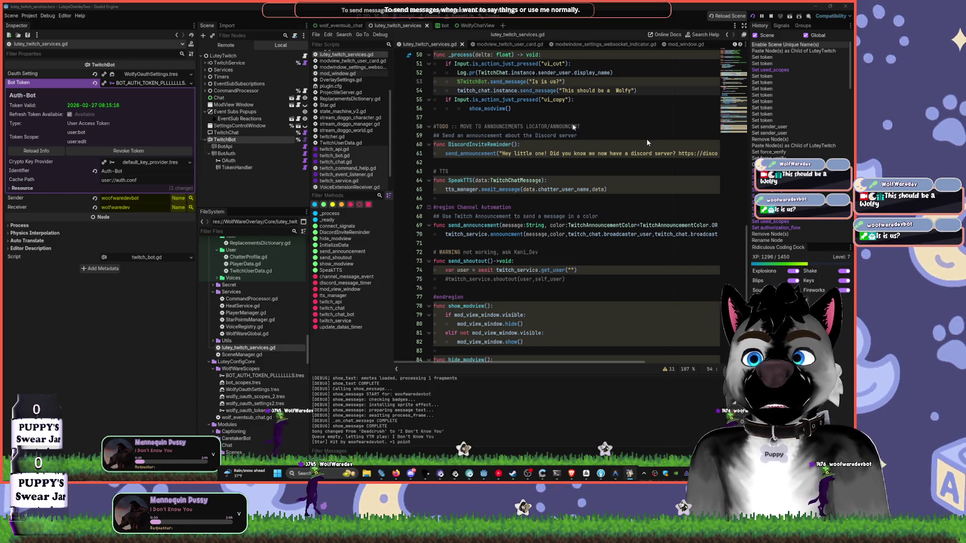
Bring up the overlay's ModView window from the taskbar.
mouse_move(581, 532)
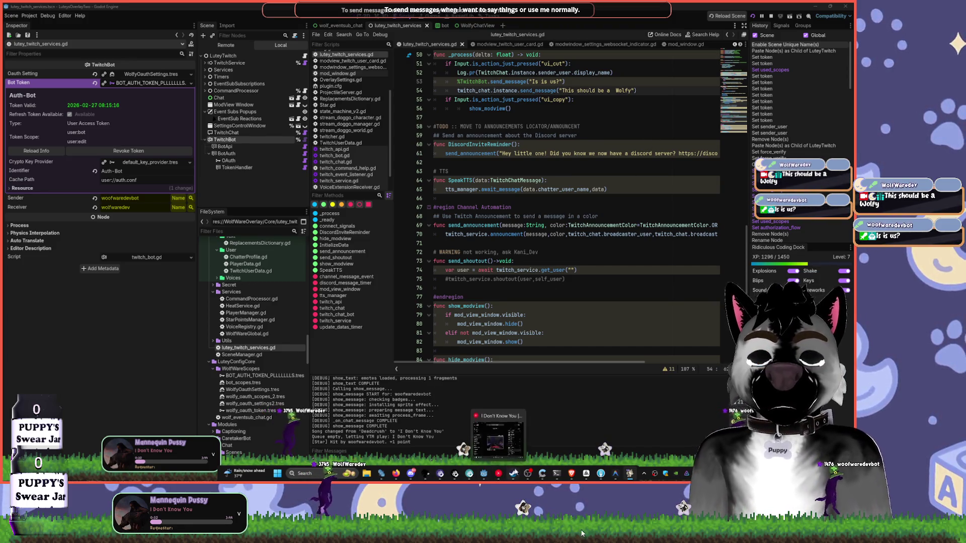
mouse_move(619, 540)
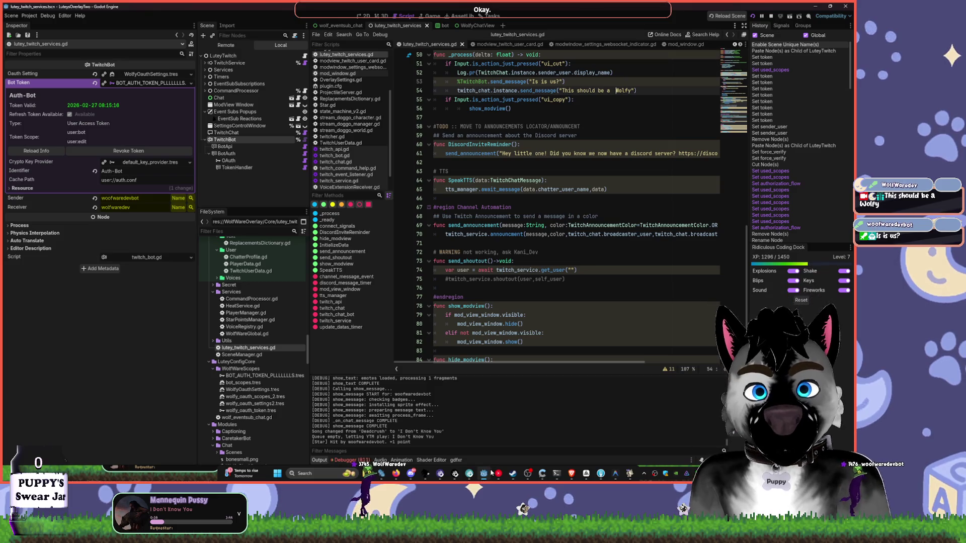
left_click(628, 474)
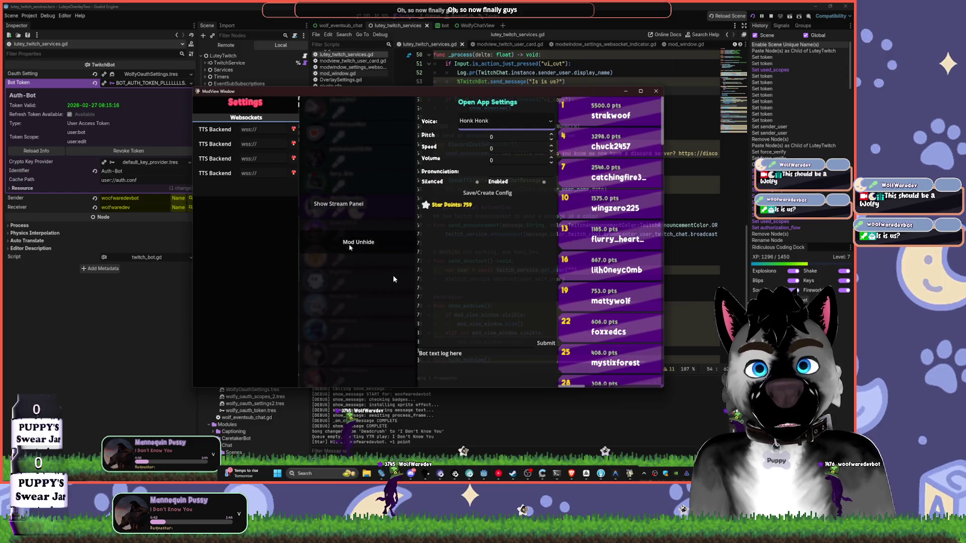
Give the bot chatter the Pirate voice and pronunciation 'Woof Ware Bot', then save its config.
scroll(375, 153, "down", 3)
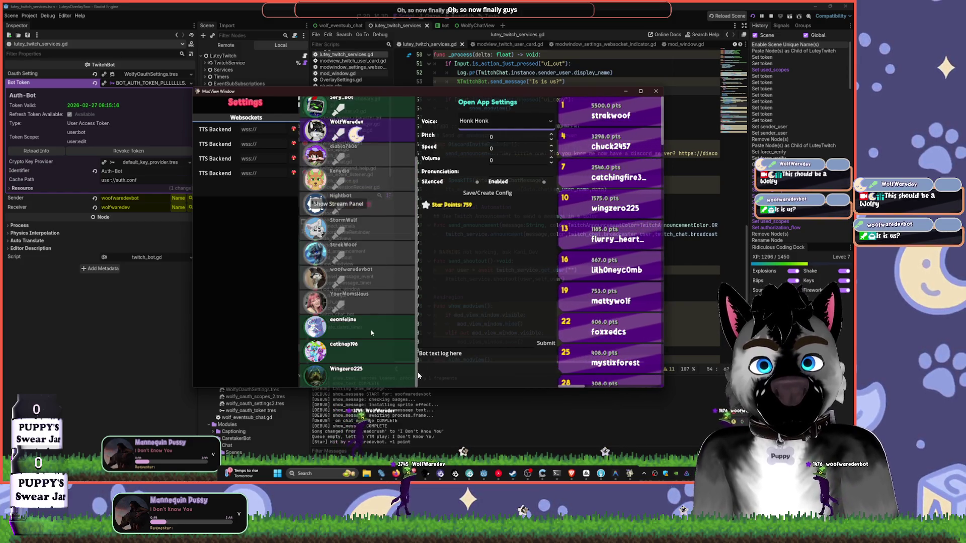
left_click(404, 312)
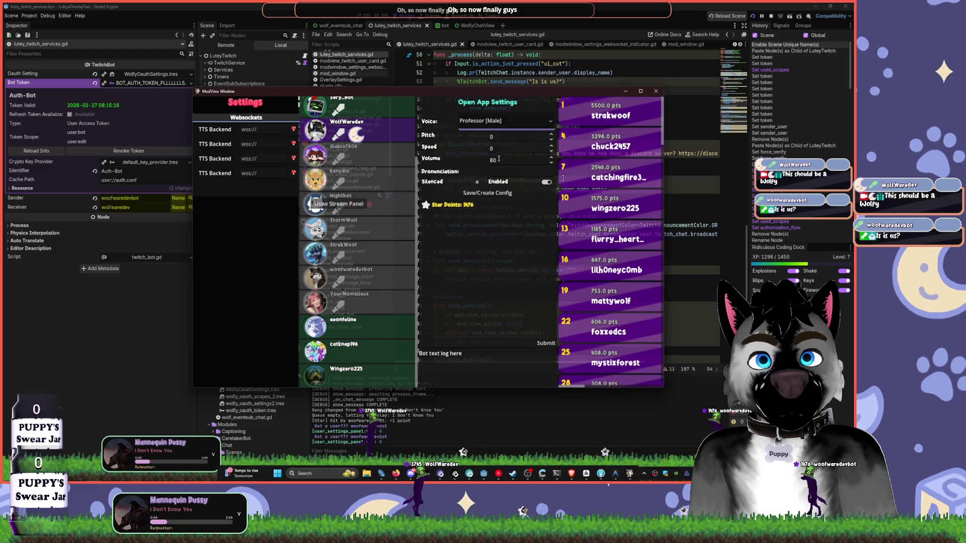
left_click(505, 121)
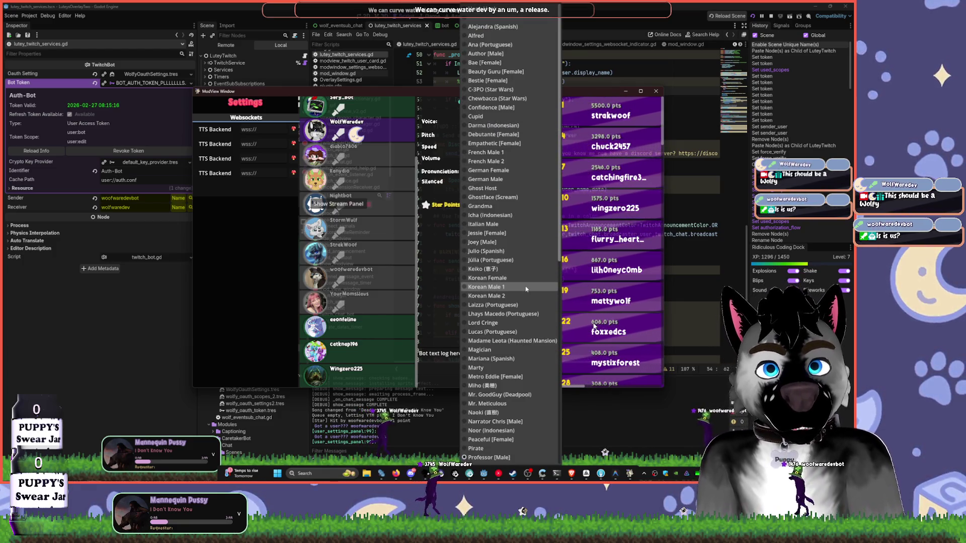
scroll(524, 448, "down", 1)
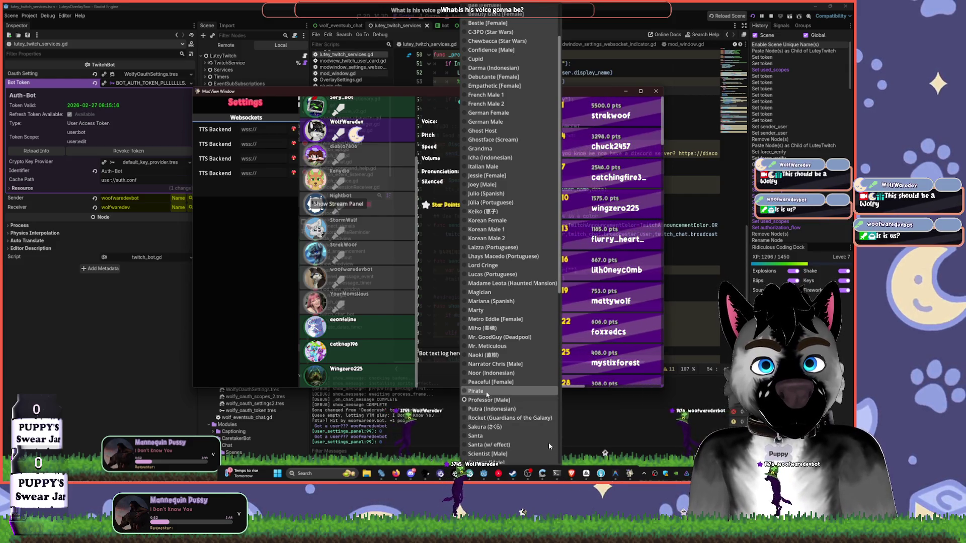
left_click(487, 391)
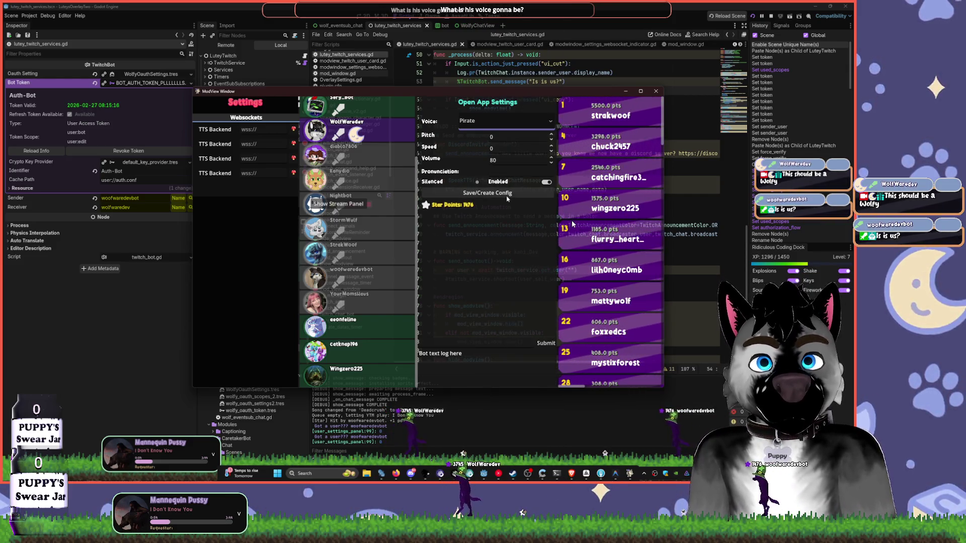
type("car")
key("BackSpace")
key("BackSpace")
key("BackSpace")
type("Woof Wa")
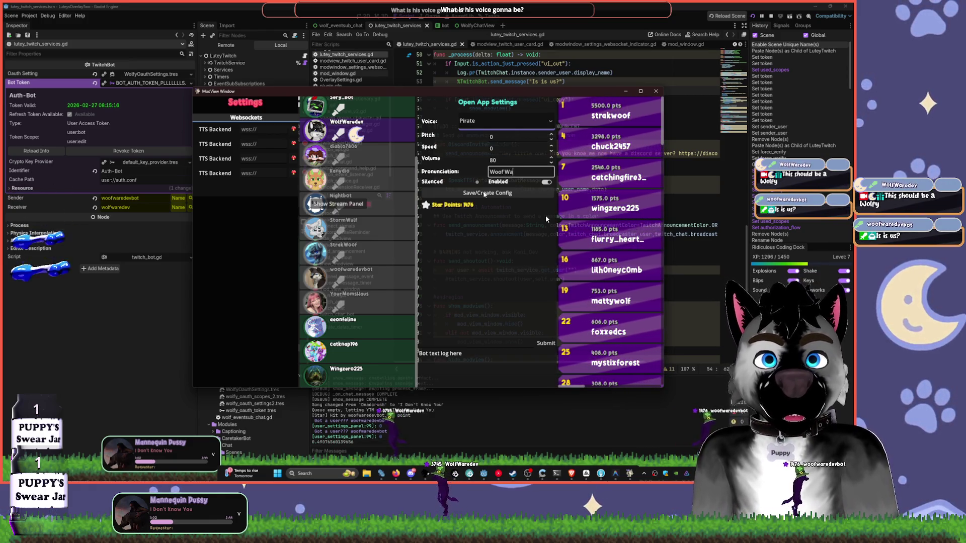
type("re Bot")
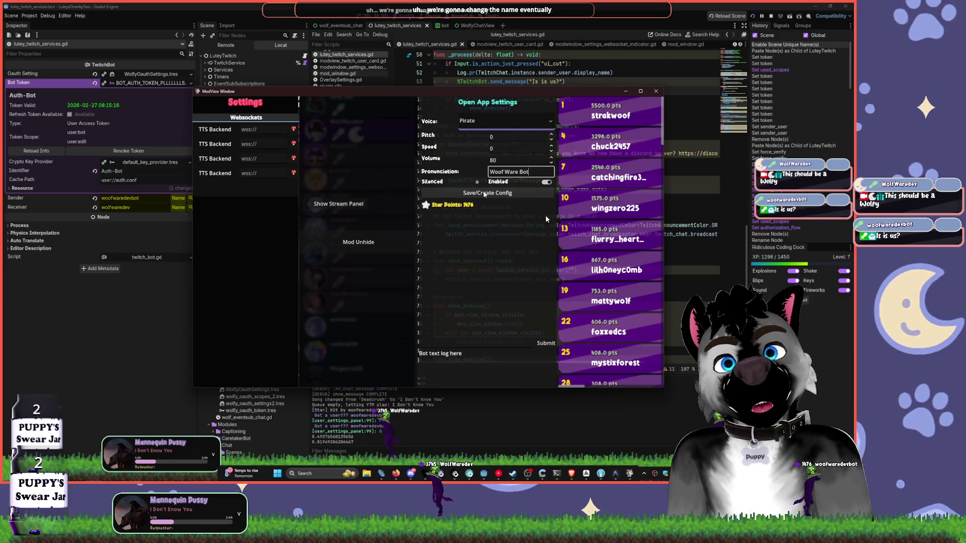
left_click(484, 193)
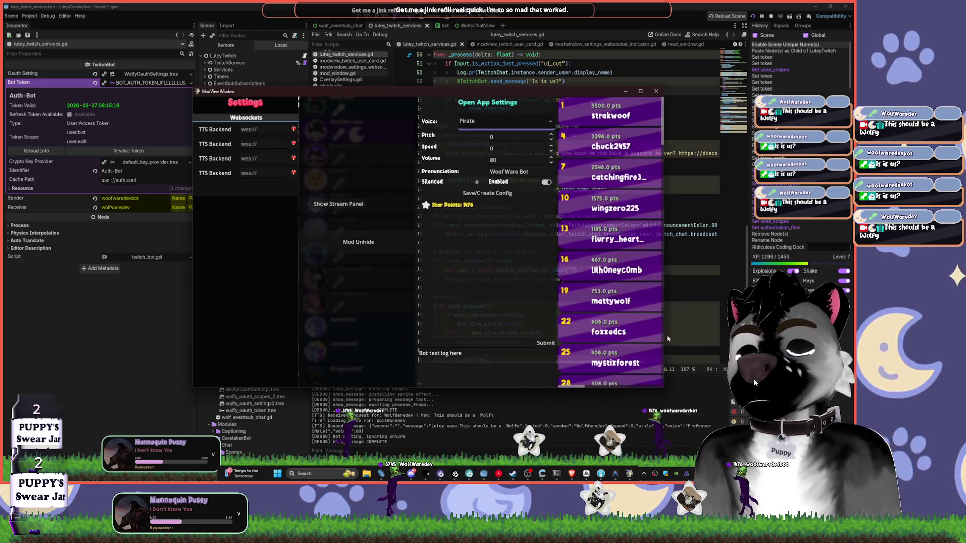
Narrow the ModView window and minimize the overlay's debug window.
left_click_drag(665, 339, 392, 329)
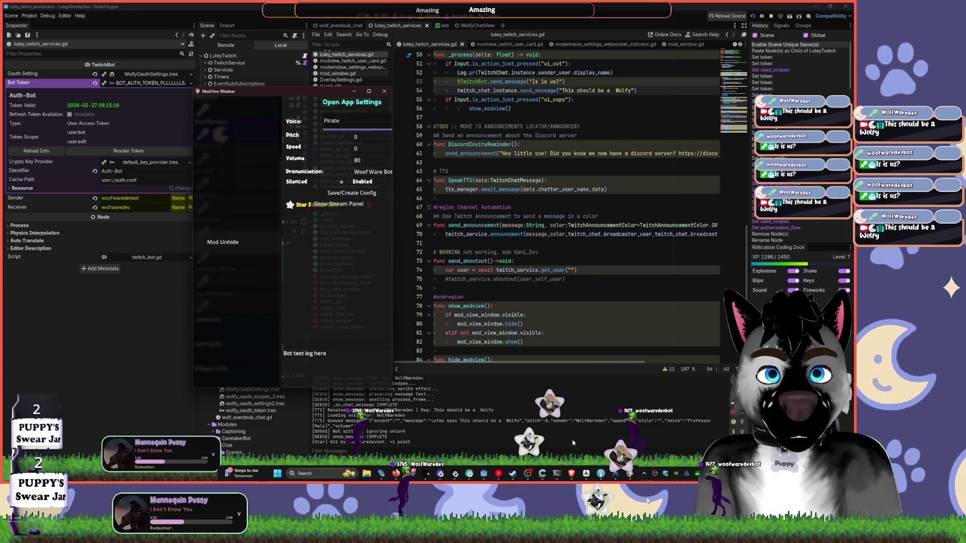
mouse_move(617, 473)
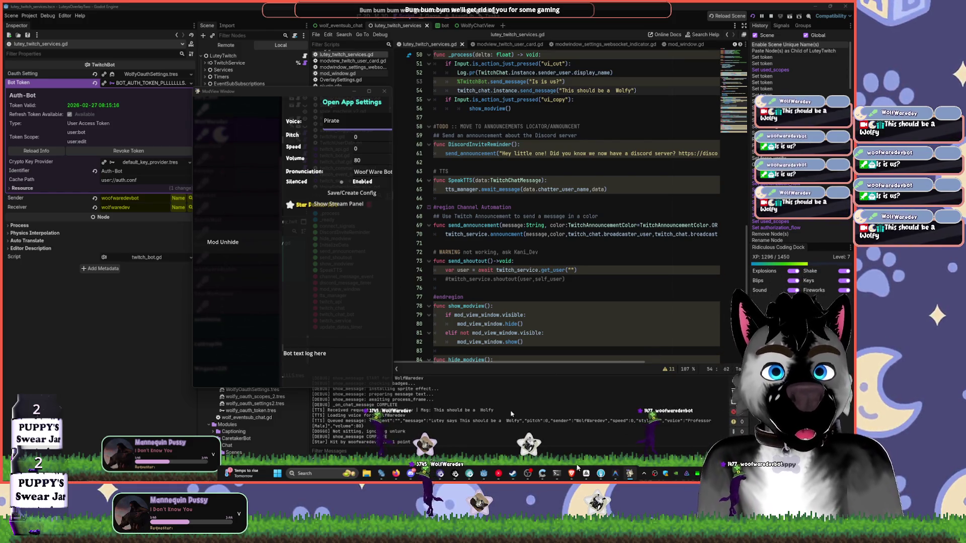
left_click(631, 475)
Return to the script editor at line 72 and stop the running overlay.
left_click(518, 279)
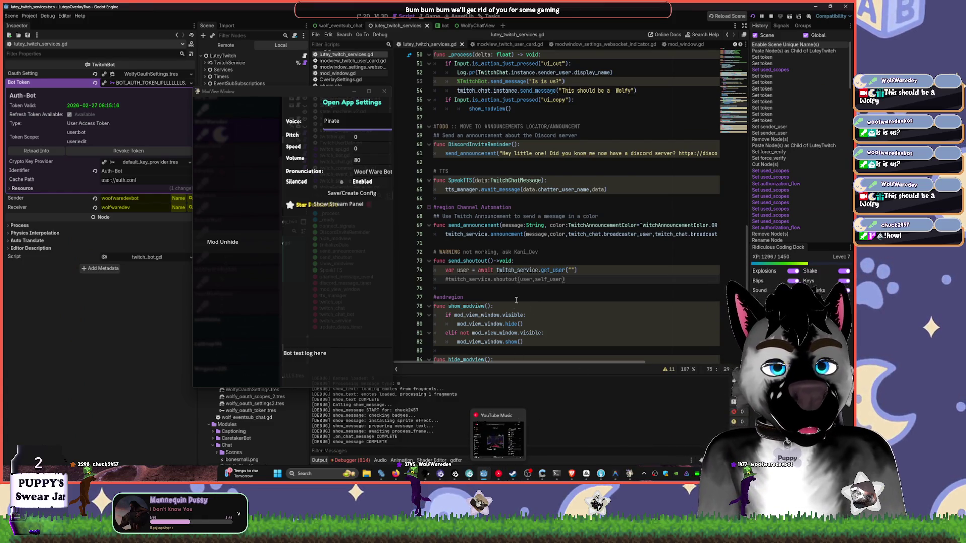
left_click(519, 254)
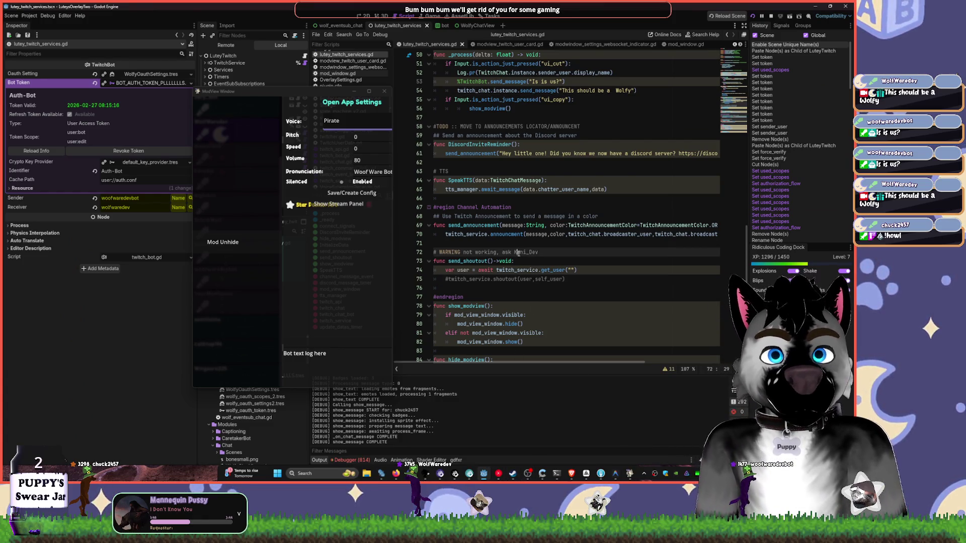
left_click(771, 16)
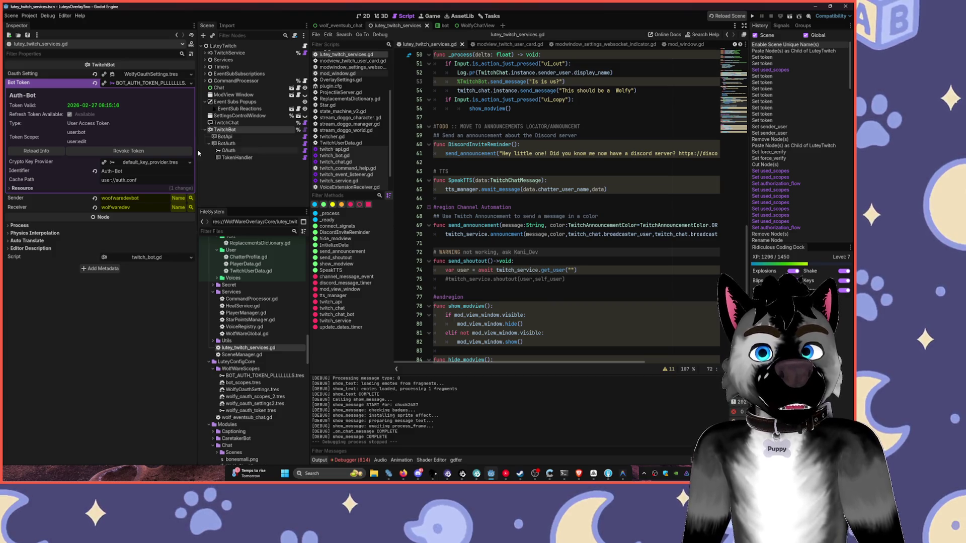
Narrow the Inspector dock, widen the script editor and move to the end of line 80.
left_click_drag(197, 161, 65, 149)
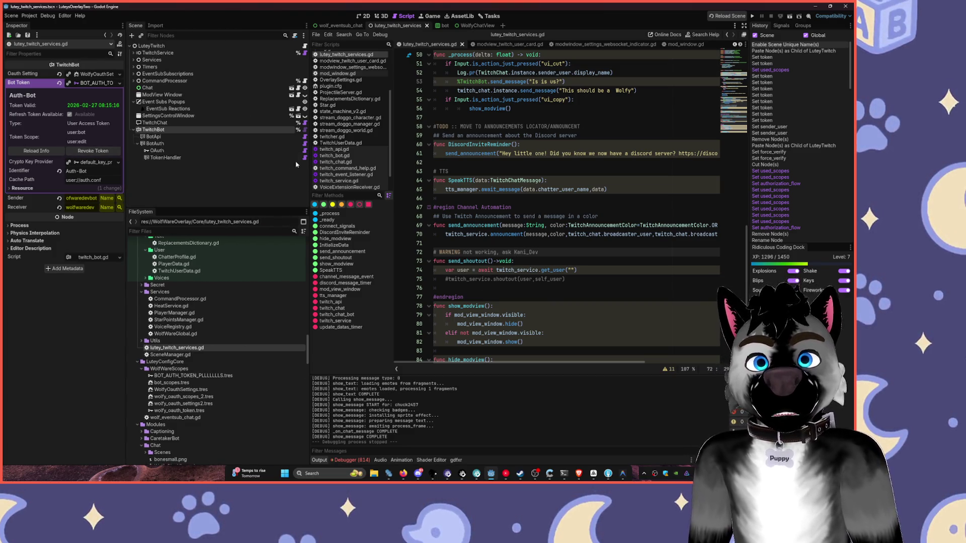
left_click_drag(309, 150, 222, 147)
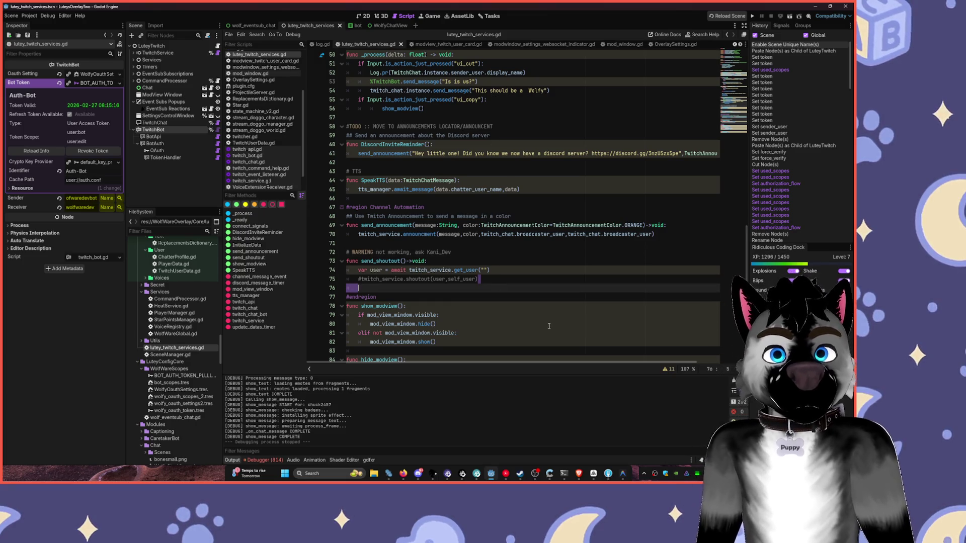
scroll(554, 297, "down", 1)
left_click(553, 299)
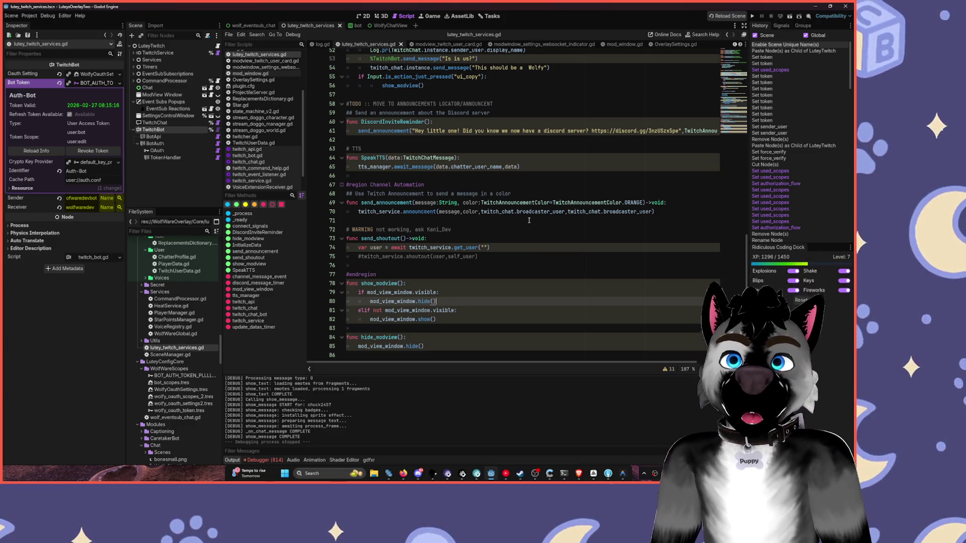
Widen the Inspector again and skip the music player ahead to 'Absent Haven'.
left_click_drag(126, 145, 221, 147)
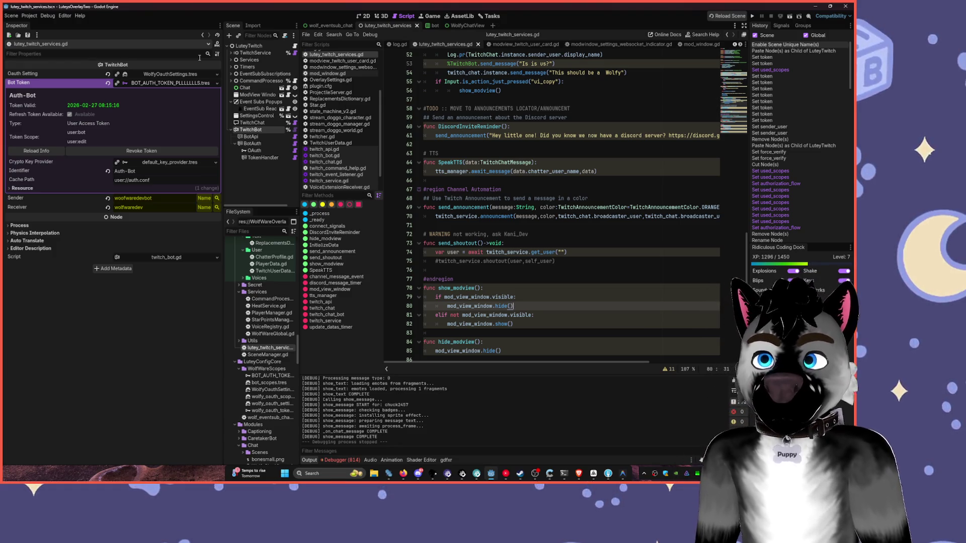
key("alt+Tab")
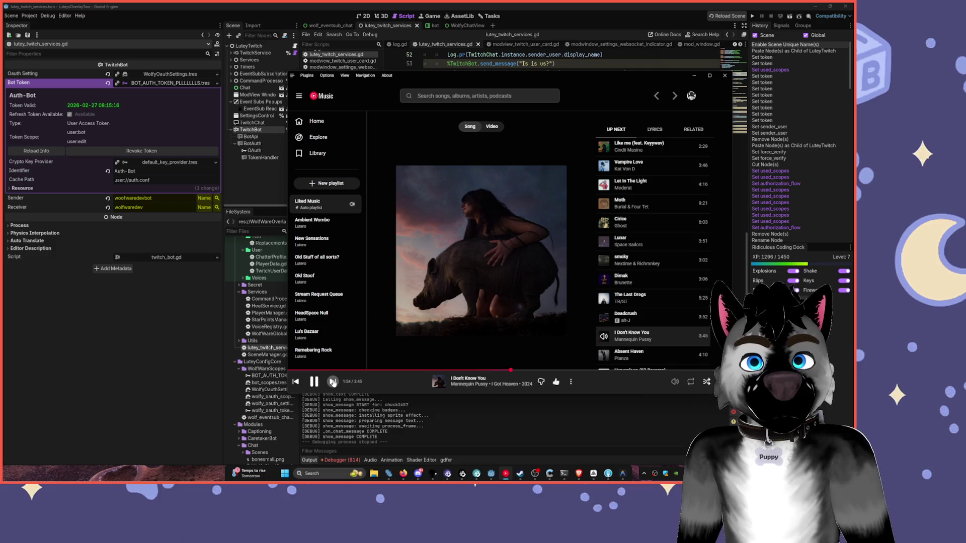
key("j")
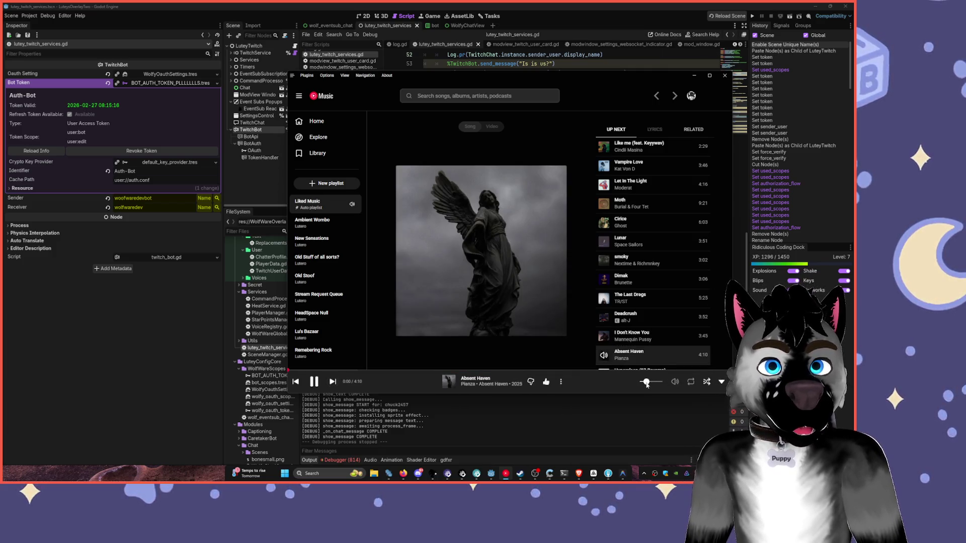
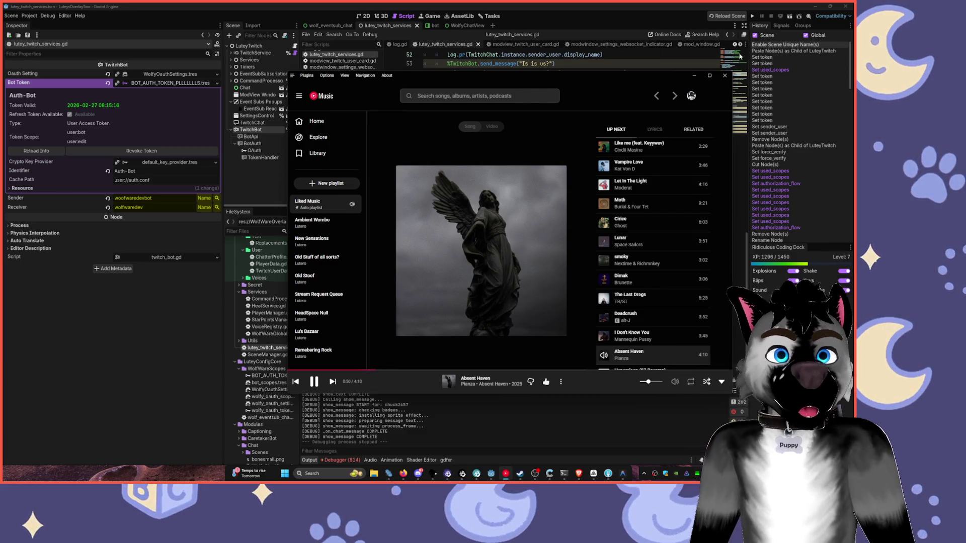
Close YouTube Music and bring up Fork with the luteys-overlay-2 commit history.
left_click(724, 75)
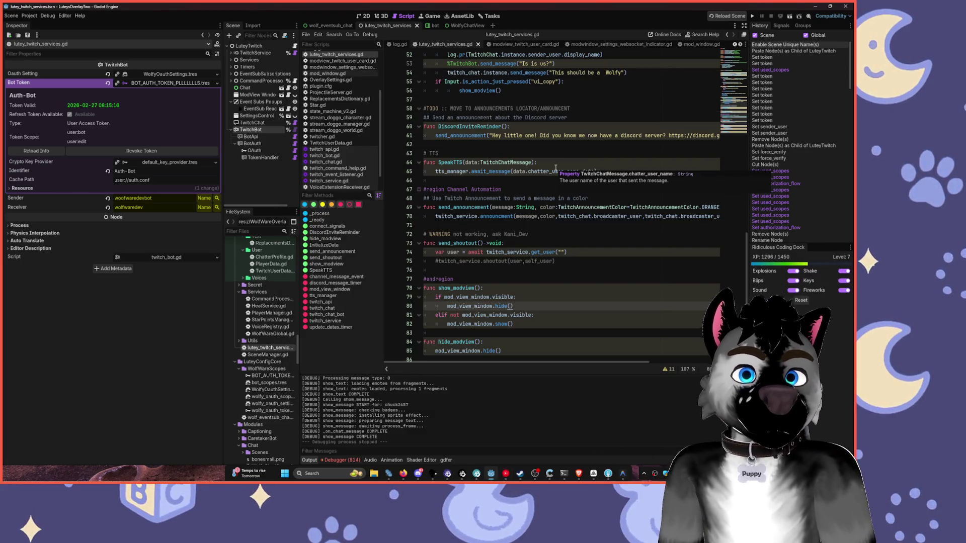
left_click(608, 474)
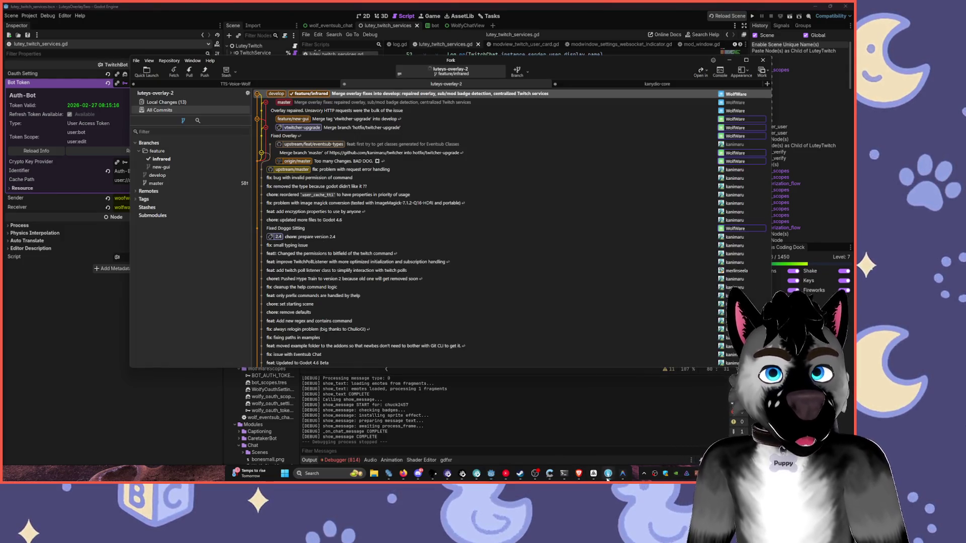
Move the Fork window, open Local Changes and review the twitch_bot_scopes.tres diff.
left_click_drag(541, 66, 487, 100)
left_click(161, 137)
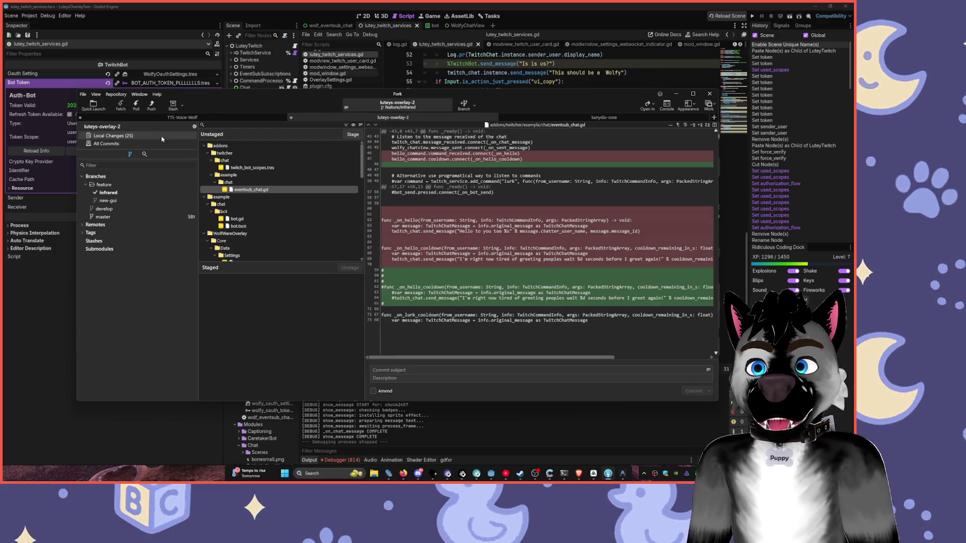
left_click(257, 167)
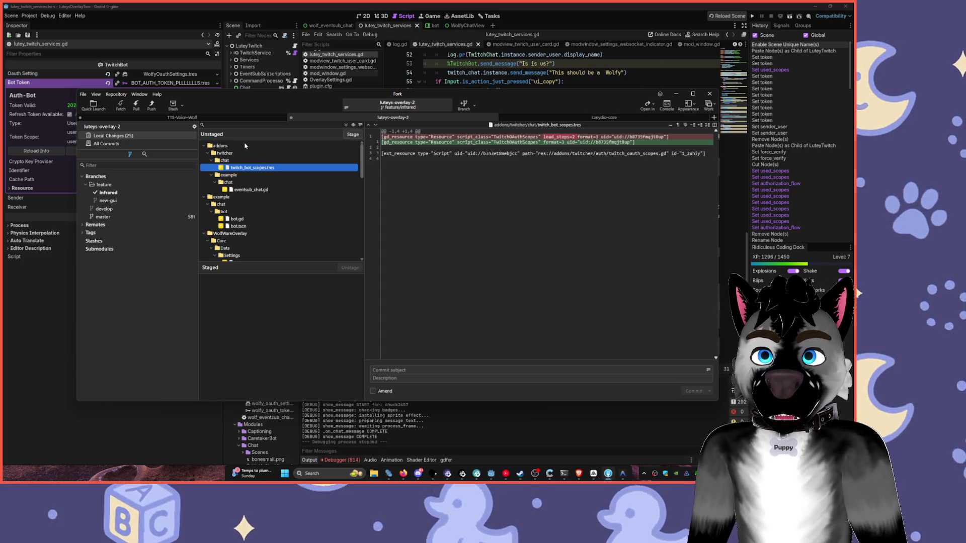
scroll(228, 158, "down", 10)
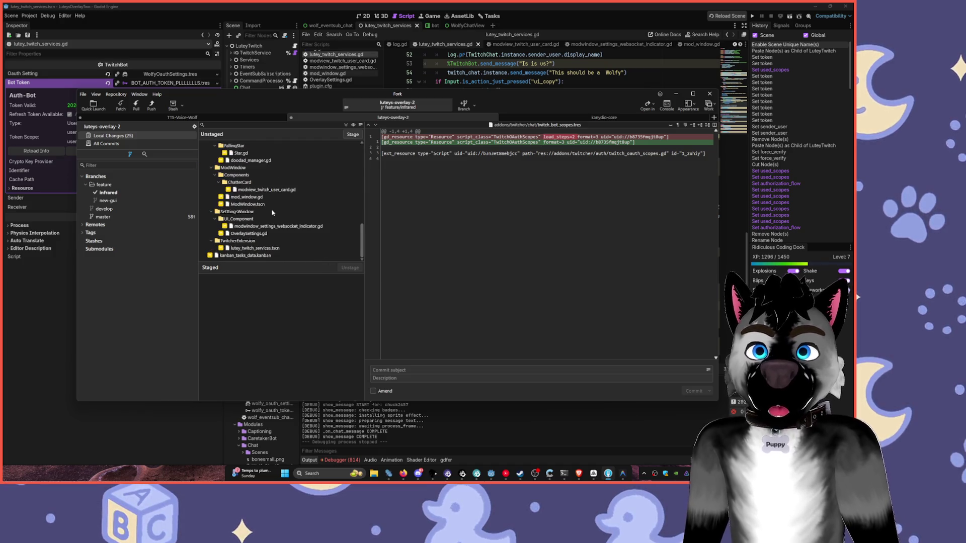
Stage kanban_tasks_data.kanban, lutey_twitch_services.tscn and OverlaySettings.gd, unstage SettingsWindow, and review the ModWindow diffs.
double_click(241, 257)
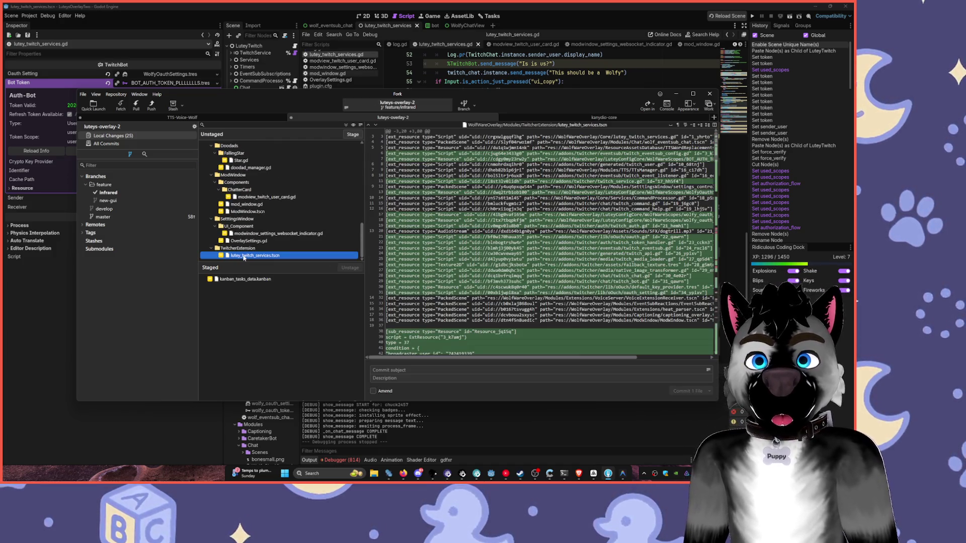
double_click(244, 257)
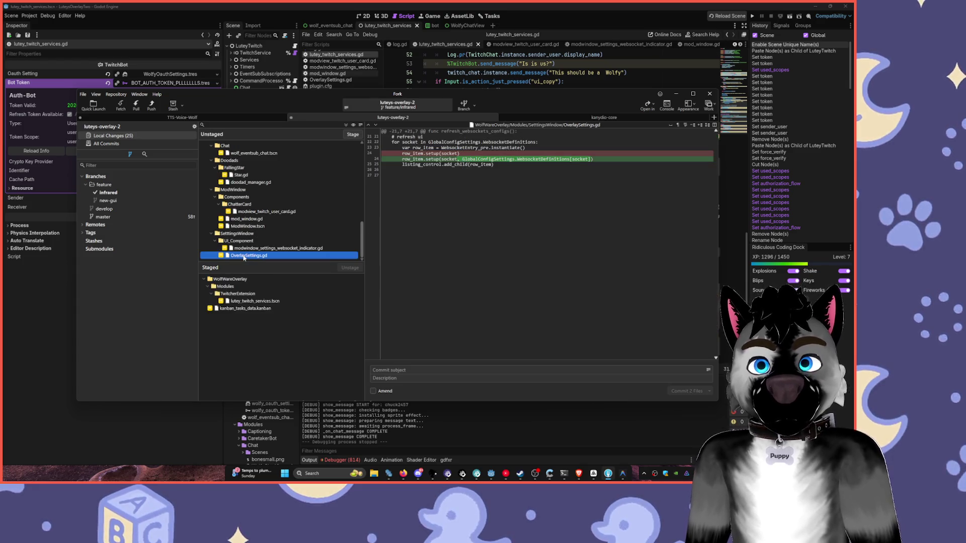
double_click(242, 257)
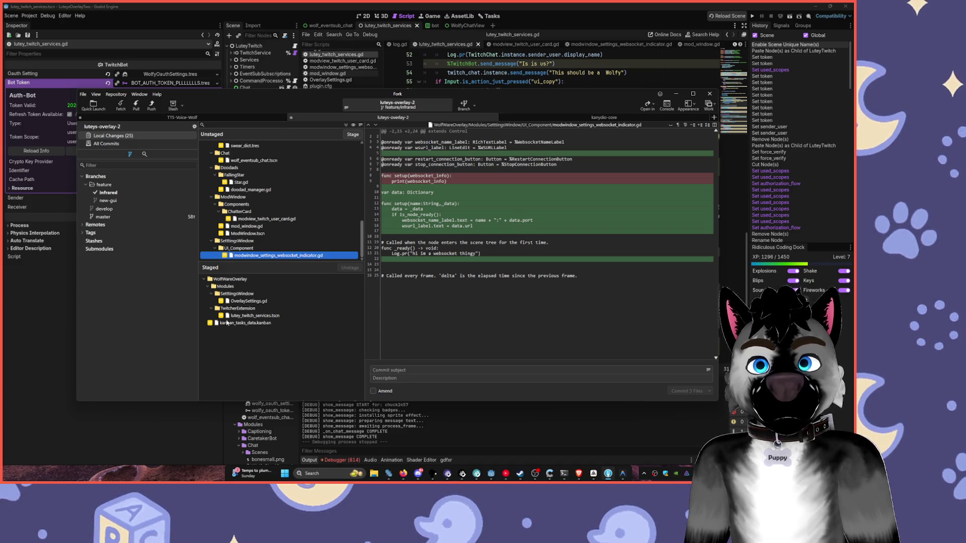
double_click(224, 292)
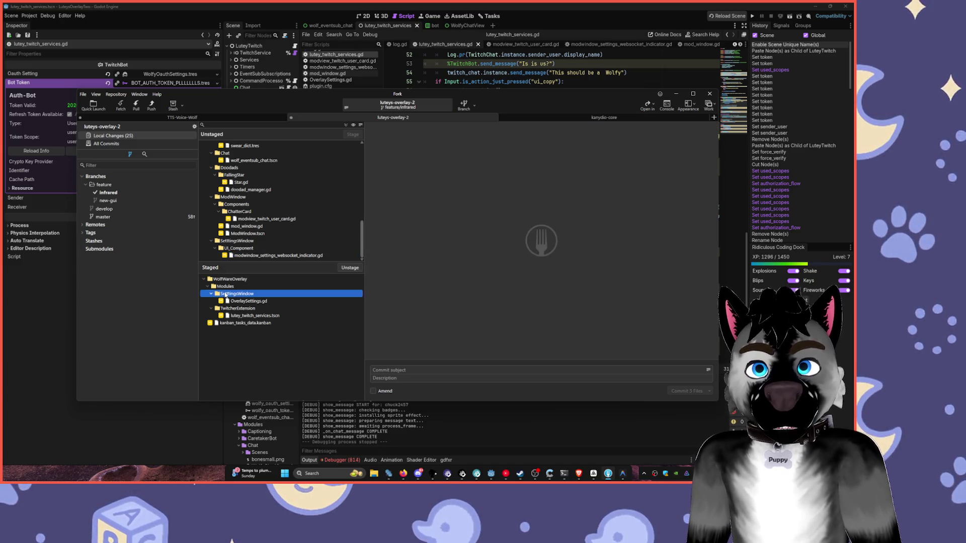
left_click(211, 241)
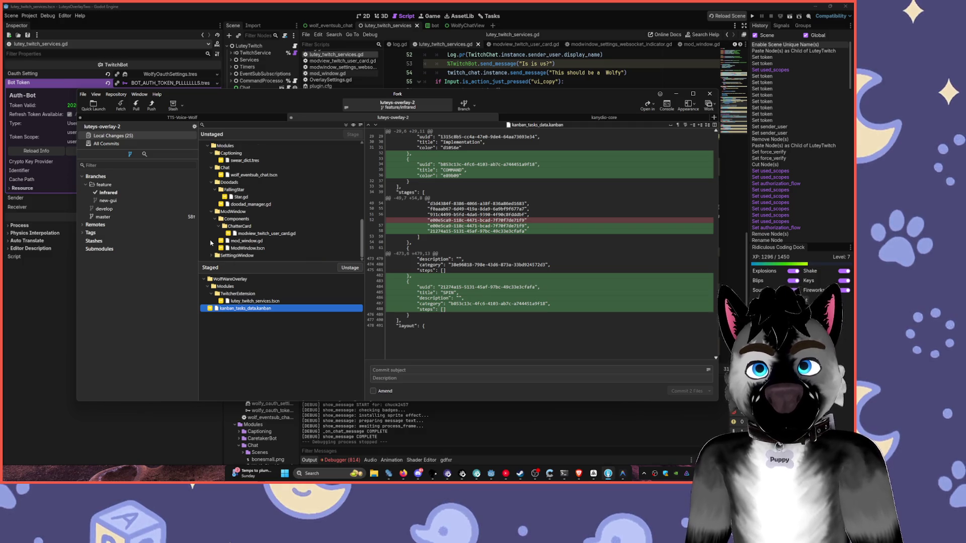
left_click(242, 249)
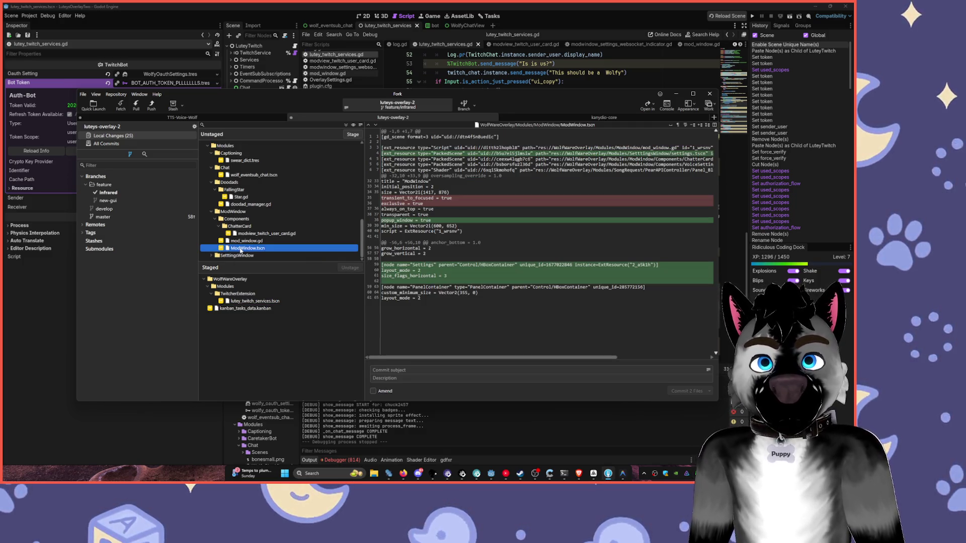
left_click(249, 241)
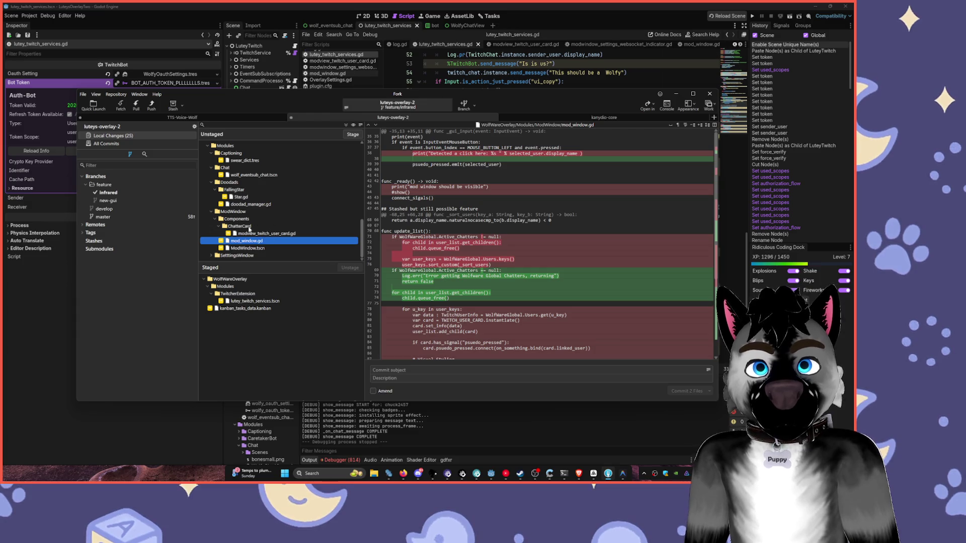
Unstage lutey_twitch_services.tscn and kanban_tasks_data.kanban, then collapse the unstaged folders.
scroll(254, 229, "up", 10)
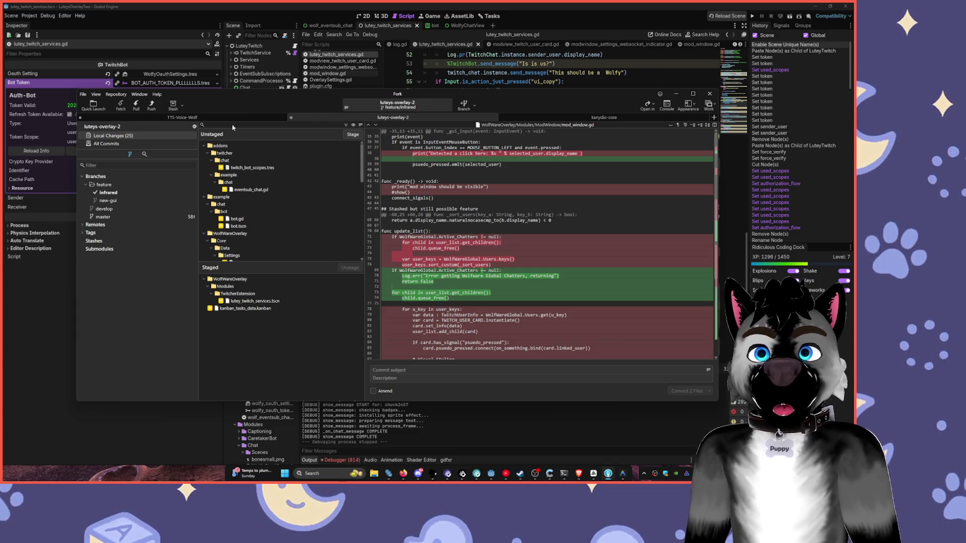
double_click(221, 279)
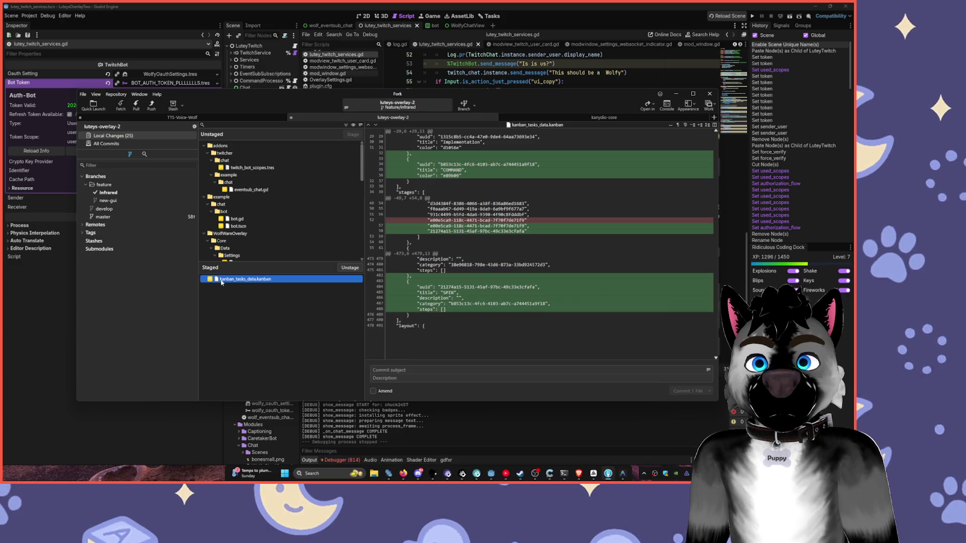
double_click(221, 280)
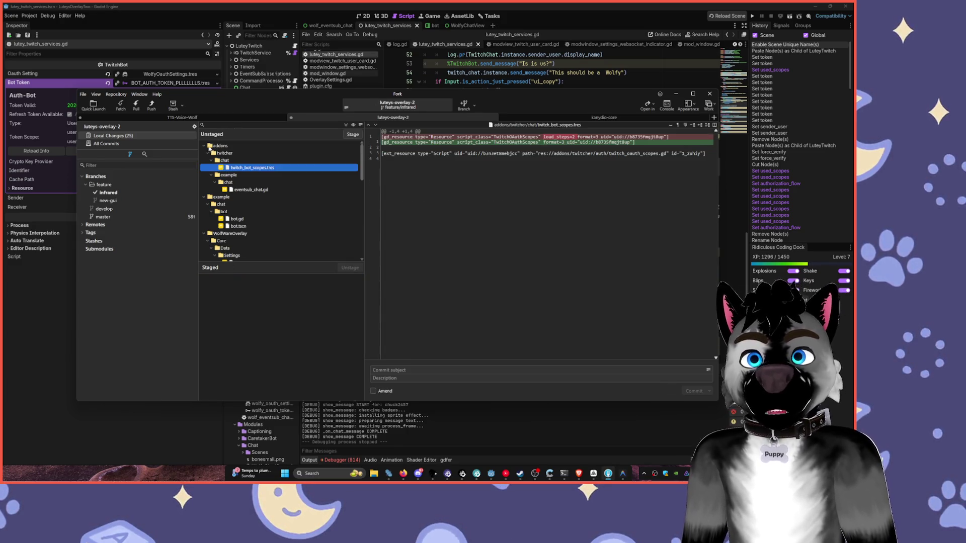
left_click(203, 145)
left_click(203, 153)
left_click(204, 160)
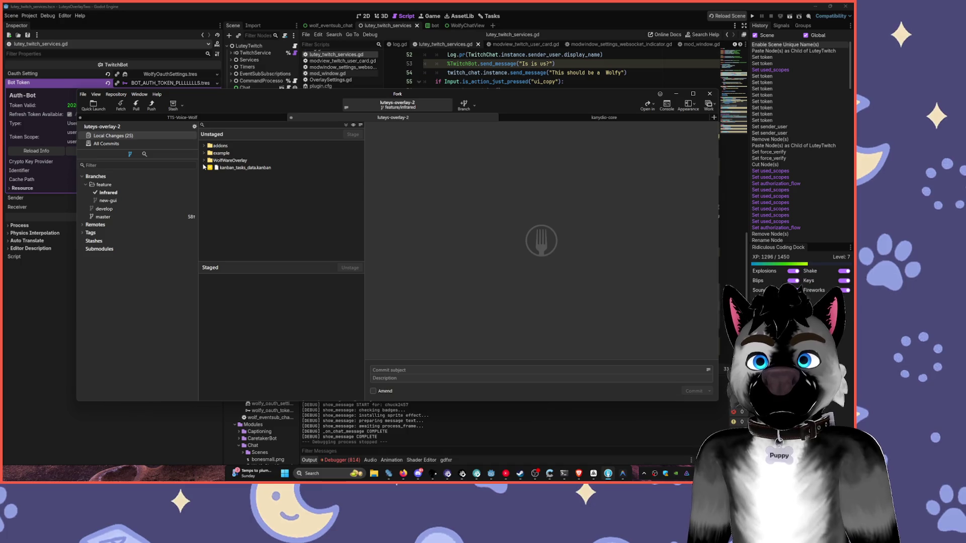
Review the WolfWareOverlay .tres diffs and stage the four WolfWareScopes .tres files, including bot_scopes.tres.
left_click(203, 160)
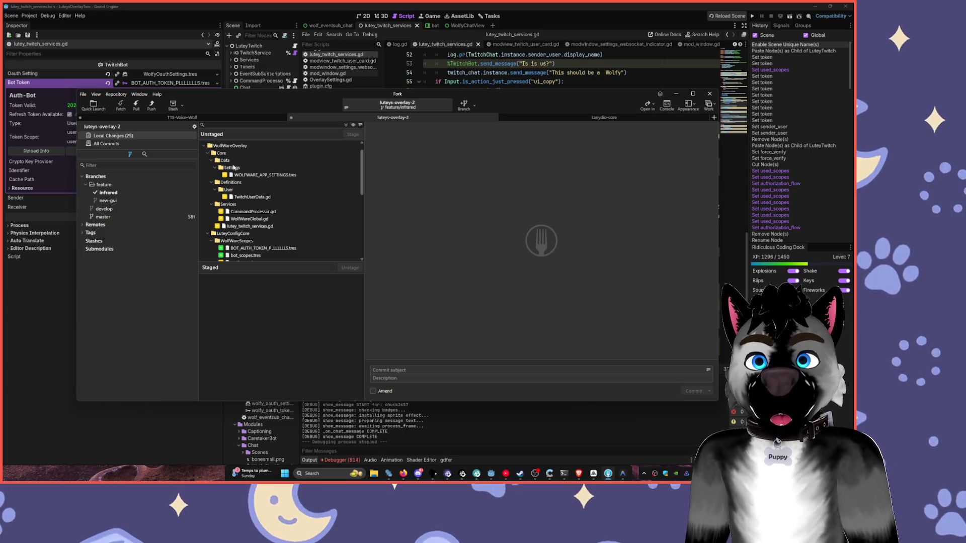
left_click(241, 175)
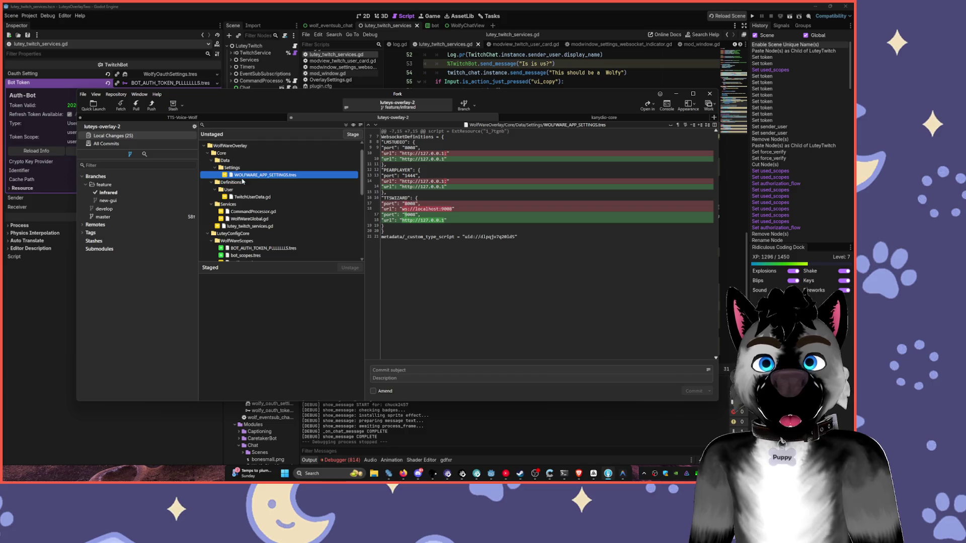
scroll(242, 181, "down", 2)
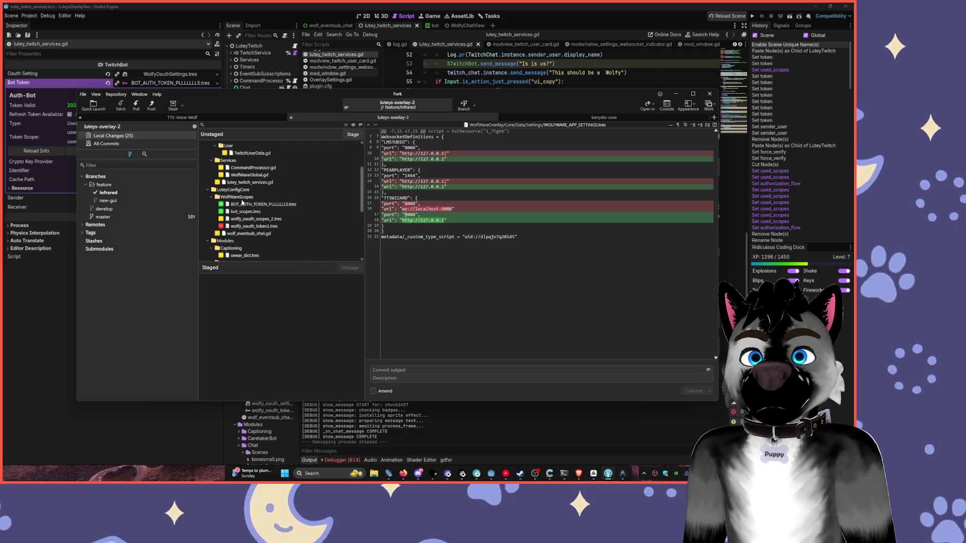
left_click(250, 204)
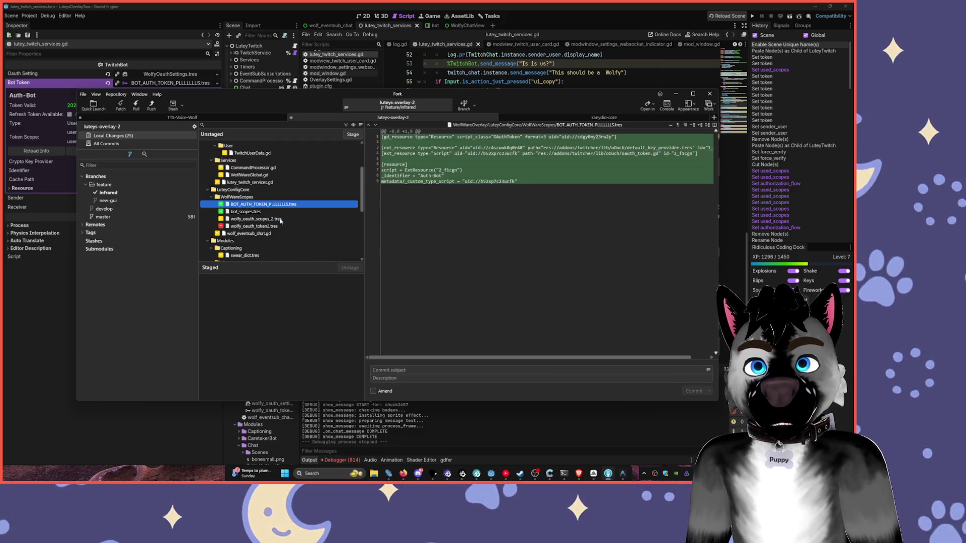
double_click(261, 205)
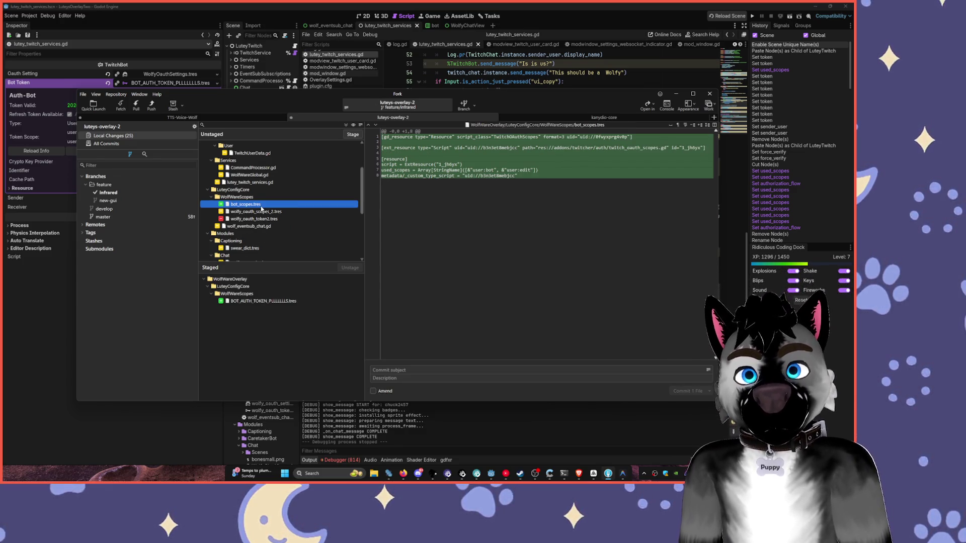
double_click(258, 206)
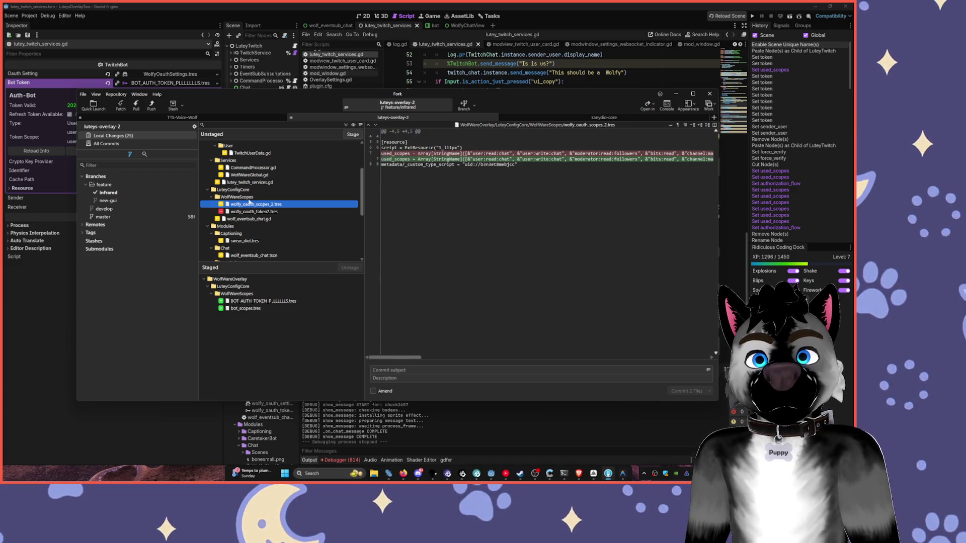
double_click(254, 205)
double_click(247, 204)
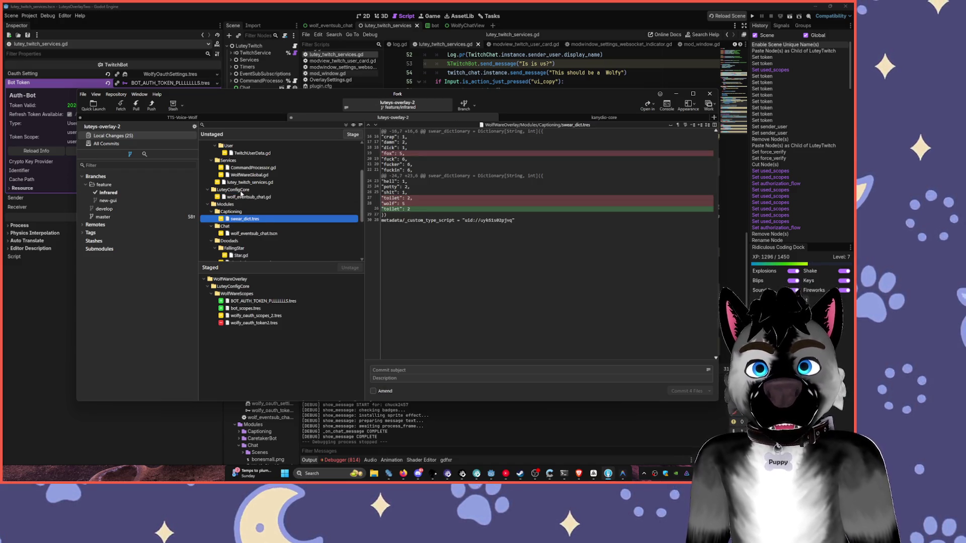
Review and stage wolf_eventsub_chat.gd, then unstage it again.
left_click(244, 199)
mouse_move(461, 179)
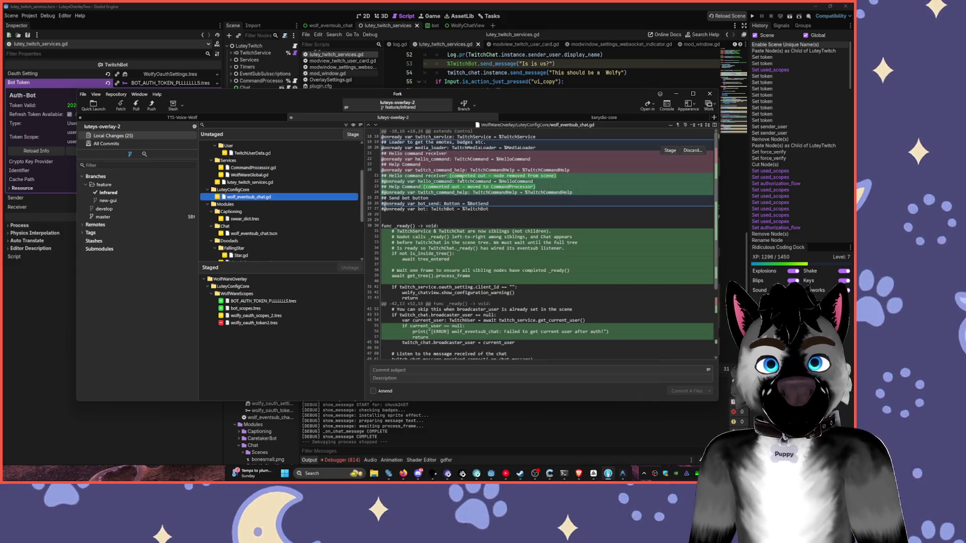
double_click(249, 197)
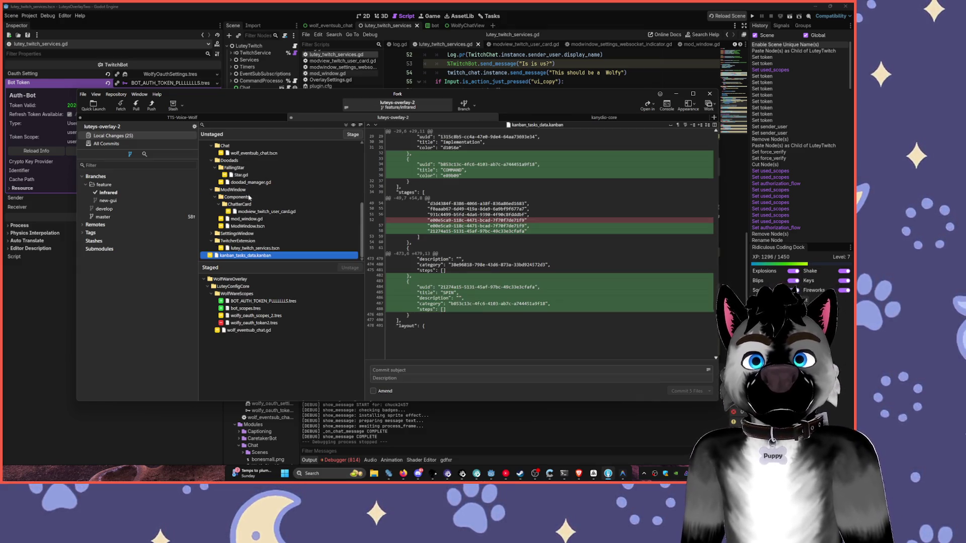
left_click(240, 197)
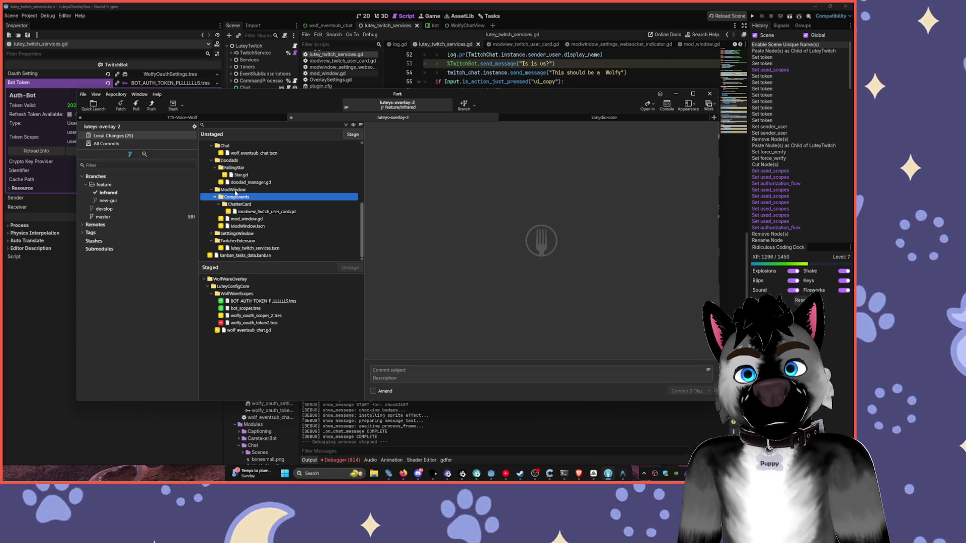
double_click(263, 330)
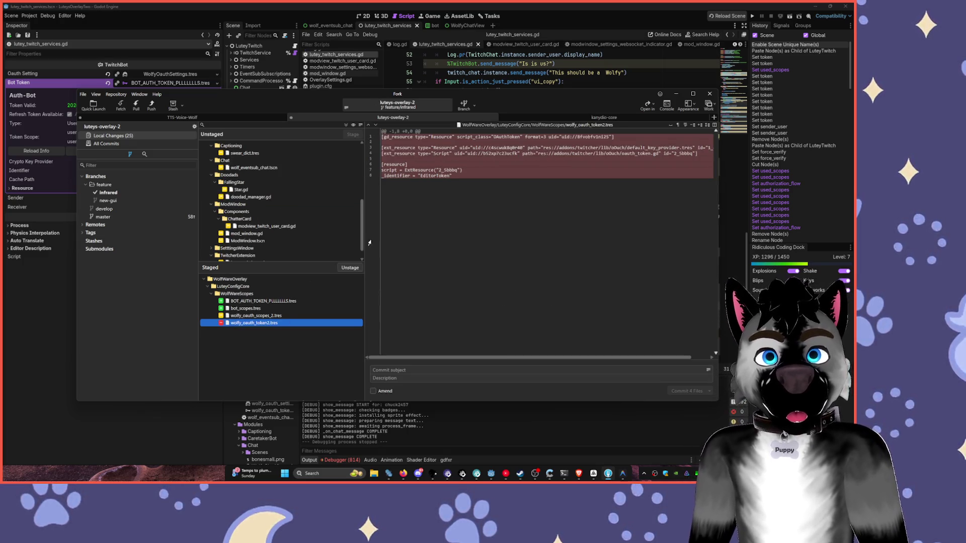
Review the wolf_eventsub_chat.tscn diff and stage it.
left_click(247, 167)
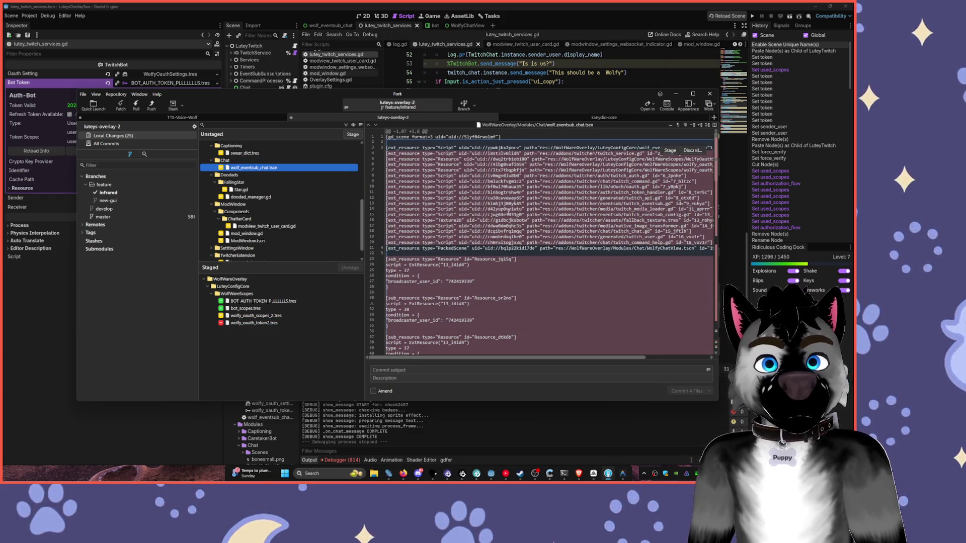
scroll(397, 218, "down", 5)
scroll(505, 220, "down", 5)
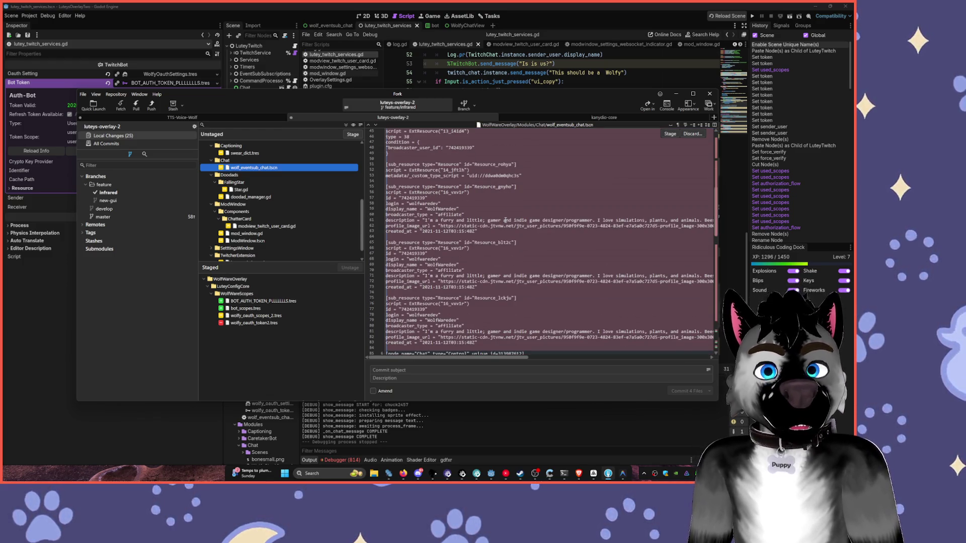
scroll(563, 232, "down", 5)
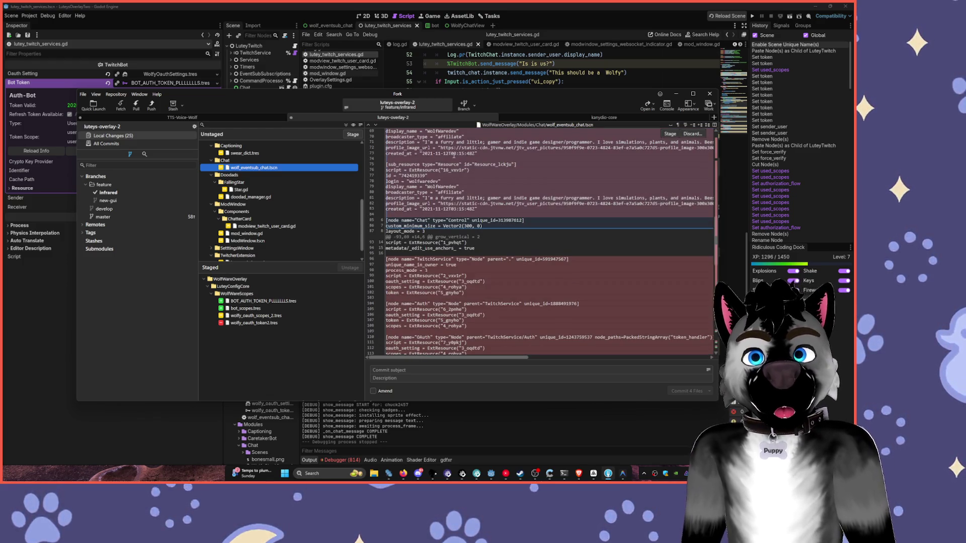
double_click(247, 171)
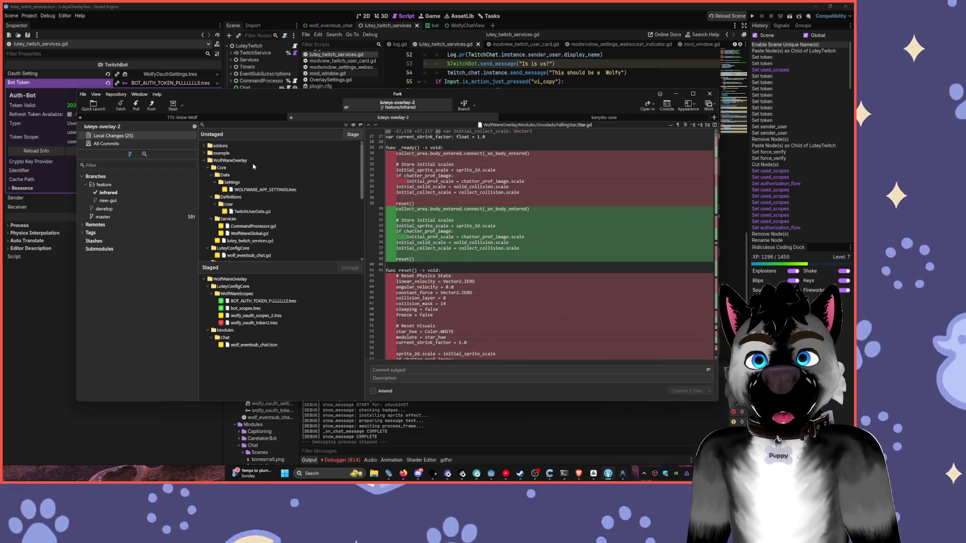
Stage CommandProcessor.gd, WolfWareGlobal.gd, TwitchUserData.gd and lutey_twitch_services.gd after reviewing their changes.
left_click(246, 227)
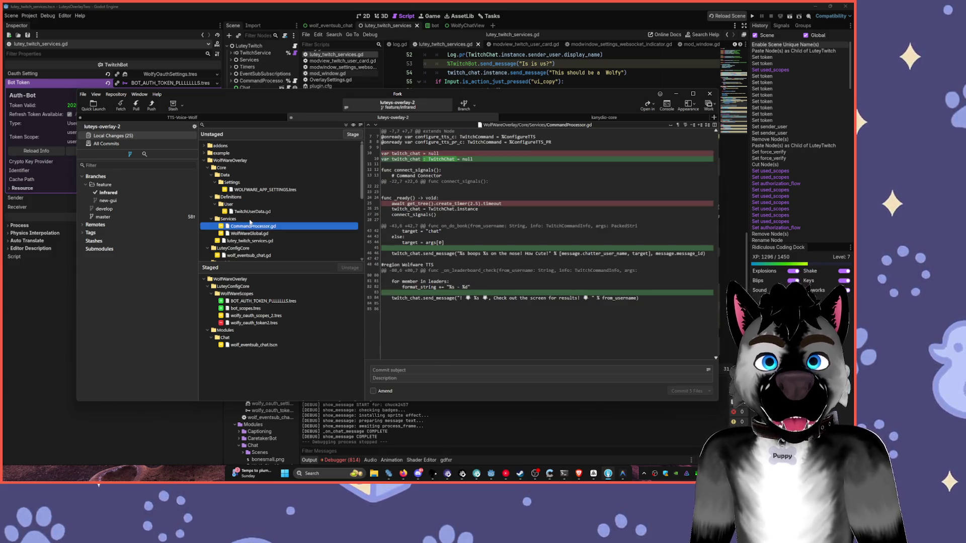
double_click(249, 226)
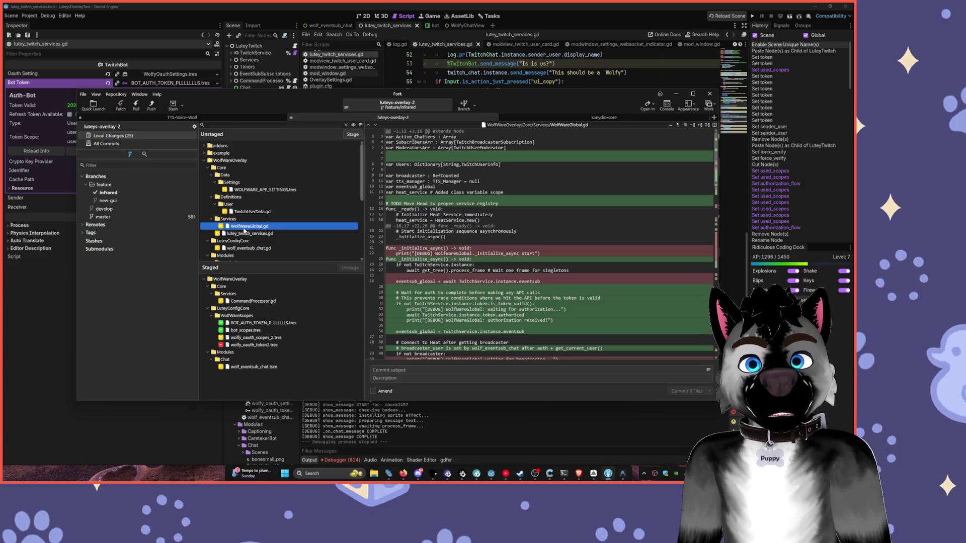
double_click(244, 228)
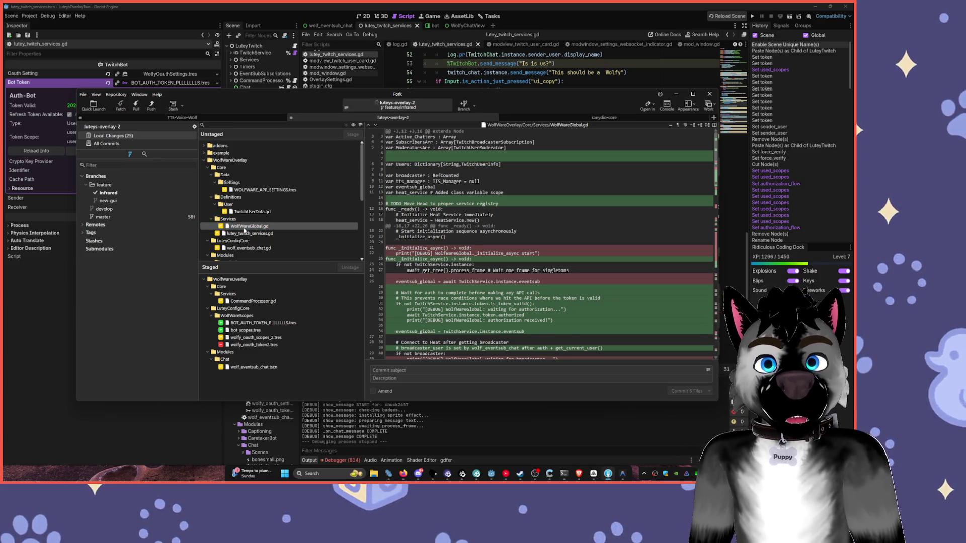
left_click(245, 211)
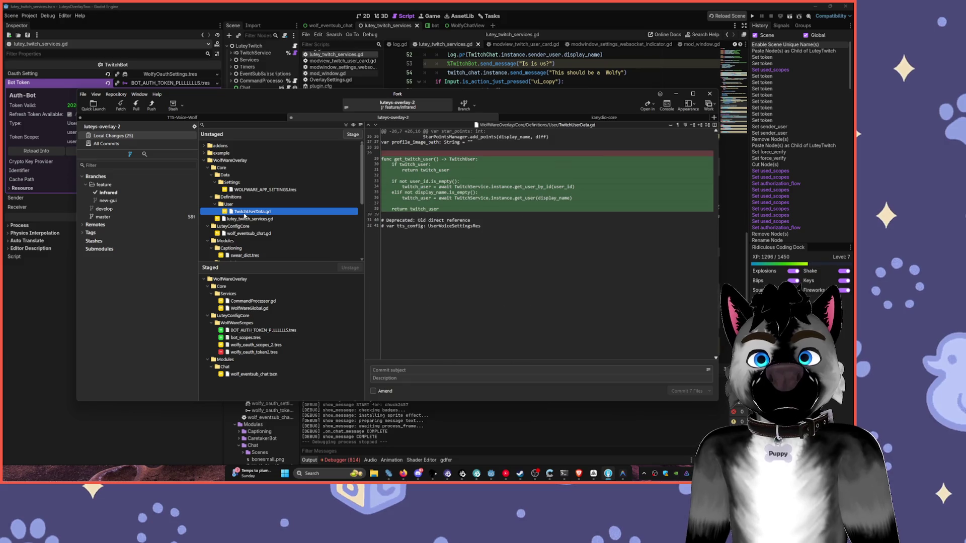
double_click(245, 213)
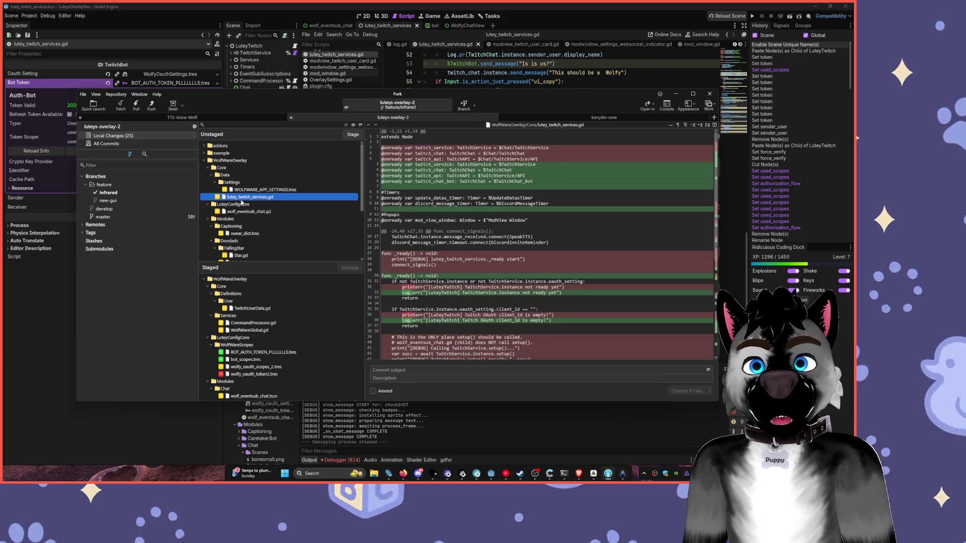
double_click(242, 198)
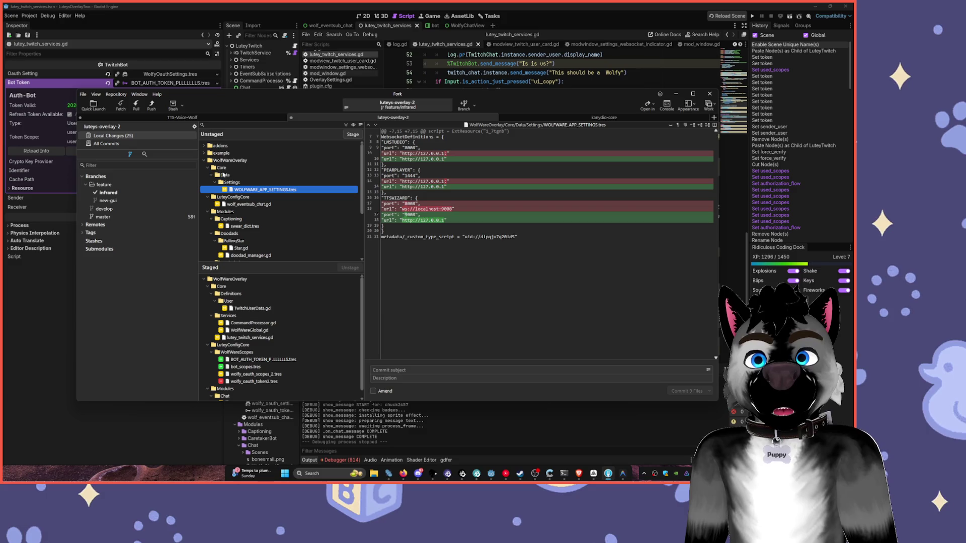
Collapse the Core folder, review the wolf_eventsub_chat.gd diff, and minimize Fork.
left_click(209, 168)
left_click(208, 183)
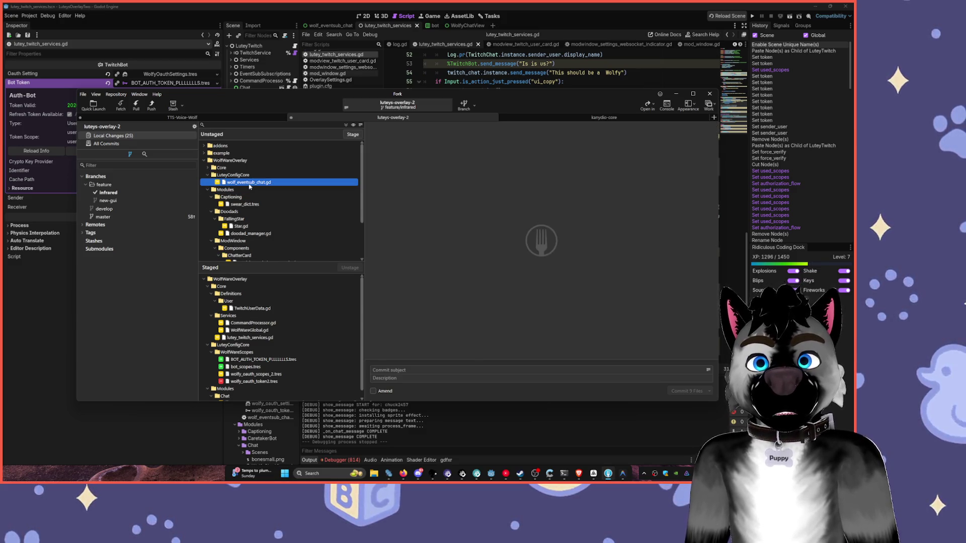
scroll(420, 177, "down", 2)
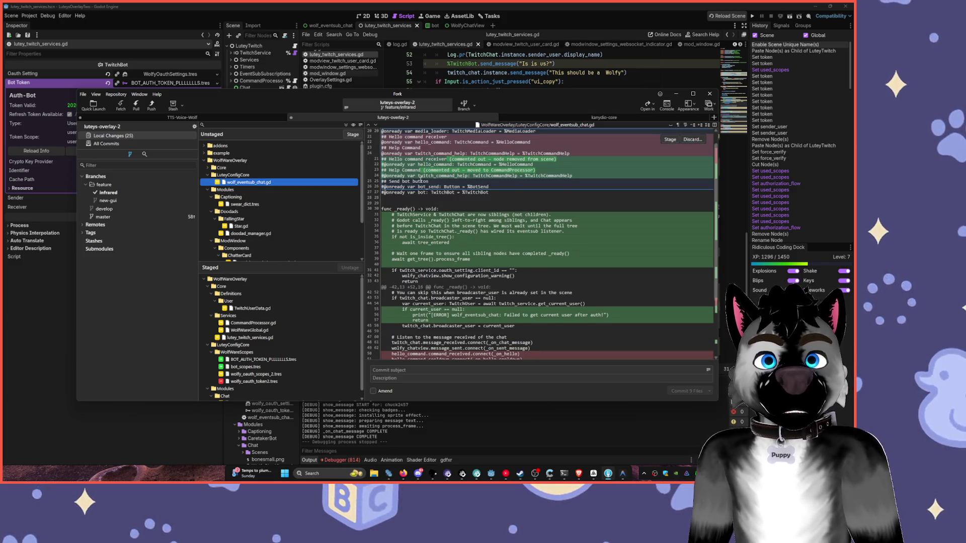
scroll(421, 180, "down", 1)
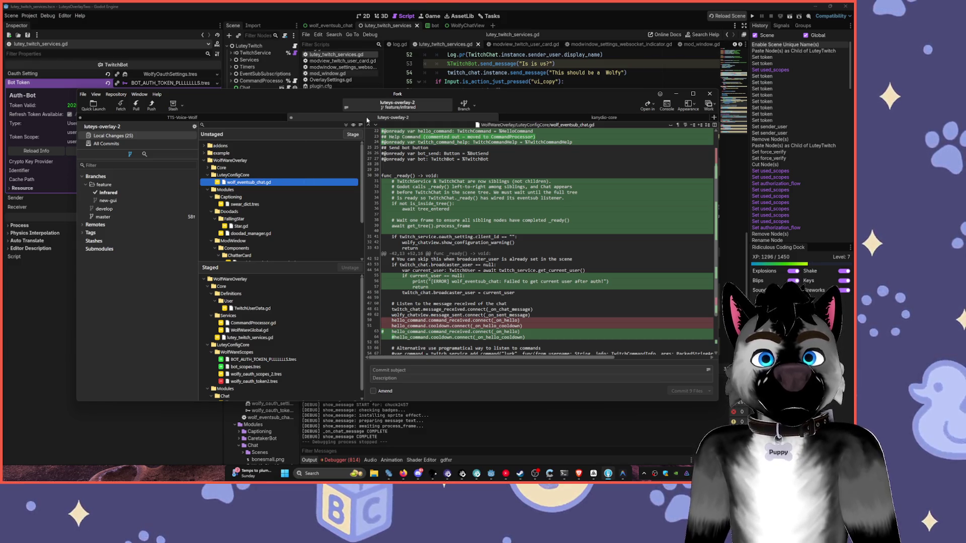
left_click(384, 6)
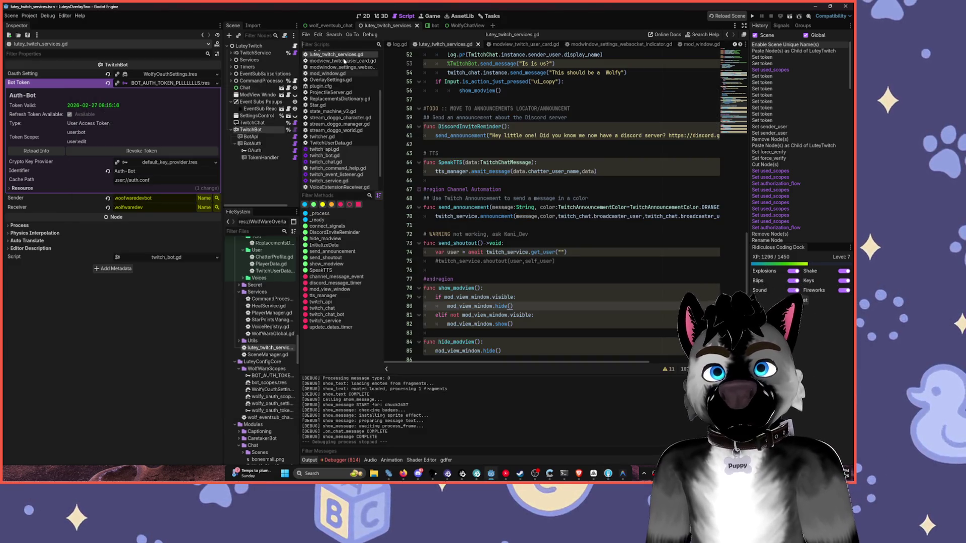
Filter scripts by 'wolf', open wolf_eventsub_chat.gd and go to line 92's twitch_chat.
type("wolf")
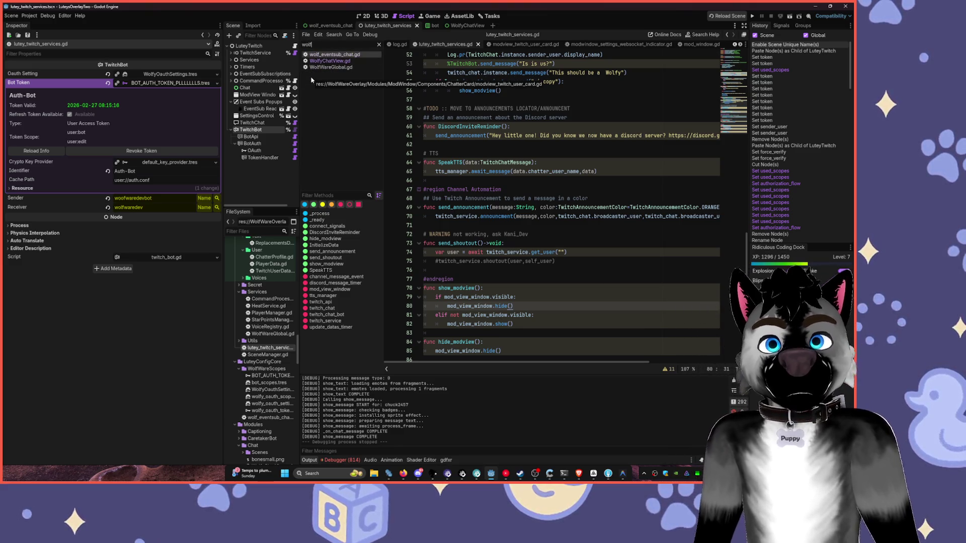
left_click(335, 54)
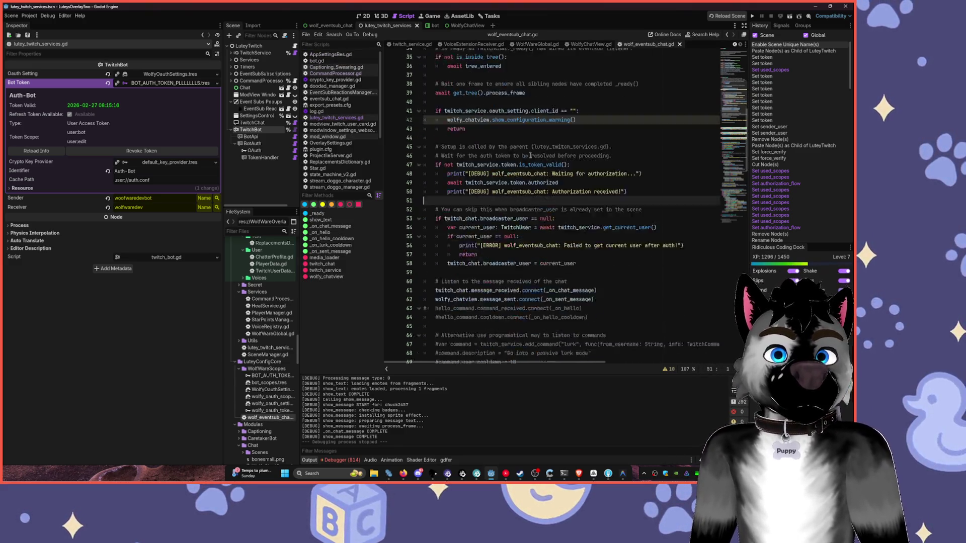
scroll(530, 155, "down", 7)
scroll(507, 191, "down", 11)
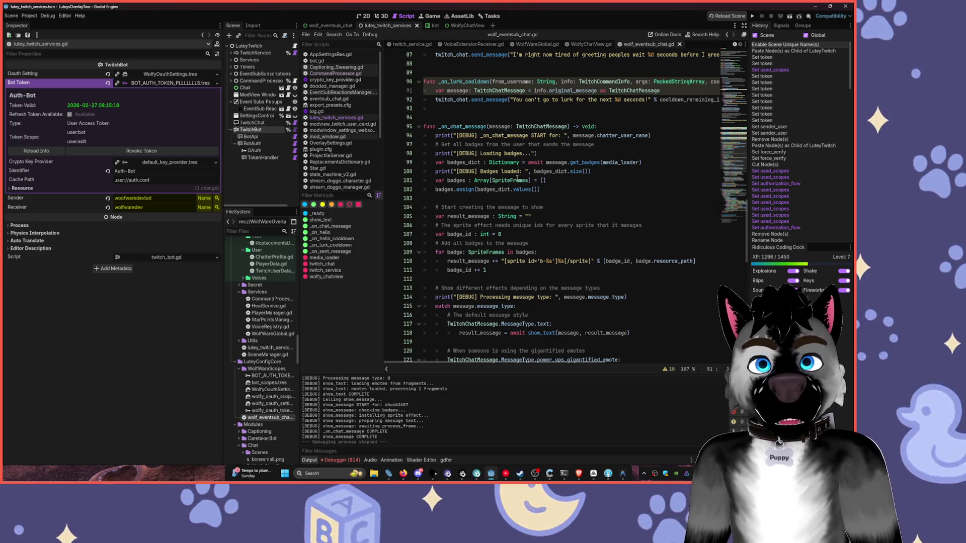
mouse_move(517, 179)
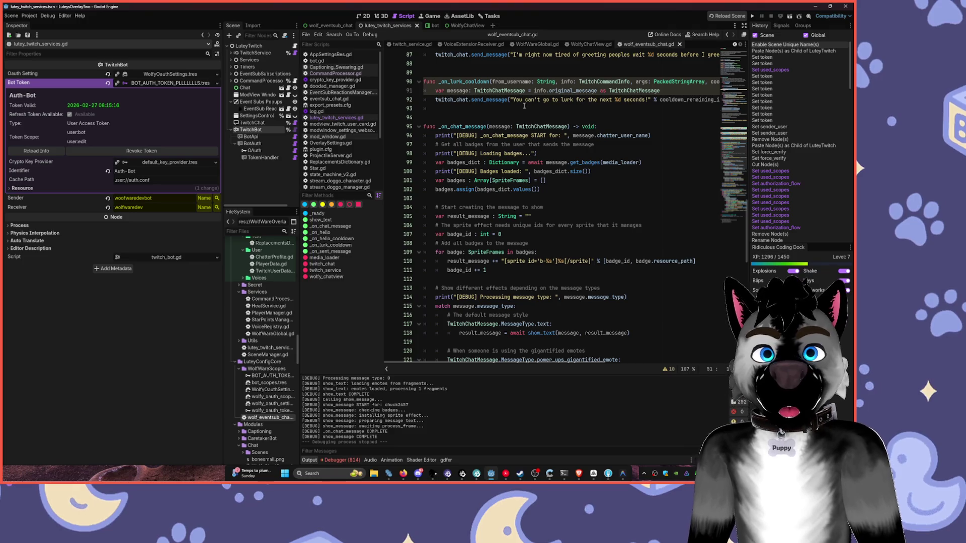
left_click(462, 99)
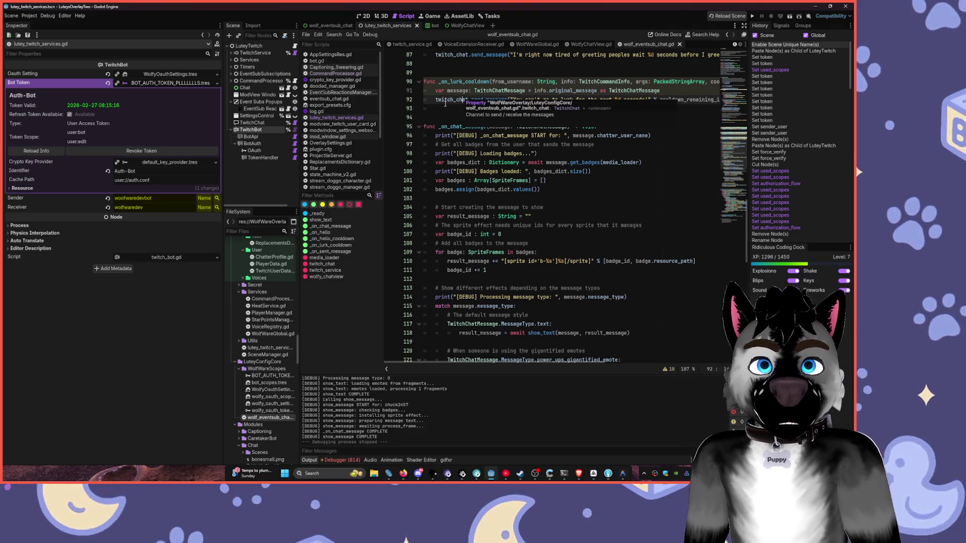
Replace twitch_chat with %TwitchBot before .send_message on line 92.
scroll(476, 142, "up", 2)
double_click(456, 152)
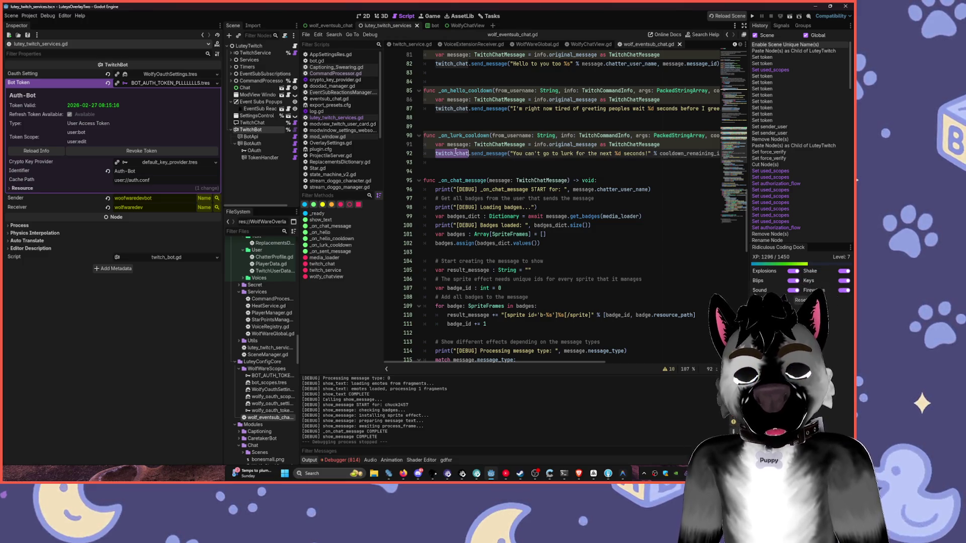
type("%Tw")
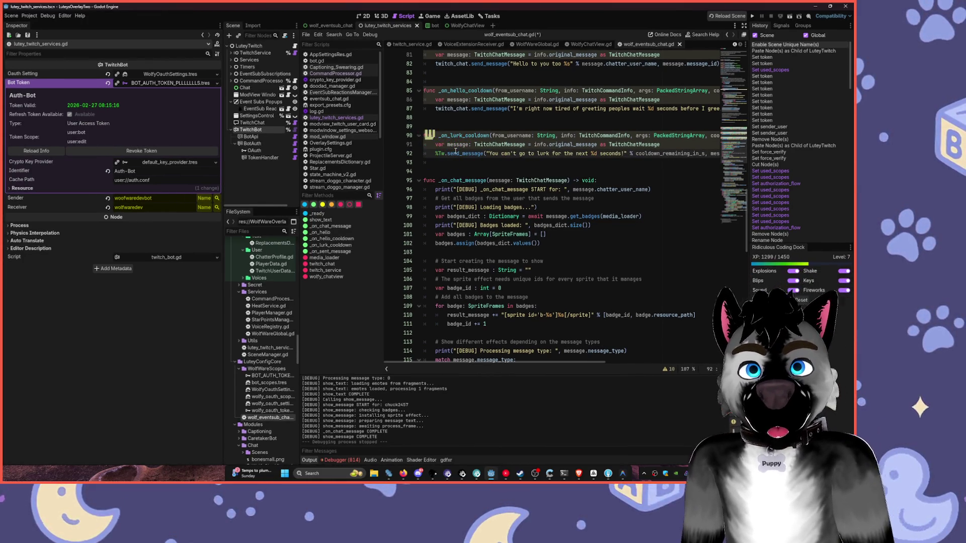
type("itchBot")
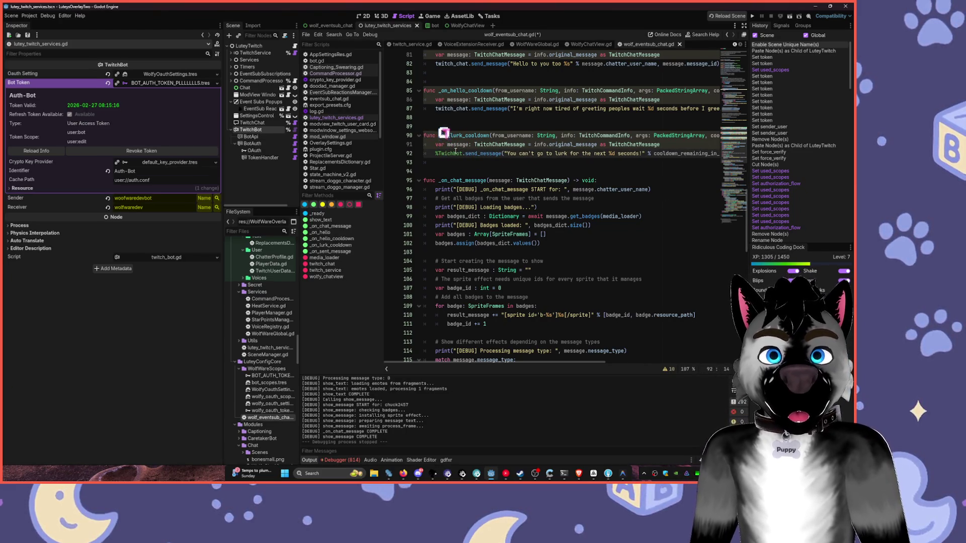
key("BackSpace")
key("BackSpace")
key("BackSpace")
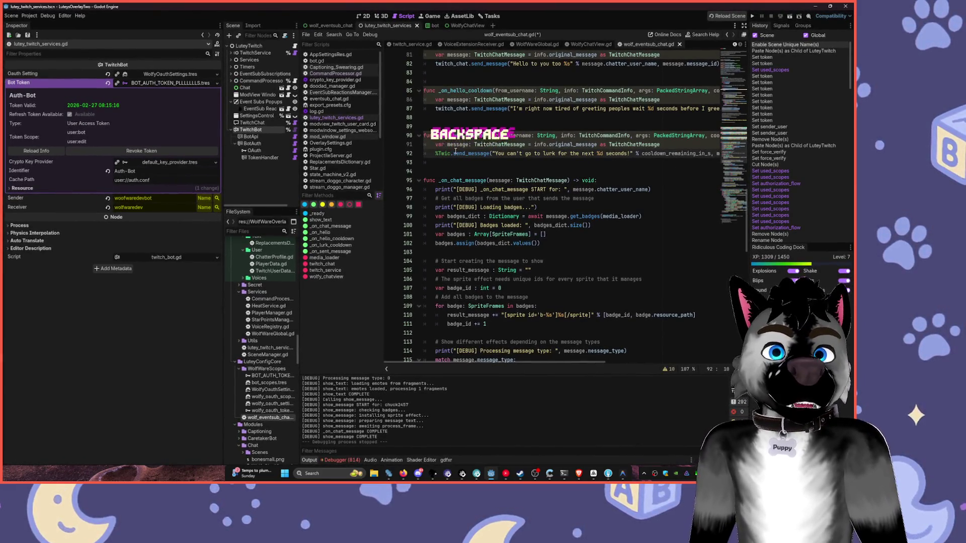
key("ctrl+BackSpace")
type("Twitch")
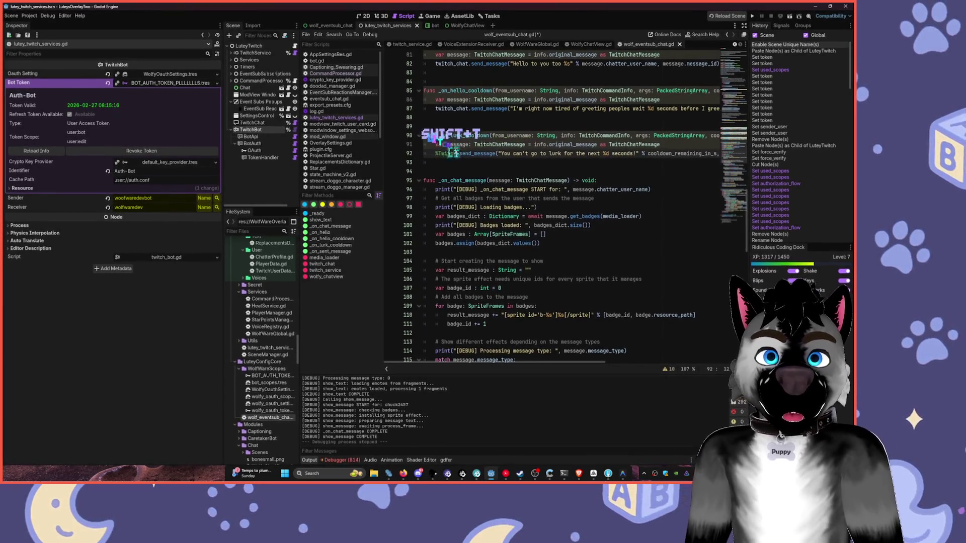
type("Bot")
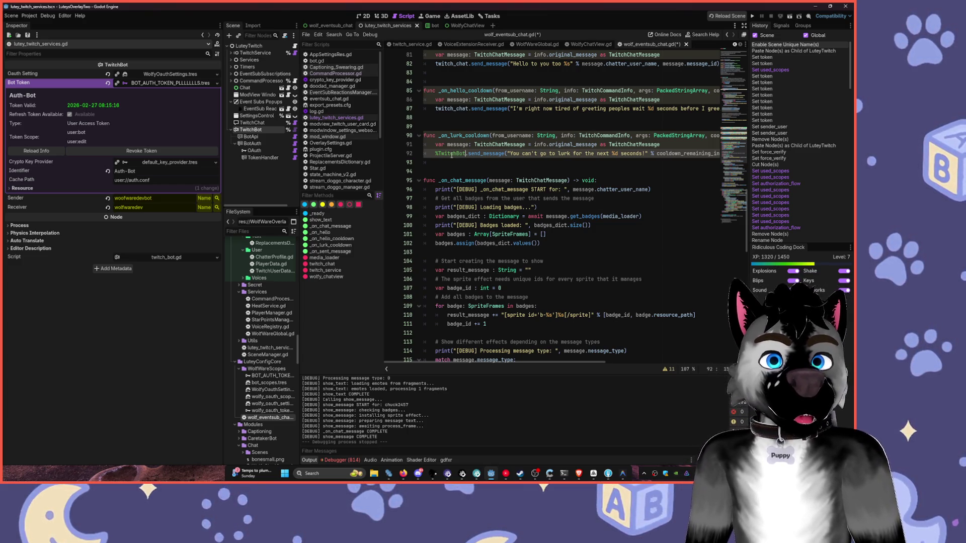
left_click_drag(433, 154, 466, 154)
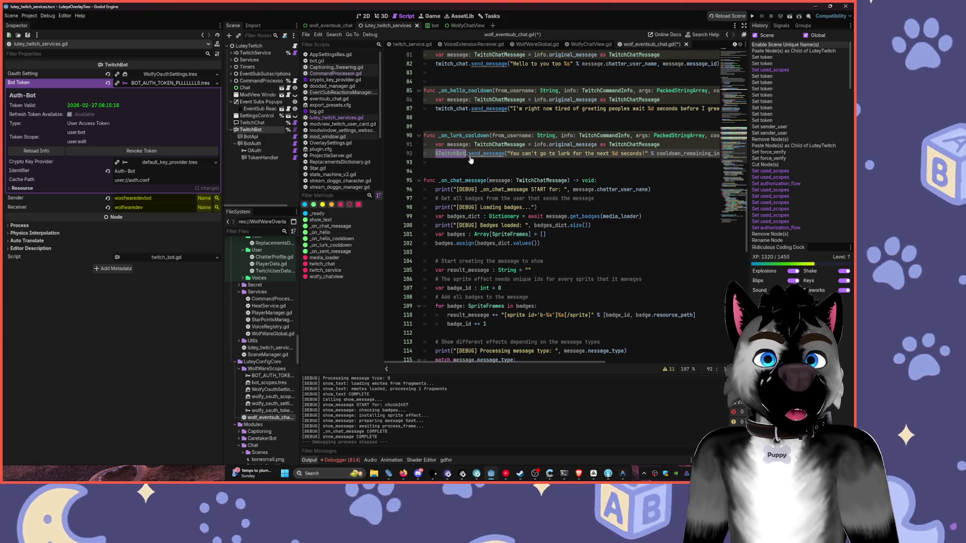
Try twitch_bot instead, then undo back to %TwitchBot.send_message.
left_click(436, 107)
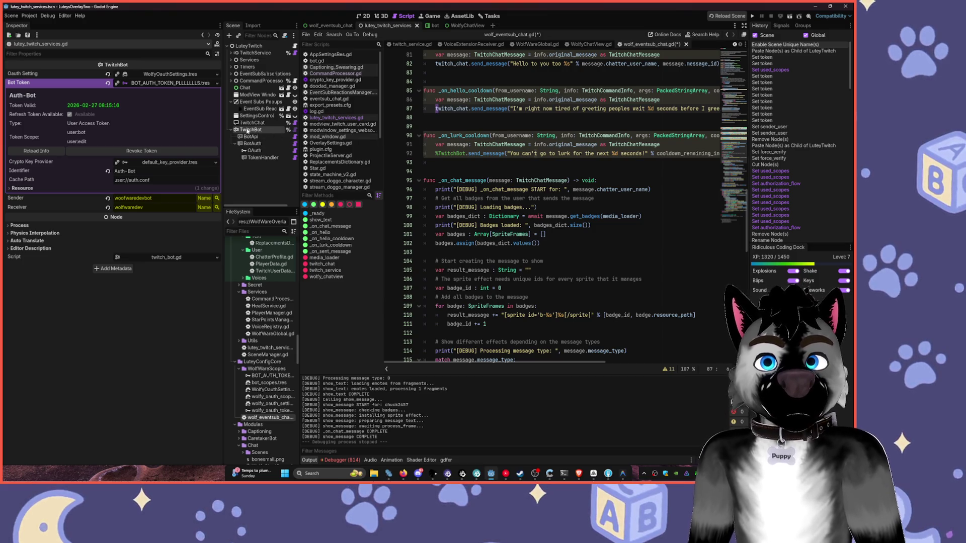
double_click(435, 154)
key("BackSpace")
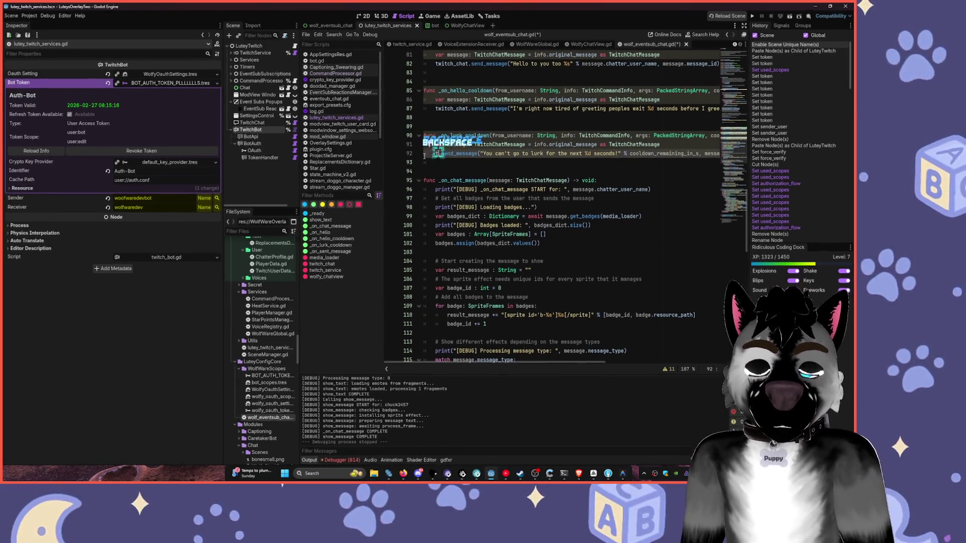
type("twitch_bot")
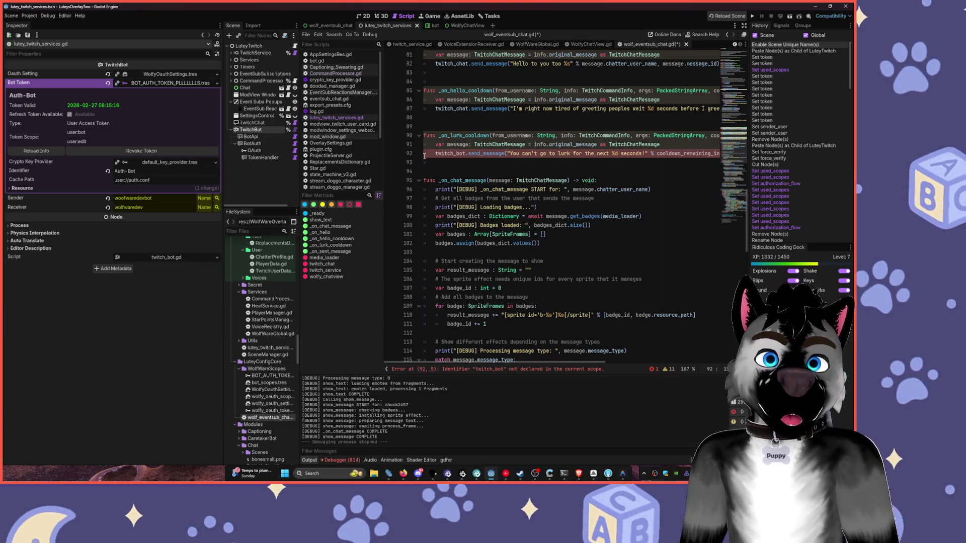
key("ctrl+z")
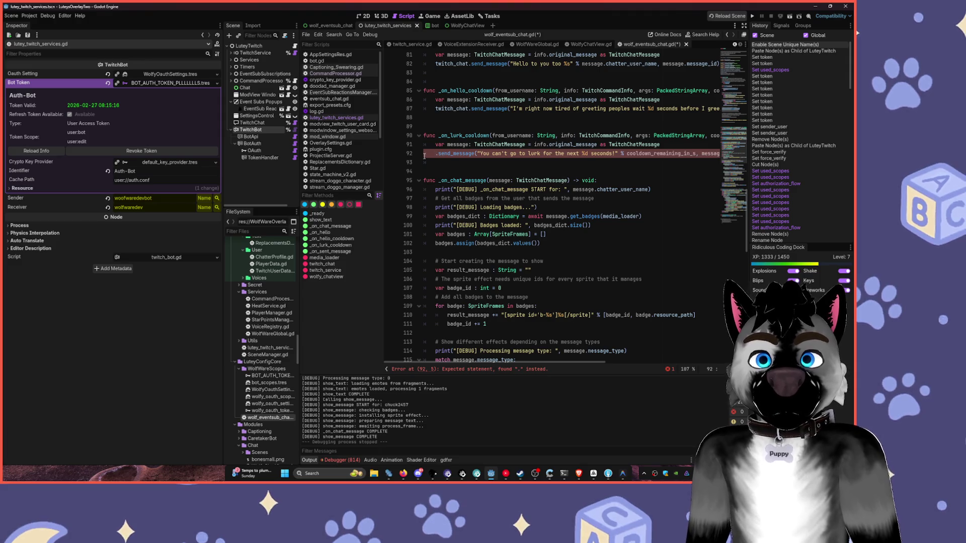
key("ctrl+z")
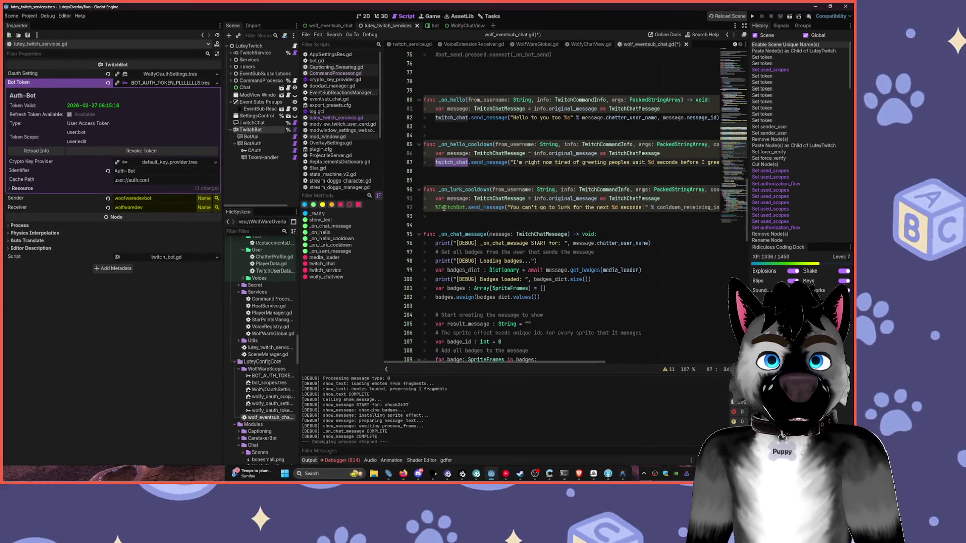
Copy %TwitchBot and paste it over twitch_chat on lines 87 and 82.
left_click_drag(435, 208, 466, 208)
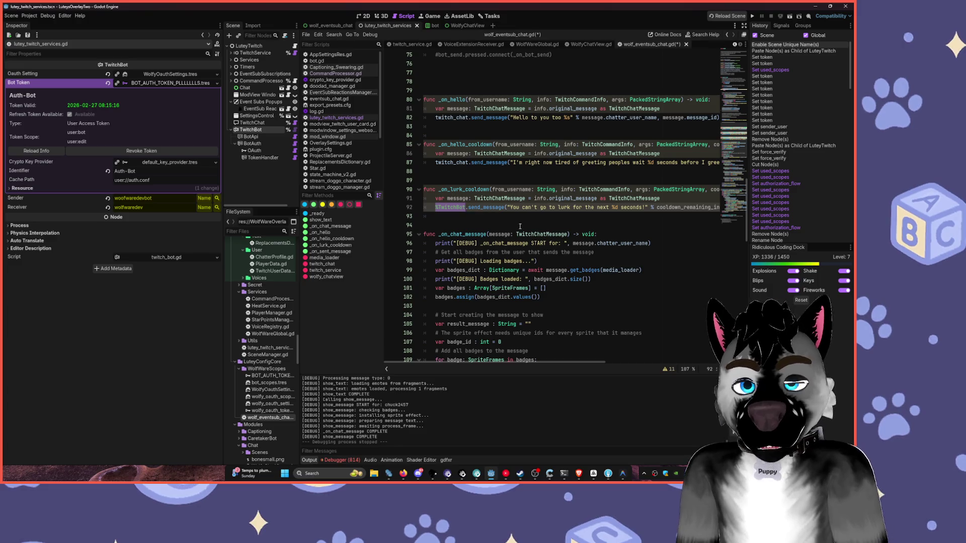
key("ctrl+c")
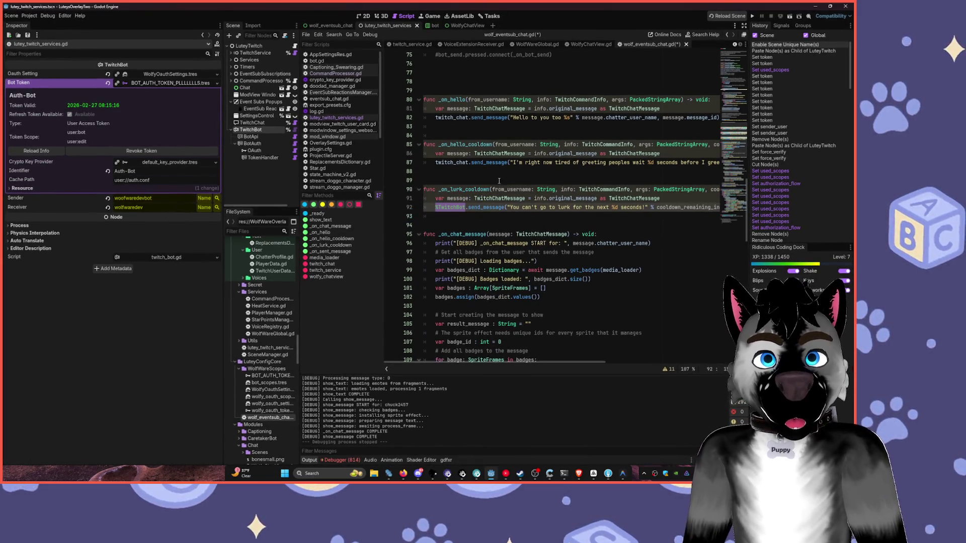
double_click(438, 162)
key("ctrl+v")
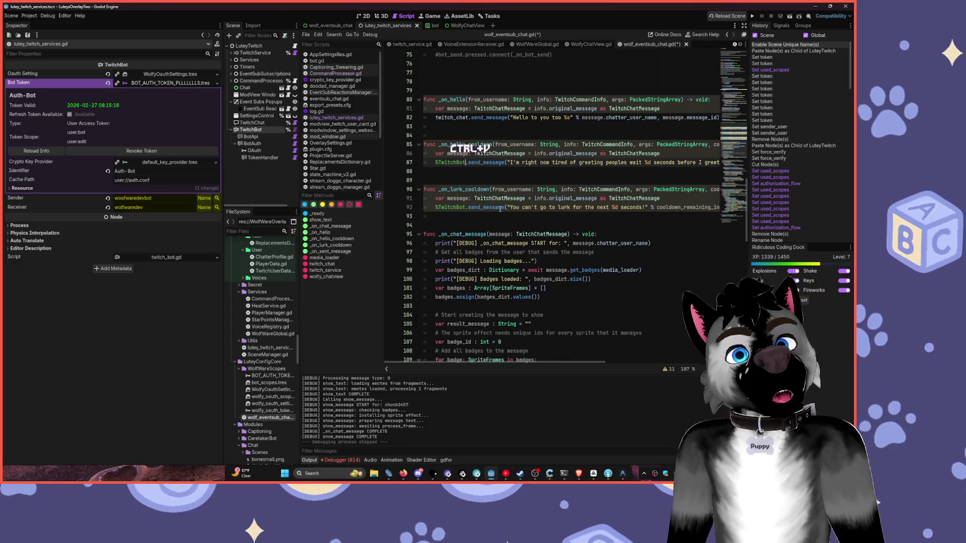
left_click_drag(436, 118, 466, 117)
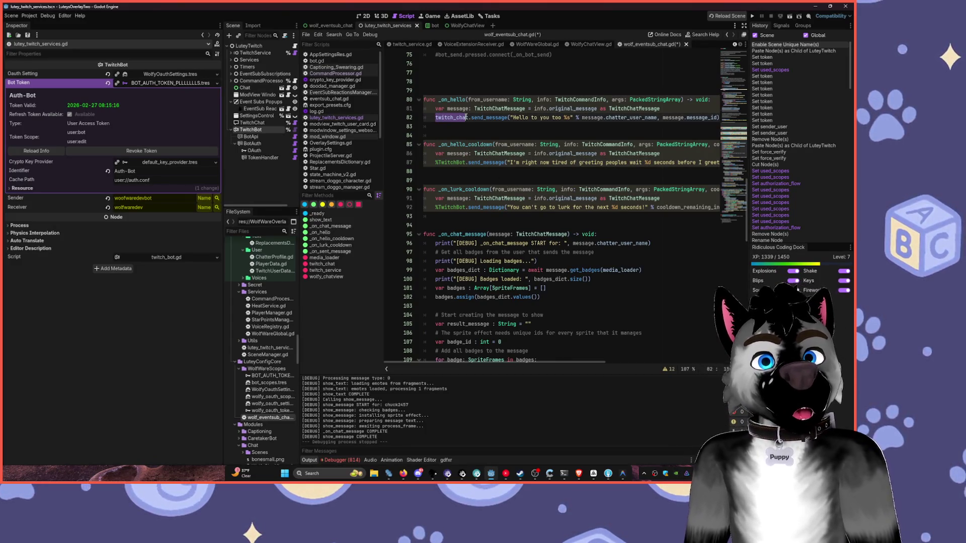
key("ctrl+v")
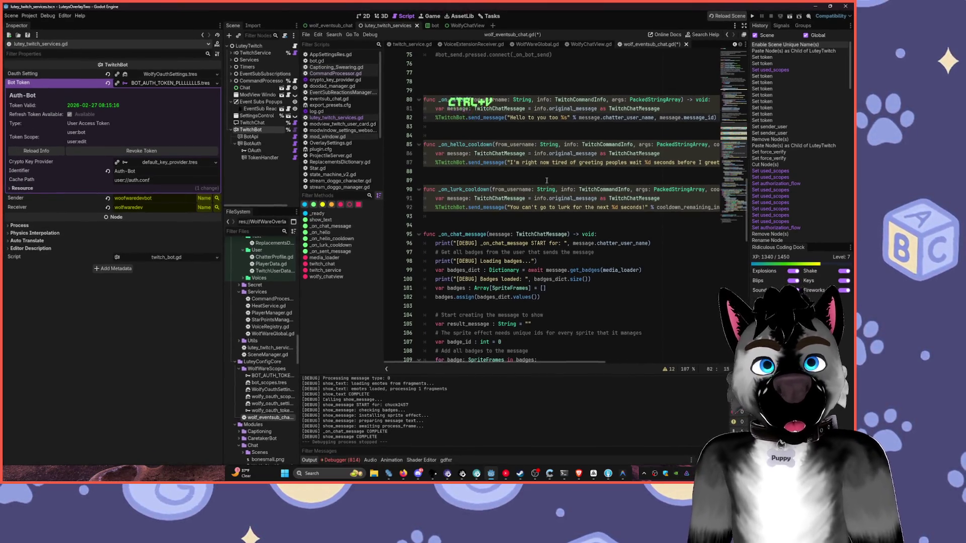
Delete the START, Loading badges and Badges loaded debug prints and save the script.
scroll(562, 211, "up", 4)
scroll(563, 211, "down", 5)
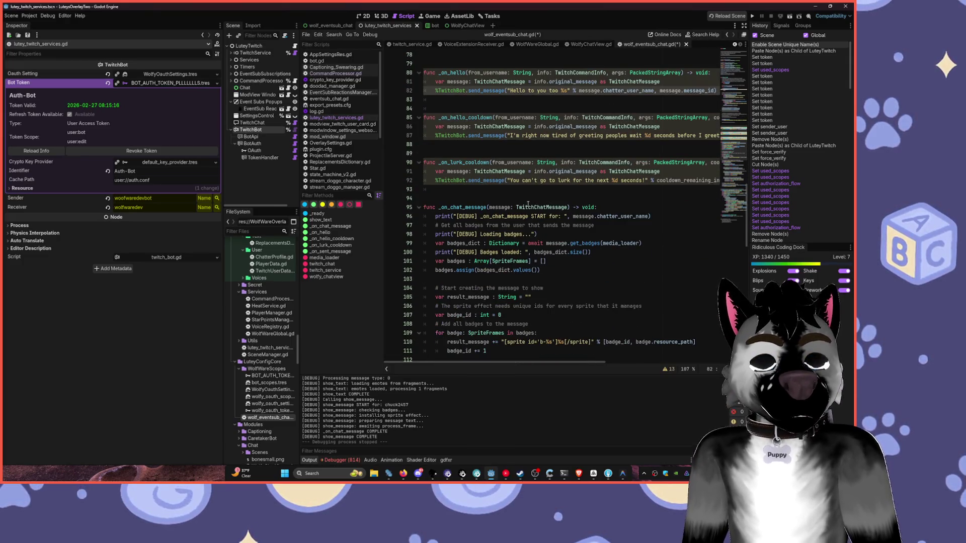
left_click_drag(435, 216, 657, 215)
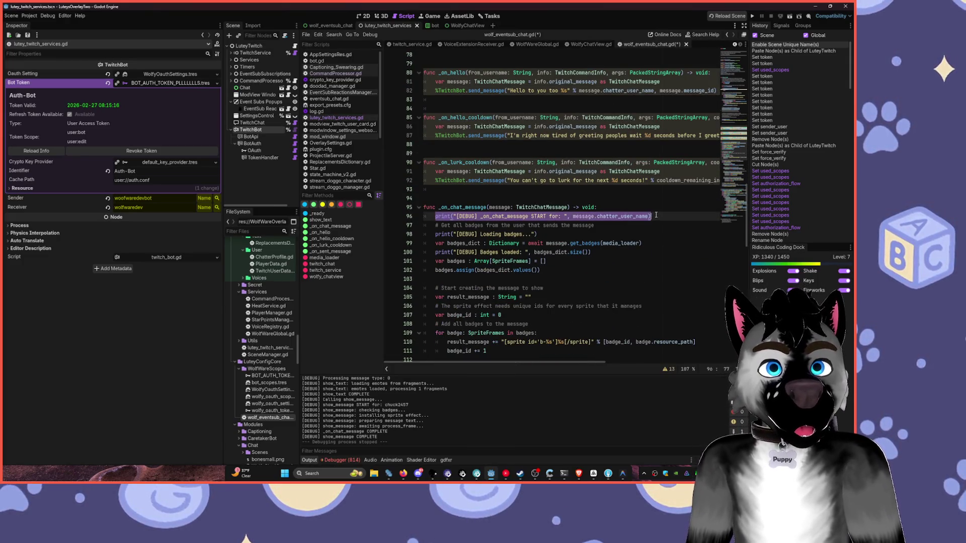
key("Delete")
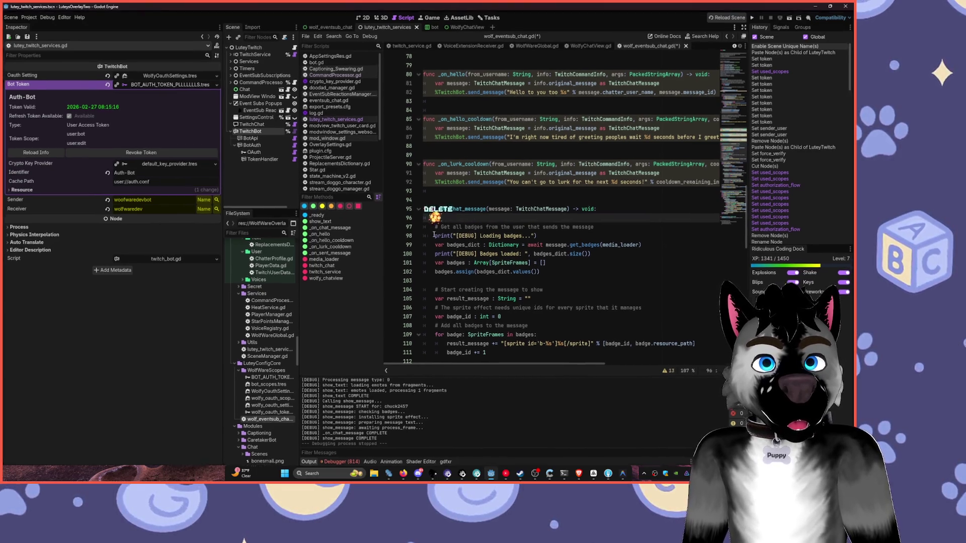
key("shift+End")
key("Delete")
key("Down")
key("Down")
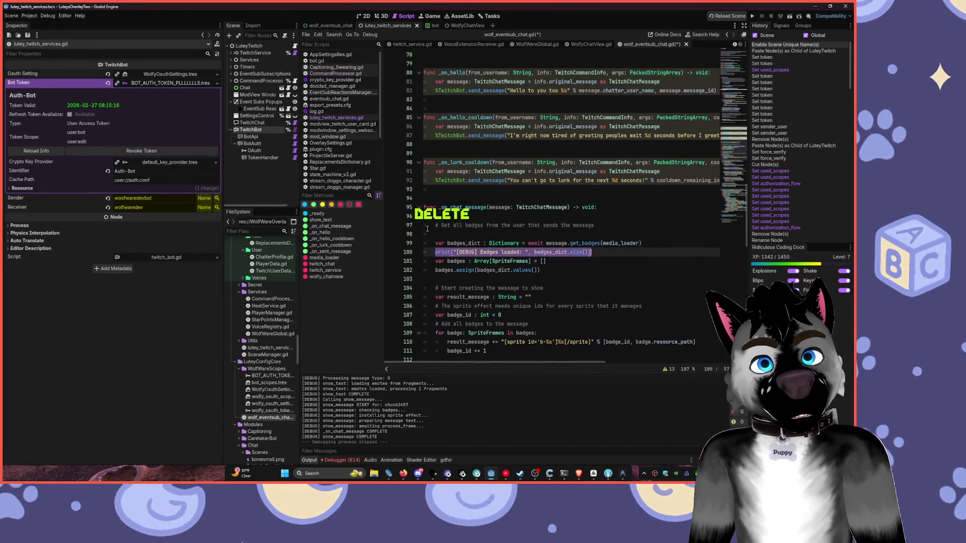
key("shift+End")
key("Delete")
key("Down")
key("Down")
key("Down")
scroll(548, 237, "down", 5)
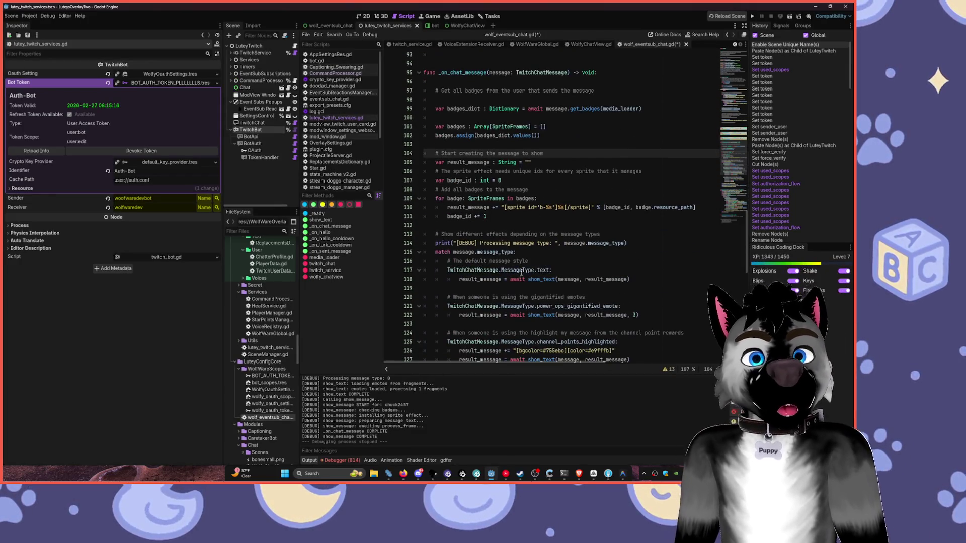
scroll(539, 260, "down", 15)
key("ctrl+s")
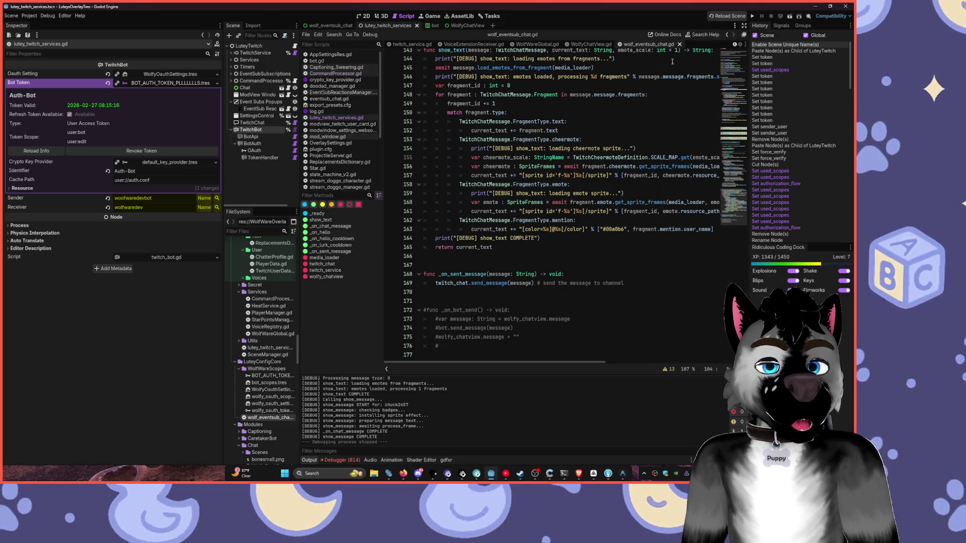
left_click(755, 16)
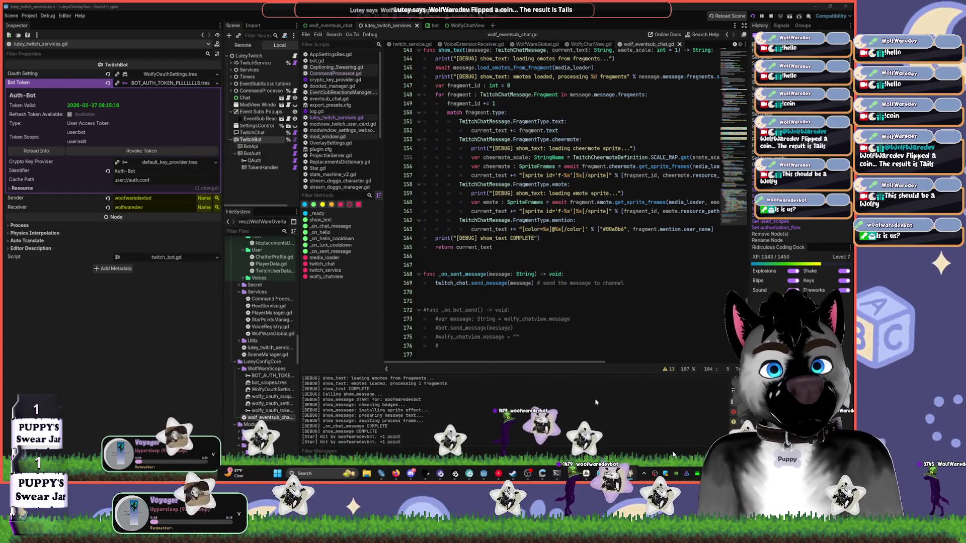
Check the overlay's Tails coin-flip reply, then return to the Godot editor.
mouse_move(560, 534)
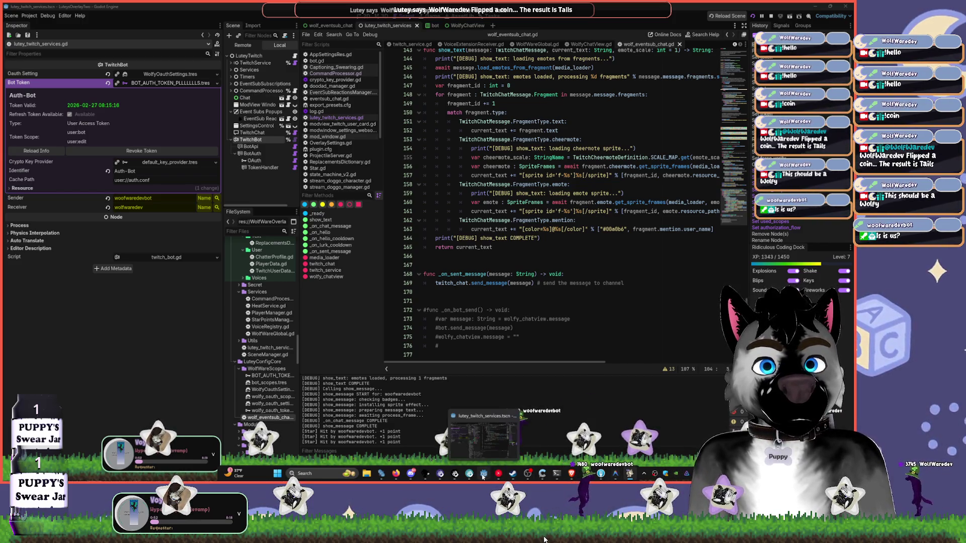
left_click(490, 310)
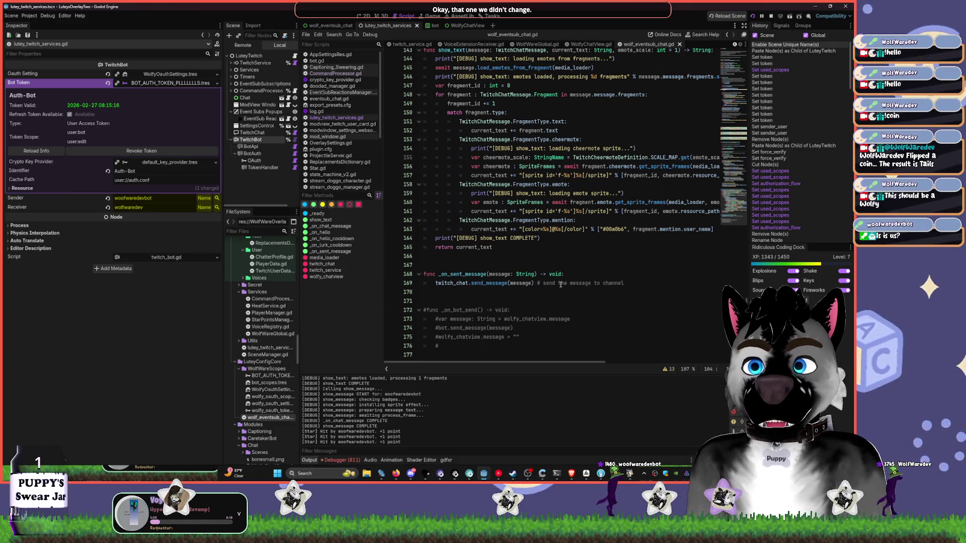
Delete the commented-out bot_send connect line.
scroll(558, 289, "up", 5)
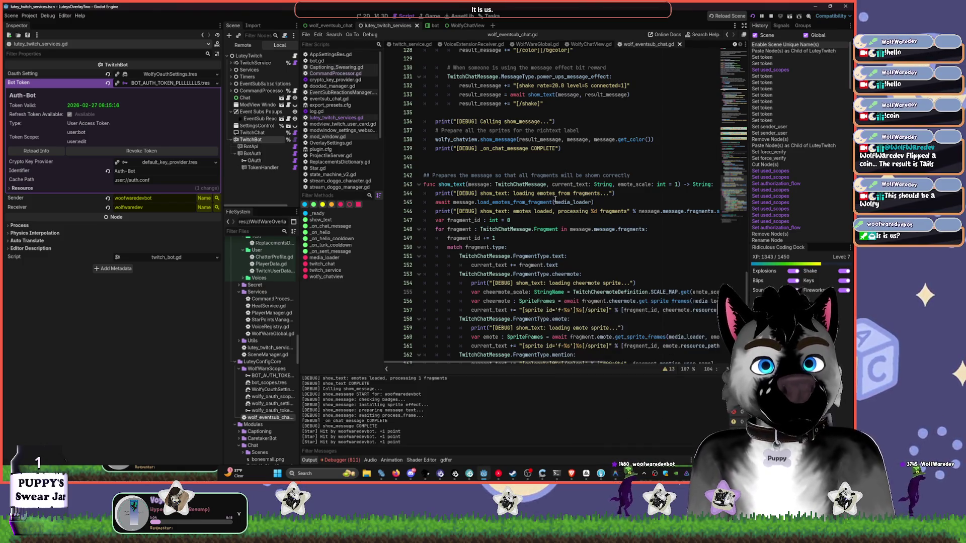
key("ctrl+z")
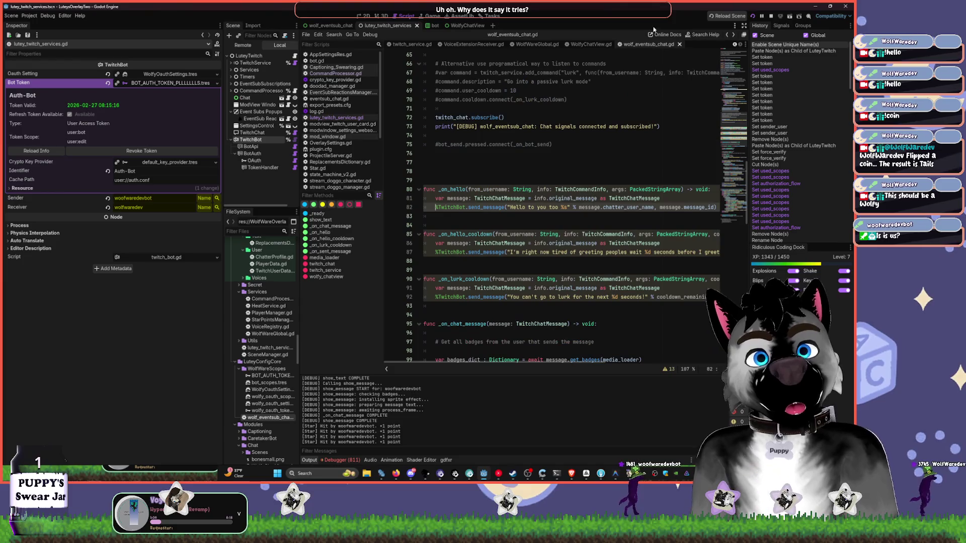
left_click(488, 174)
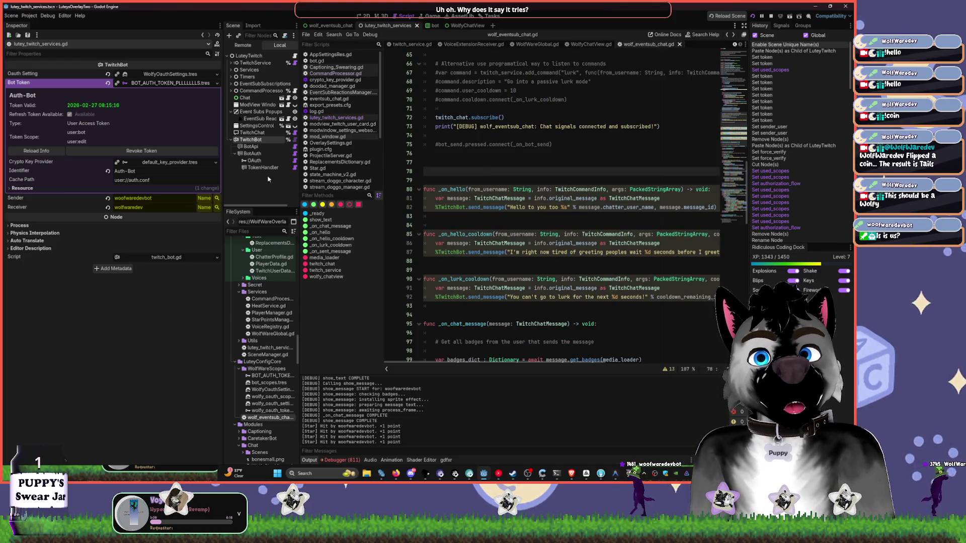
left_click(498, 190)
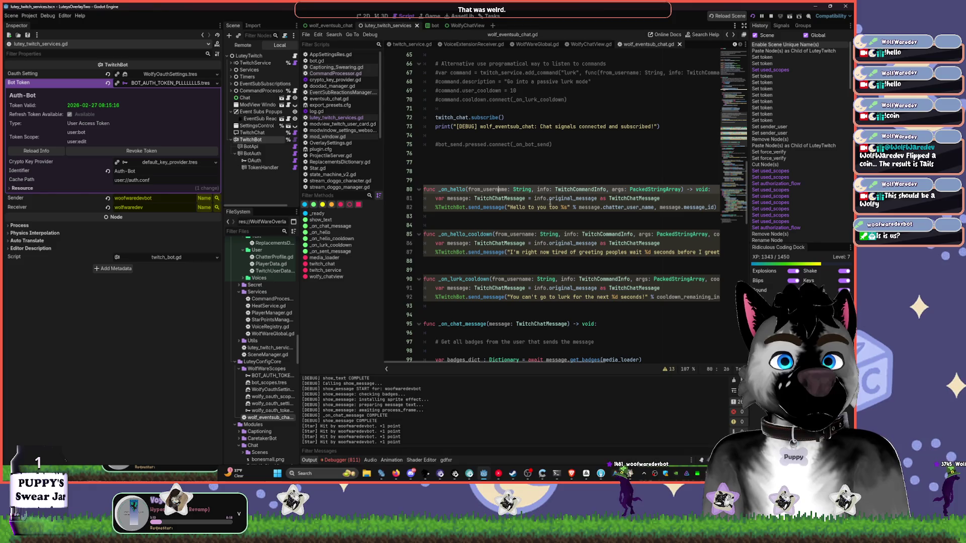
scroll(535, 186, "up", 3)
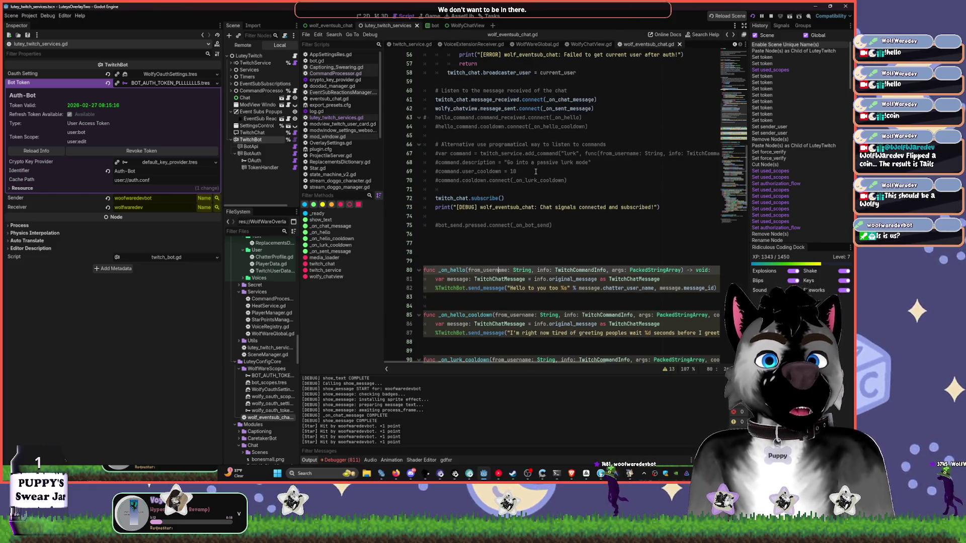
scroll(536, 171, "up", 2)
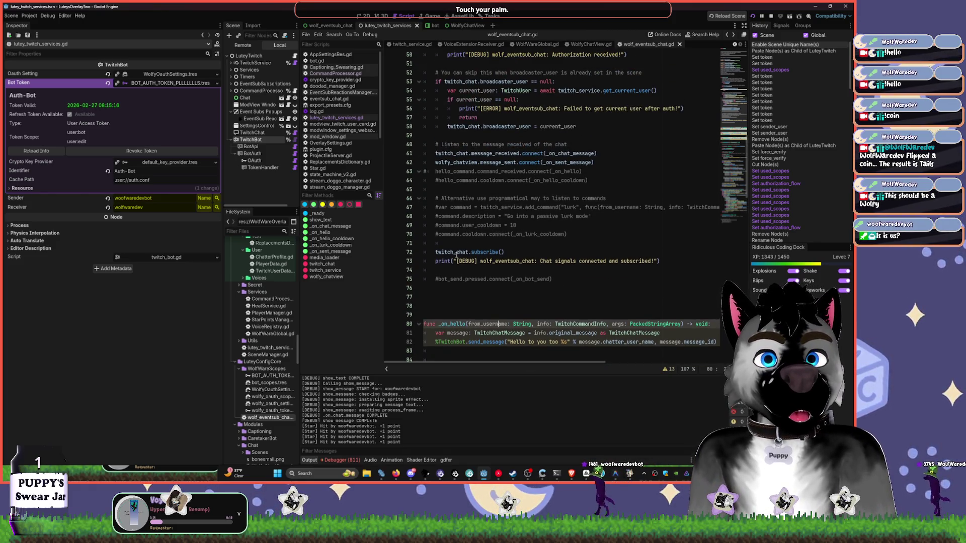
triple_click(443, 280)
key("BackSpace")
key("BackSpace")
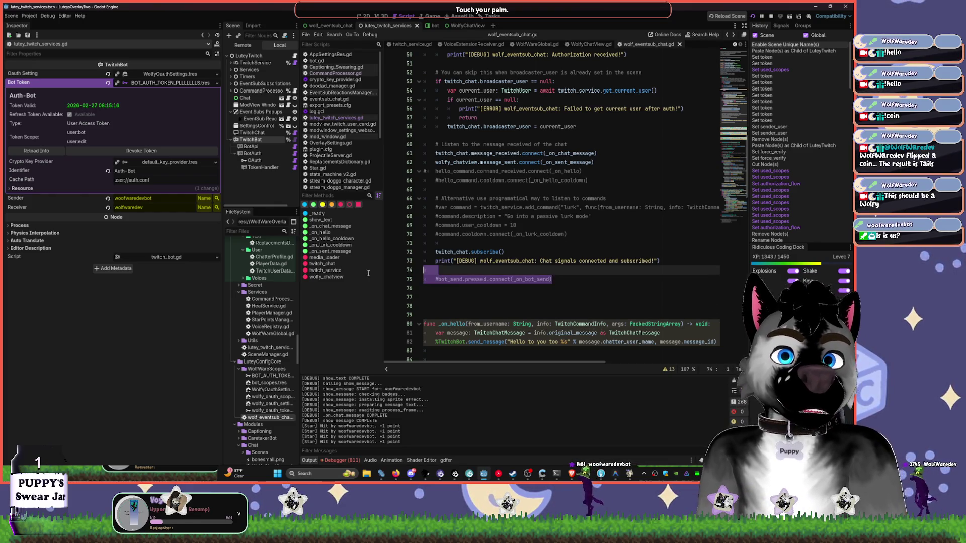
Fold the commented command block at line 66 and delete the sibling-order comments in _ready.
scroll(457, 267, "up", 2)
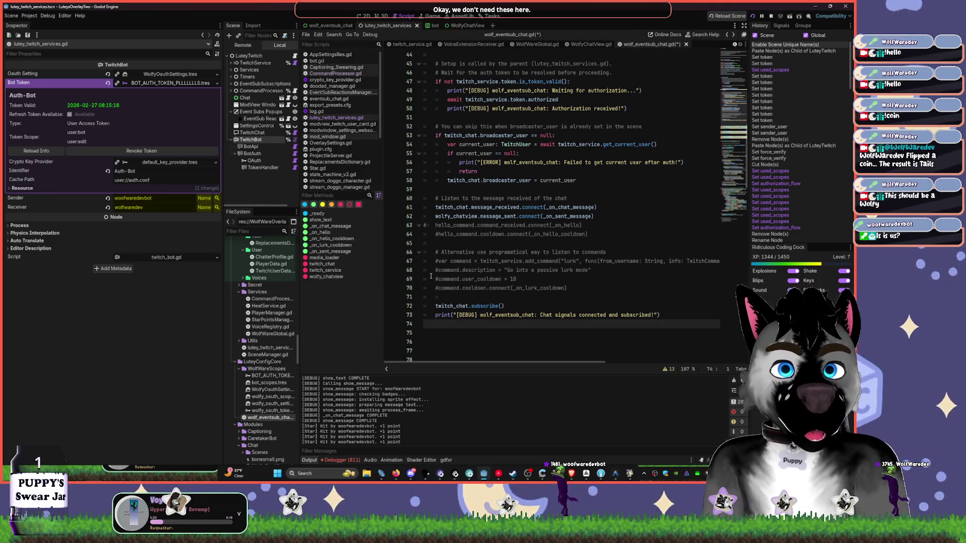
left_click(414, 257)
left_click(418, 253)
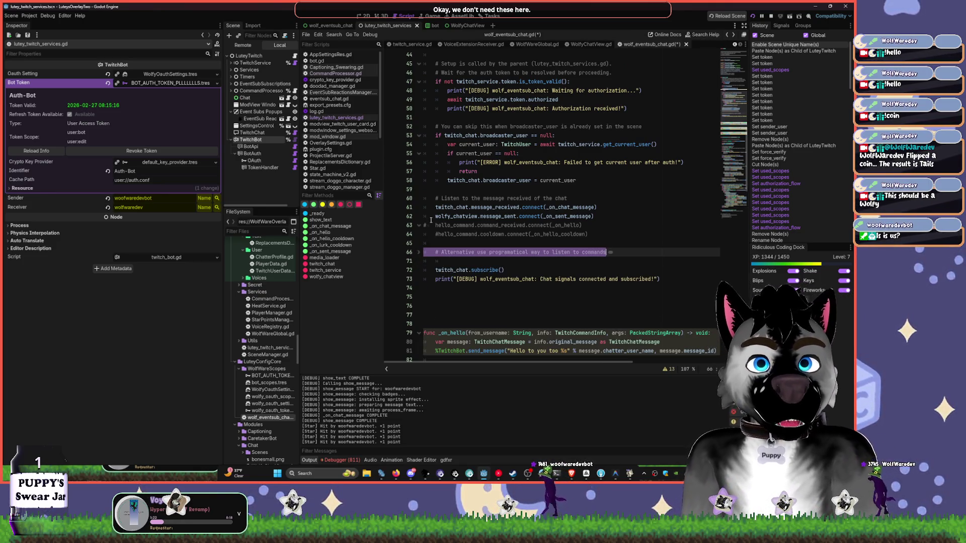
scroll(443, 183, "up", 7)
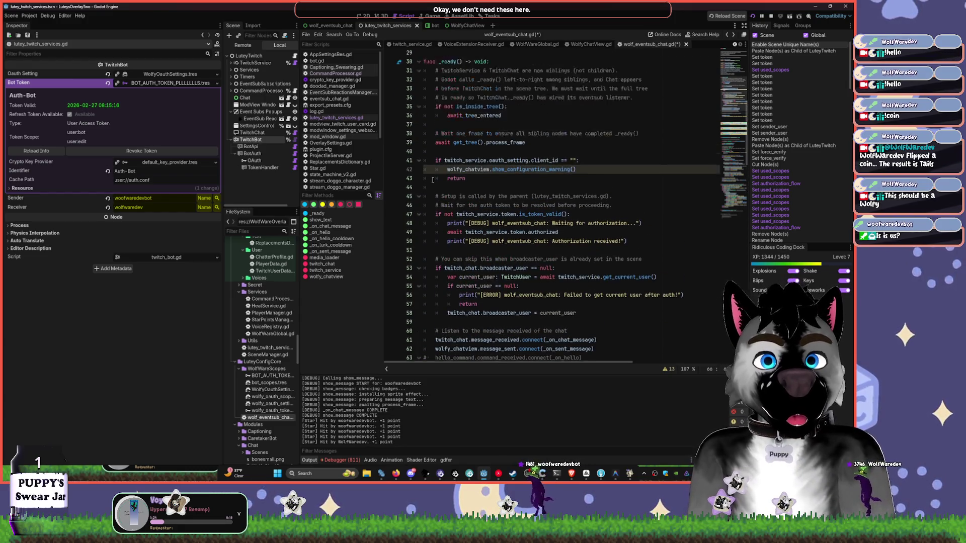
scroll(432, 180, "up", 1)
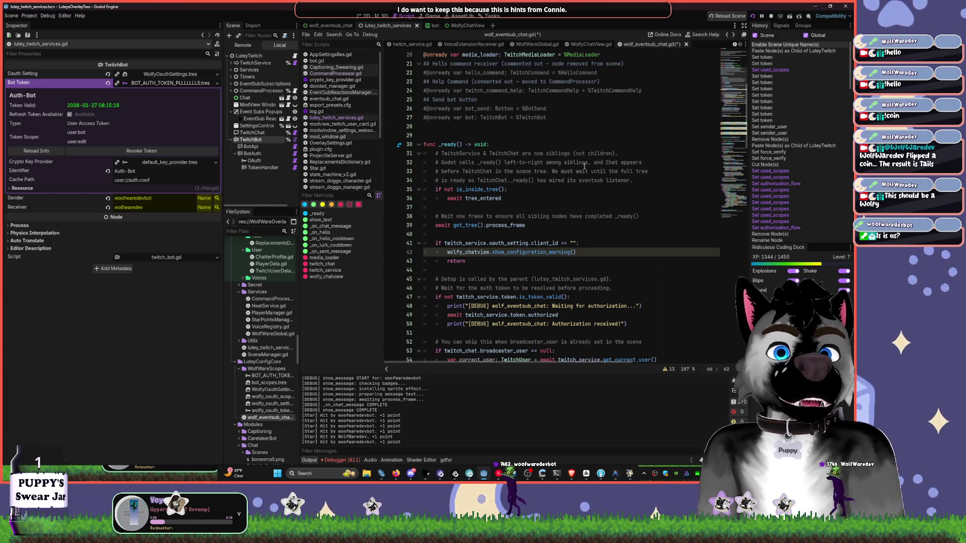
mouse_move(432, 151)
left_mouse_down()
mouse_move(636, 171)
mouse_move(670, 159)
left_mouse_up()
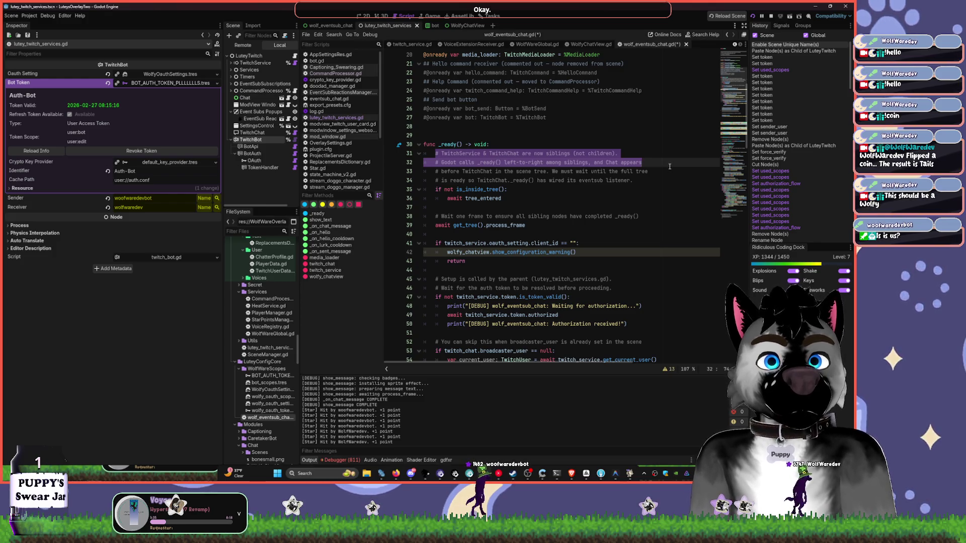
left_click_drag(670, 166, 668, 181)
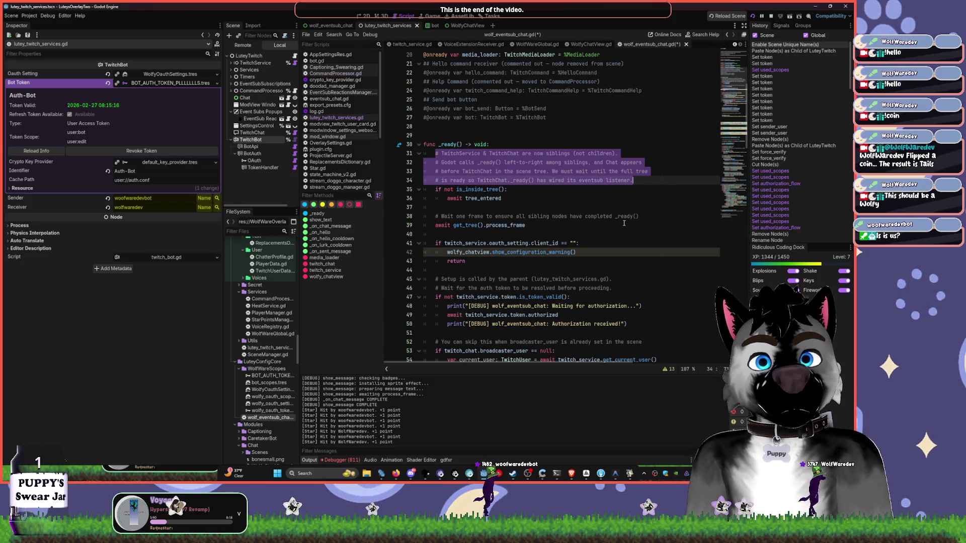
key("Delete")
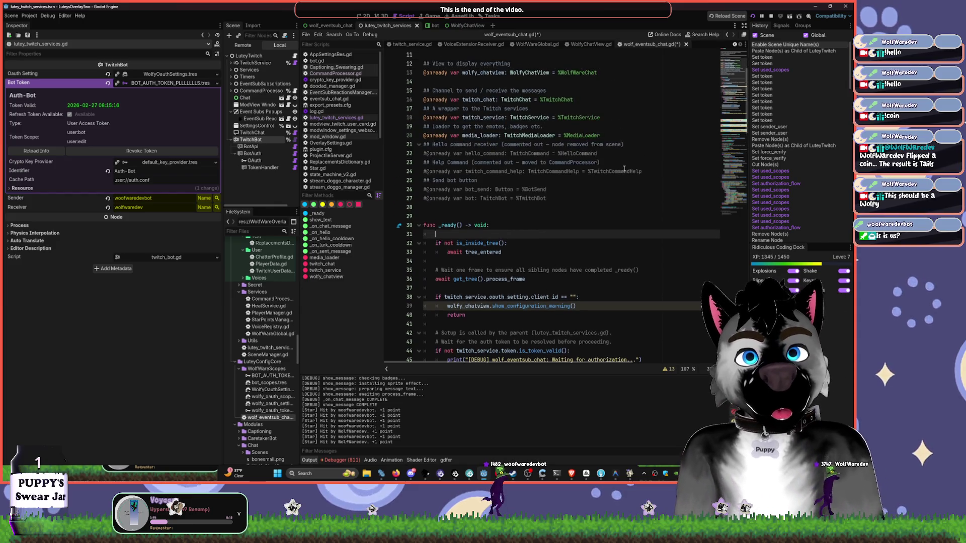
Delete the unused bot_send and bot declarations and the three hello-command comment lines.
scroll(499, 235, "up", 4)
mouse_move(447, 237)
left_mouse_down()
mouse_move(406, 218)
mouse_move(432, 197)
left_mouse_up()
key("Delete")
key("Delete")
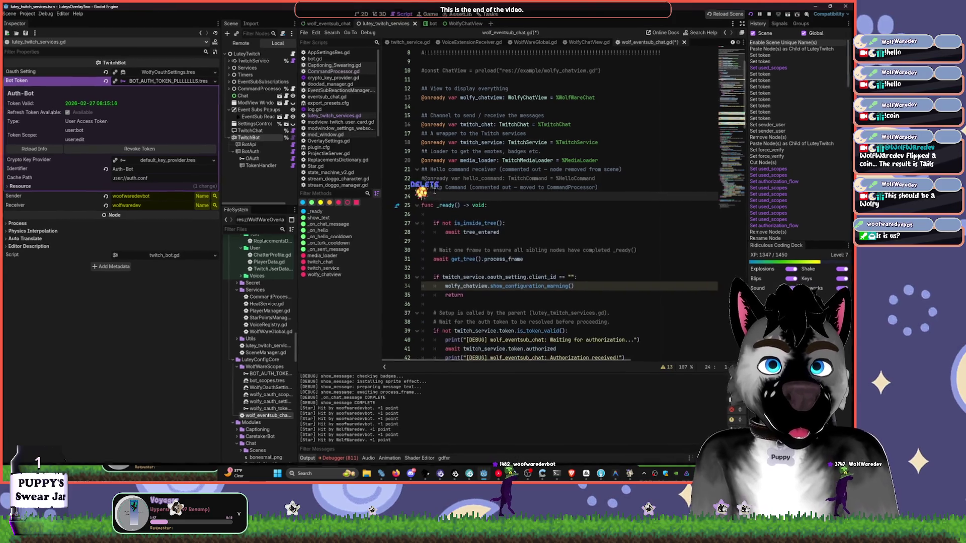
triple_click(416, 177)
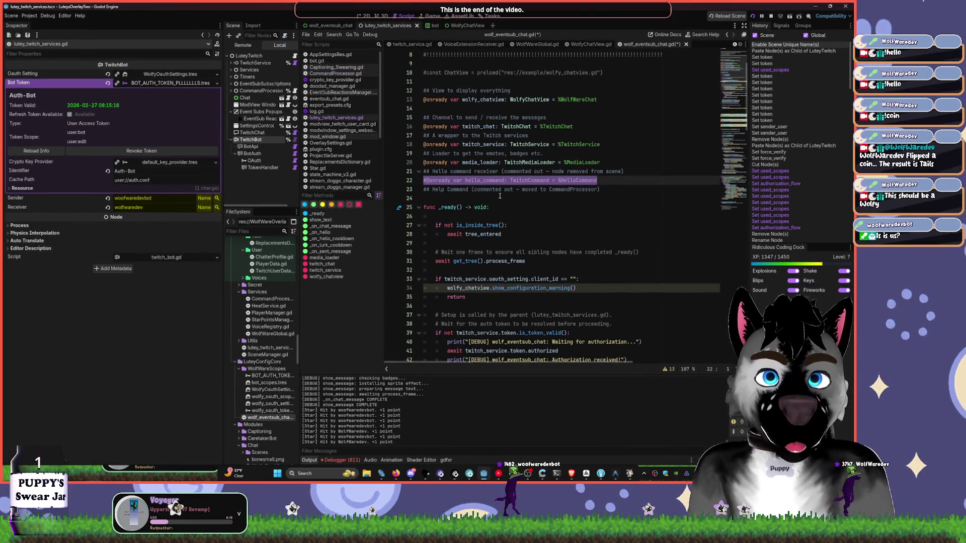
key("Delete")
key("ctrl+z")
left_click_drag(502, 191, 383, 174)
key("Delete")
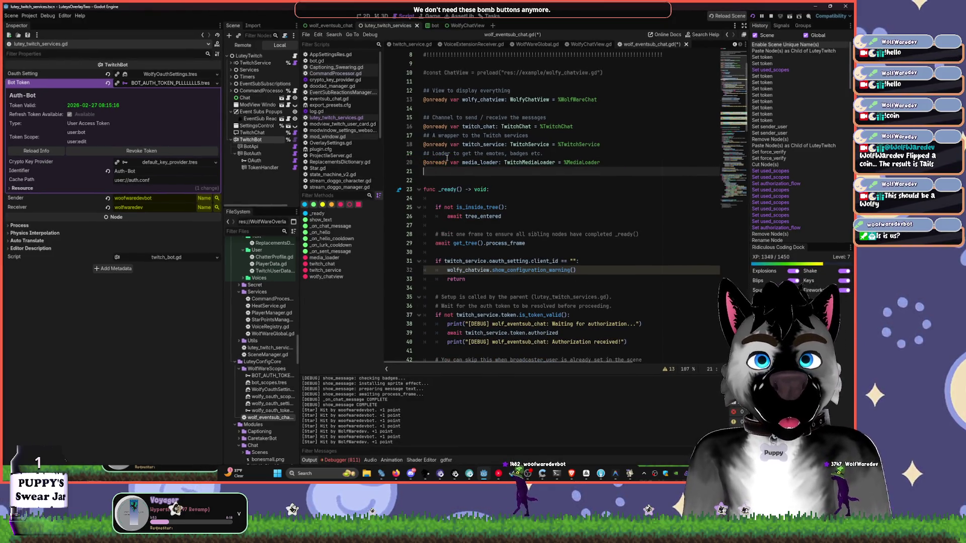
mouse_move(447, 144)
left_click(443, 108)
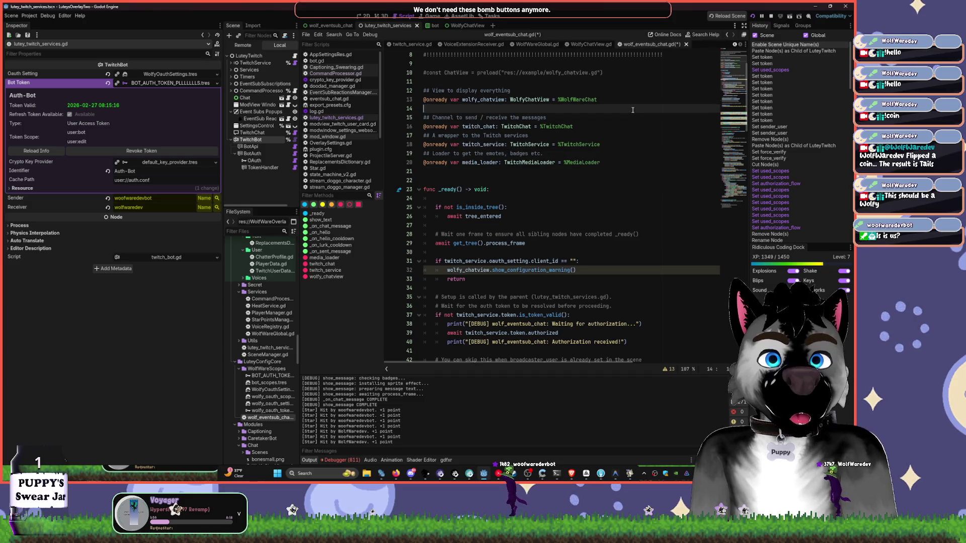
Delete the commented ChatView preload and the settings warning comment block, then save.
scroll(443, 126, "up", 3)
left_click(438, 144)
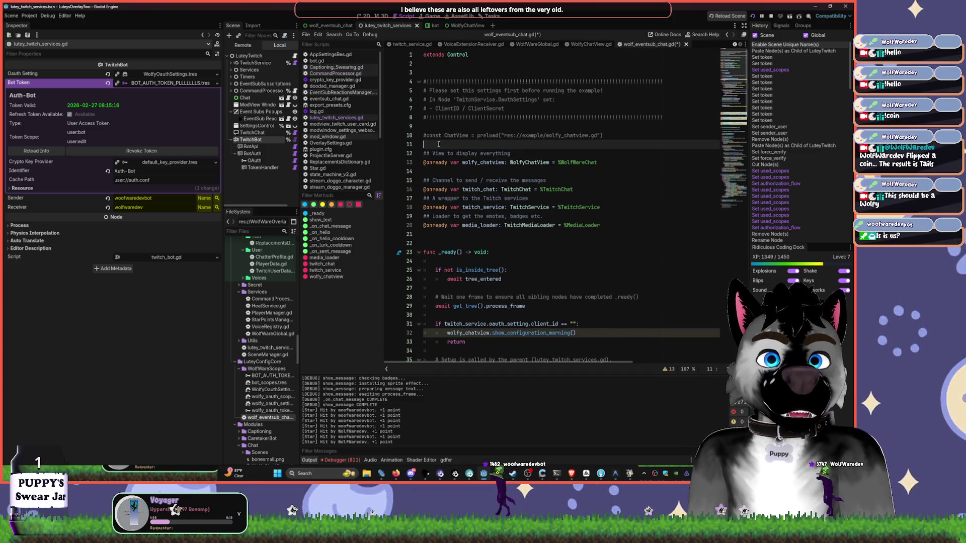
mouse_move(436, 145)
left_mouse_down()
mouse_move(412, 135)
mouse_move(383, 82)
left_mouse_up()
key("Delete")
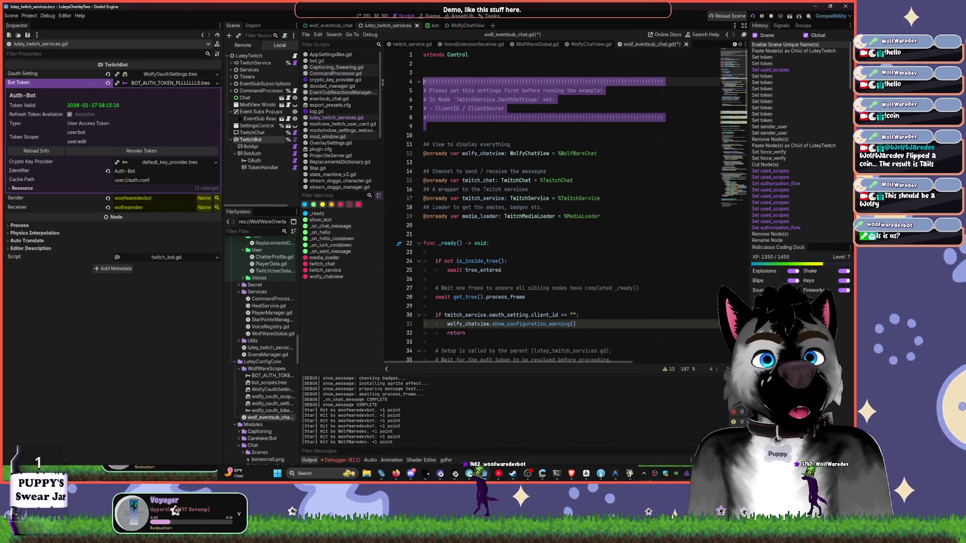
key("Delete")
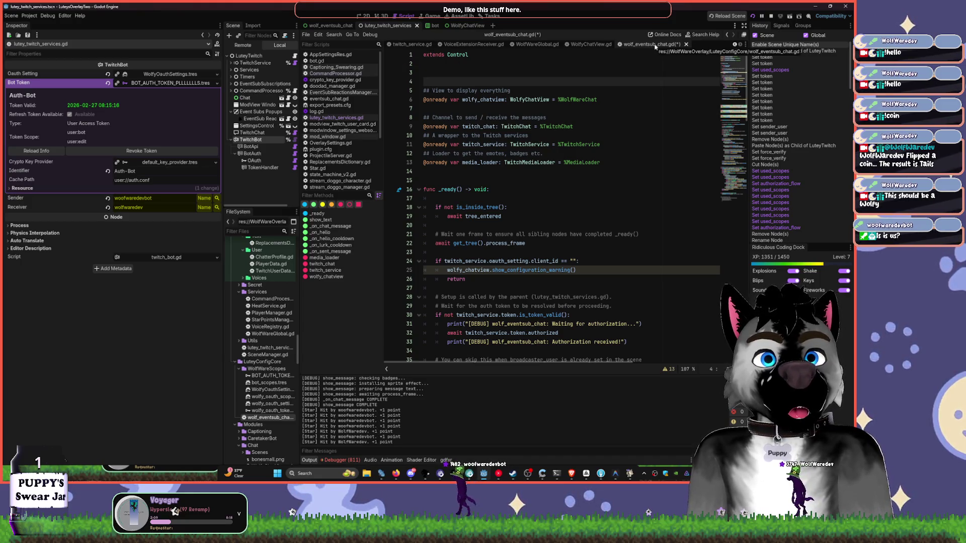
key("ctrl+s")
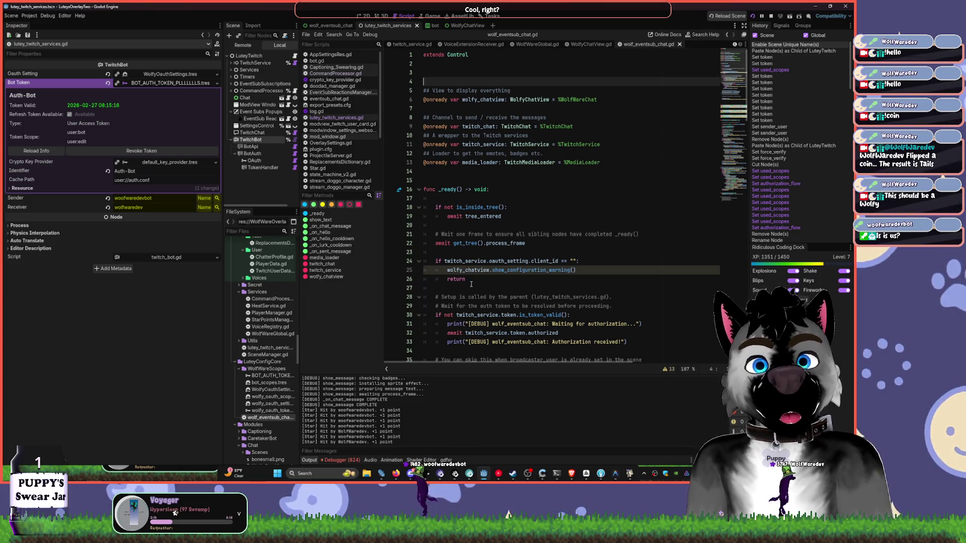
Uncomment the hello_command cooldown and received connection lines.
scroll(499, 256, "down", 10)
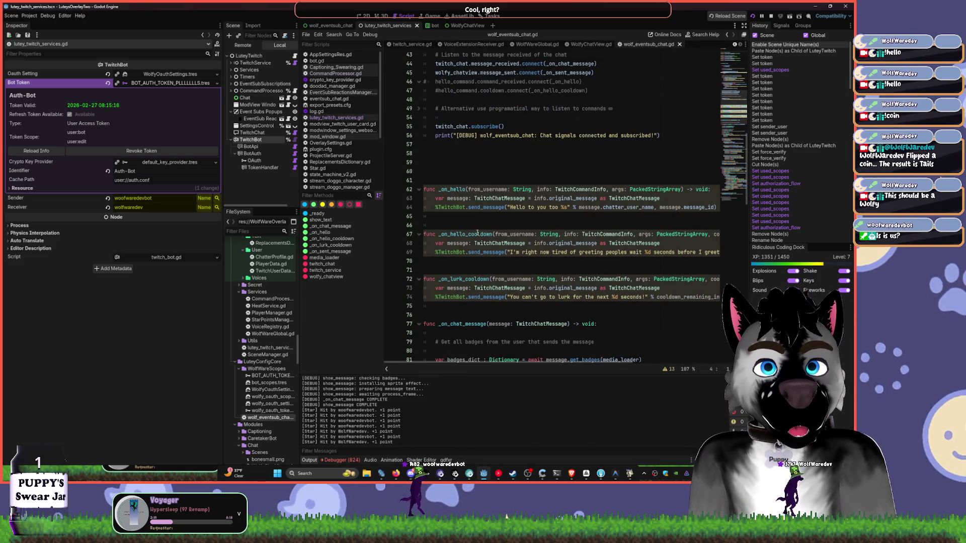
left_click(464, 189)
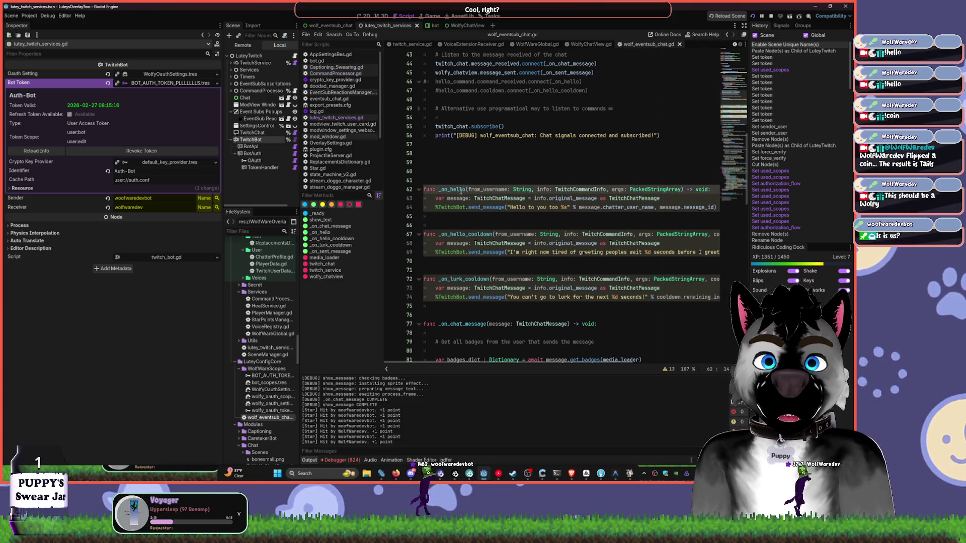
scroll(458, 171, "up", 4)
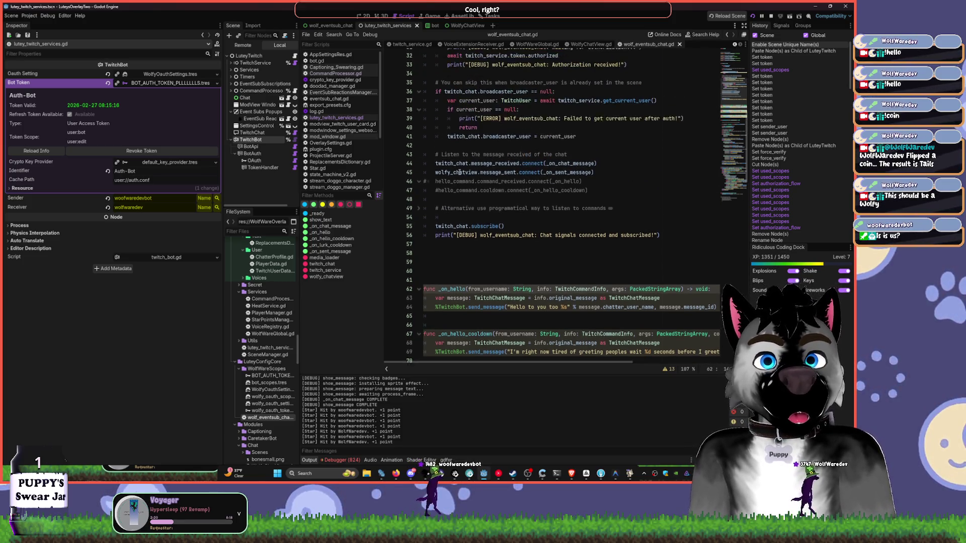
left_click(436, 199)
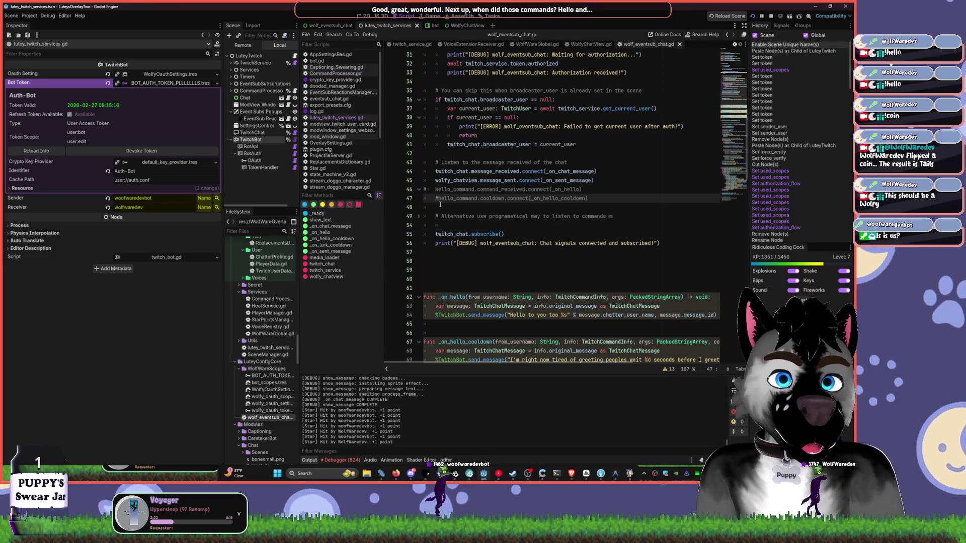
key("BackSpace")
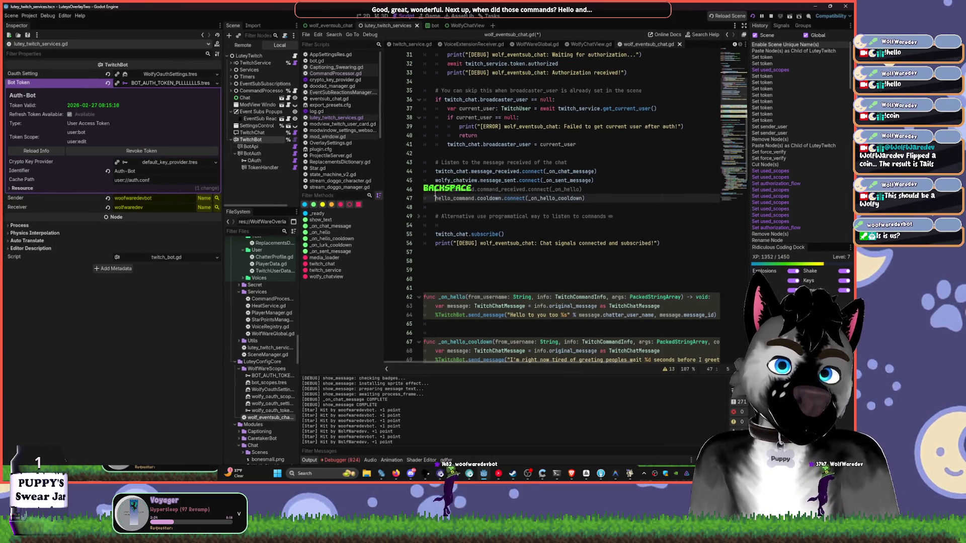
left_click(432, 190)
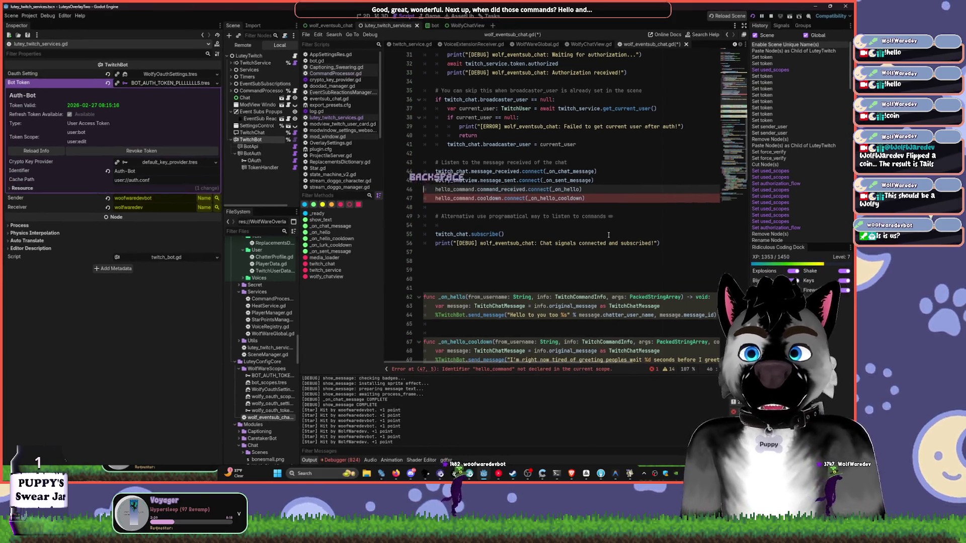
key("BackSpace")
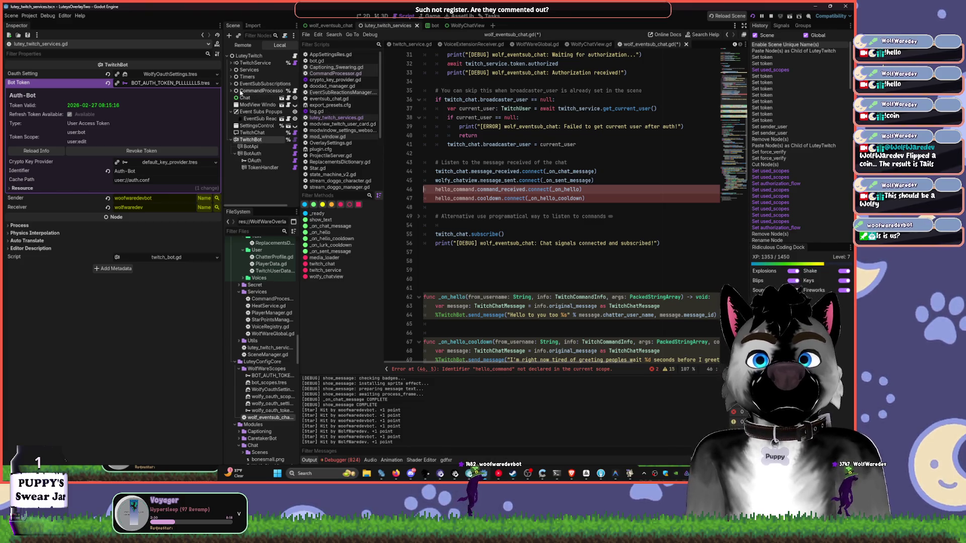
Check CommandProcessor's child nodes, then delete the two erroring hello_command lines.
left_click(230, 91)
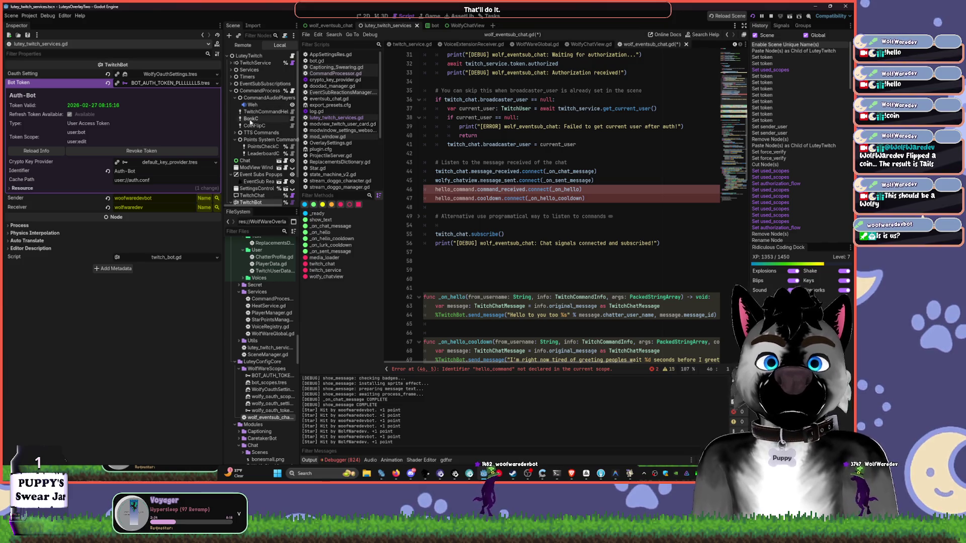
scroll(525, 236, "down", 6)
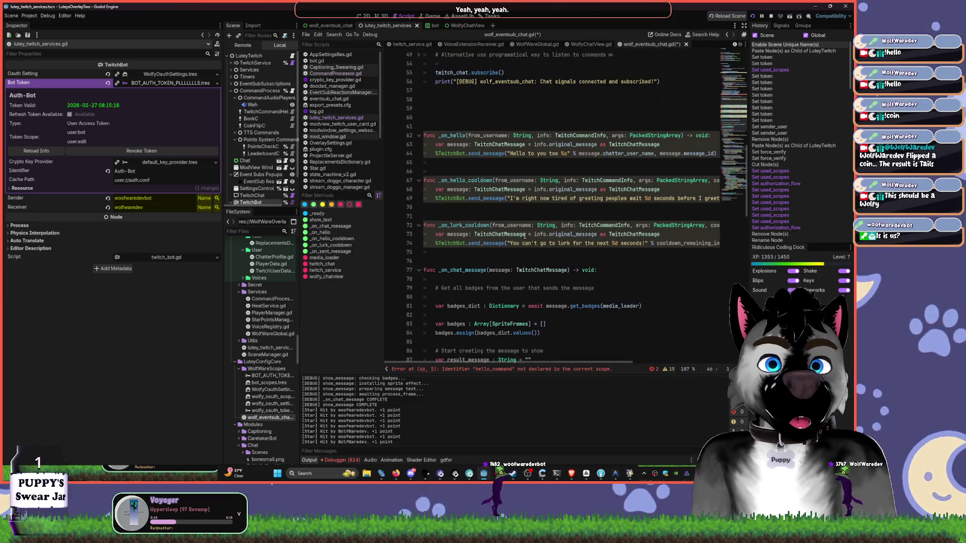
scroll(525, 236, "up", 4)
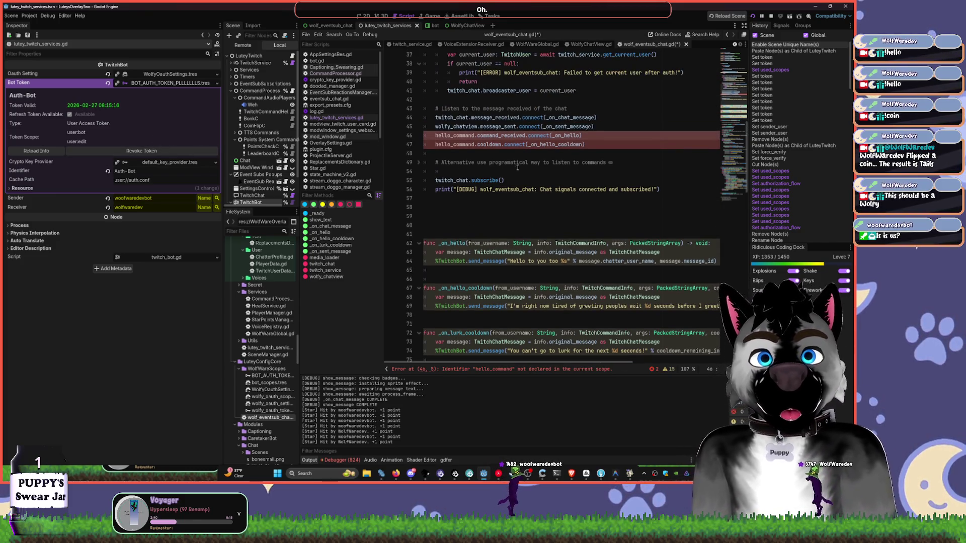
left_click(433, 152)
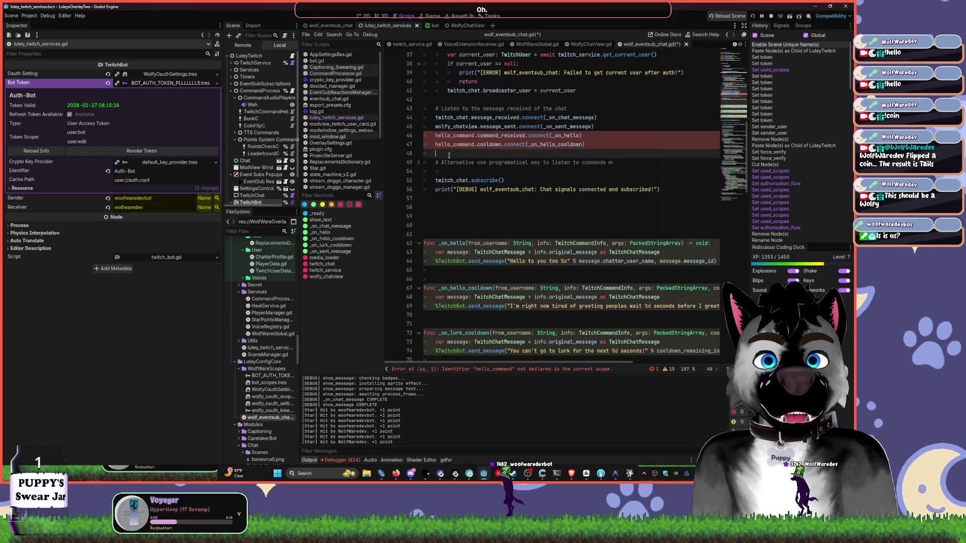
key("shift+Up")
key("shift+Up")
key("Delete")
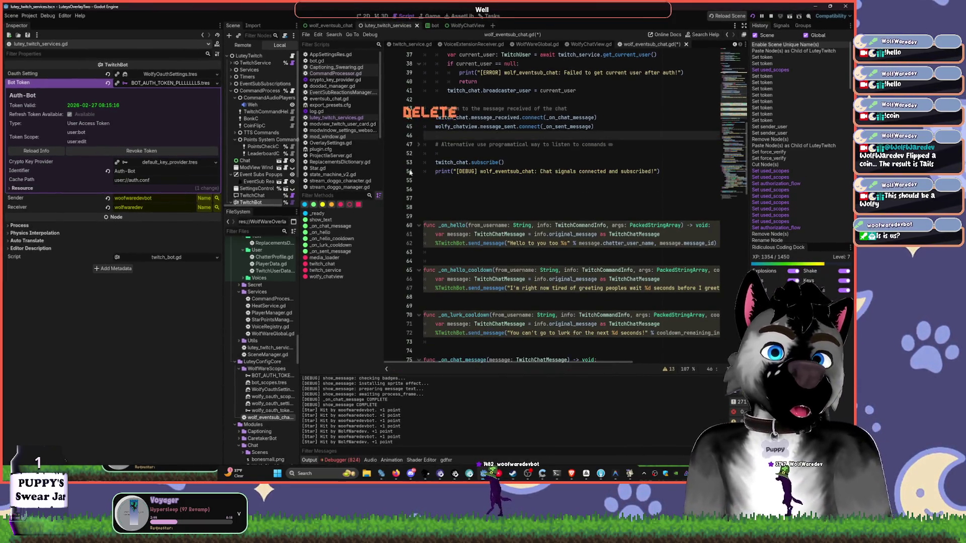
Select the _on_hello function and narrow the side docks to widen the code editor.
left_click_drag(425, 198, 557, 259)
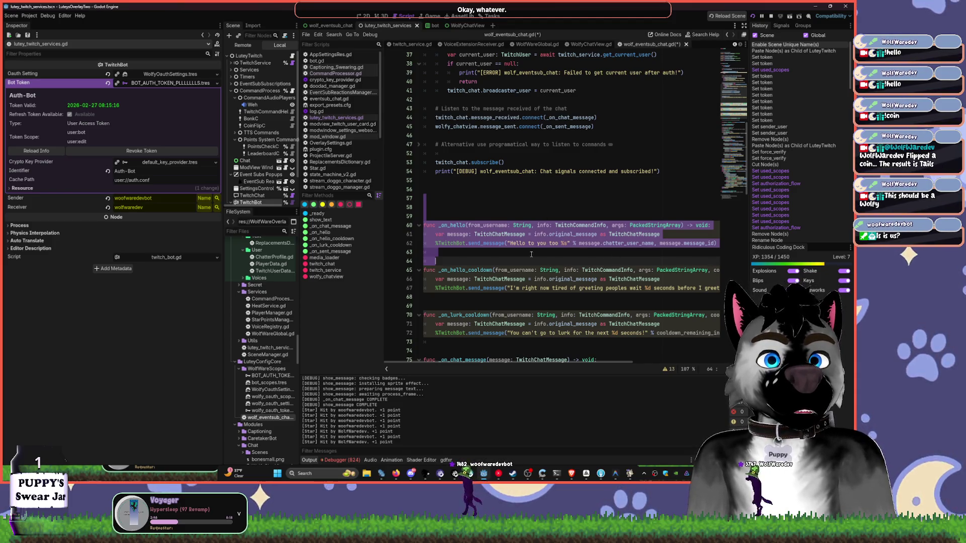
mouse_move(563, 362)
left_mouse_down()
mouse_move(627, 356)
mouse_move(518, 347)
mouse_move(468, 322)
mouse_move(443, 292)
left_mouse_up()
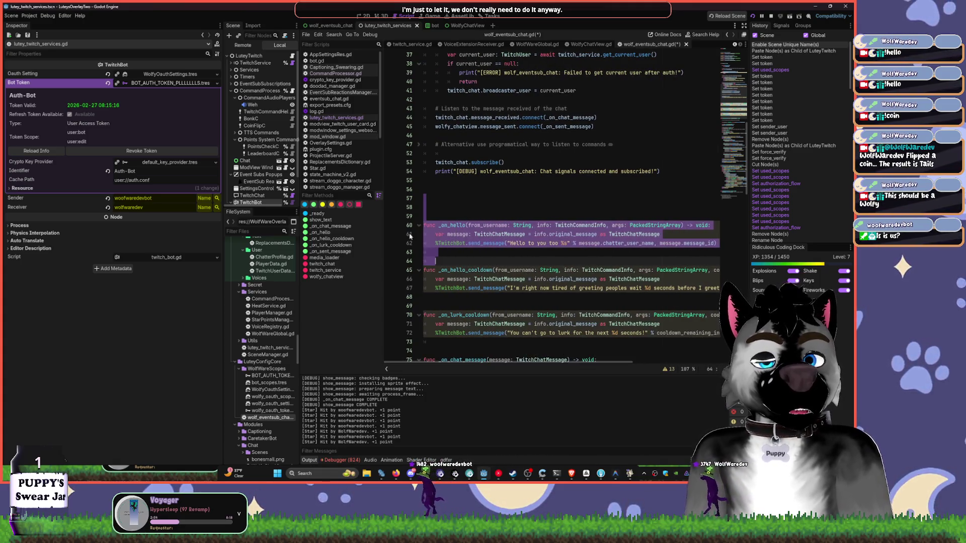
left_click_drag(223, 175, 126, 174)
mouse_move(299, 160)
left_mouse_down()
mouse_move(171, 154)
mouse_move(225, 154)
left_mouse_up()
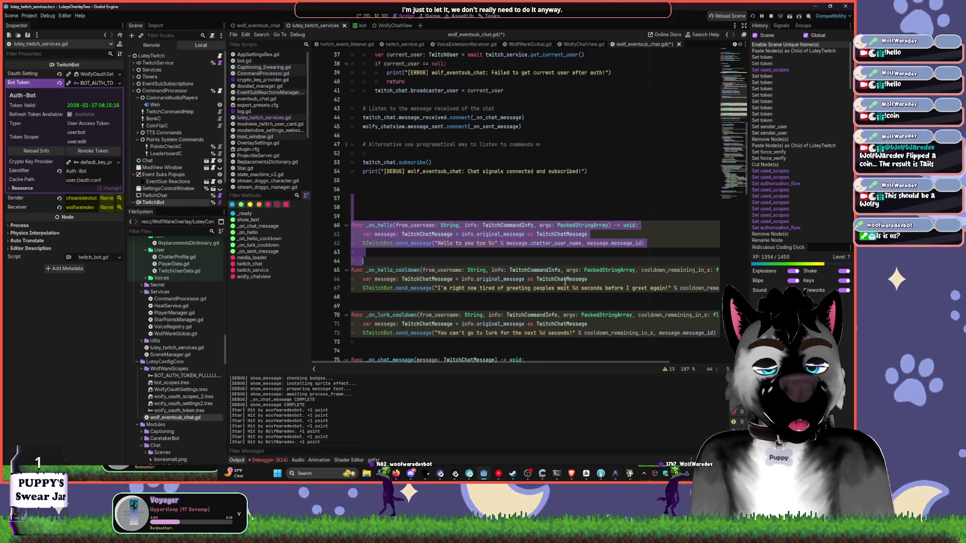
left_click(436, 283)
scroll(436, 283, "down", 2)
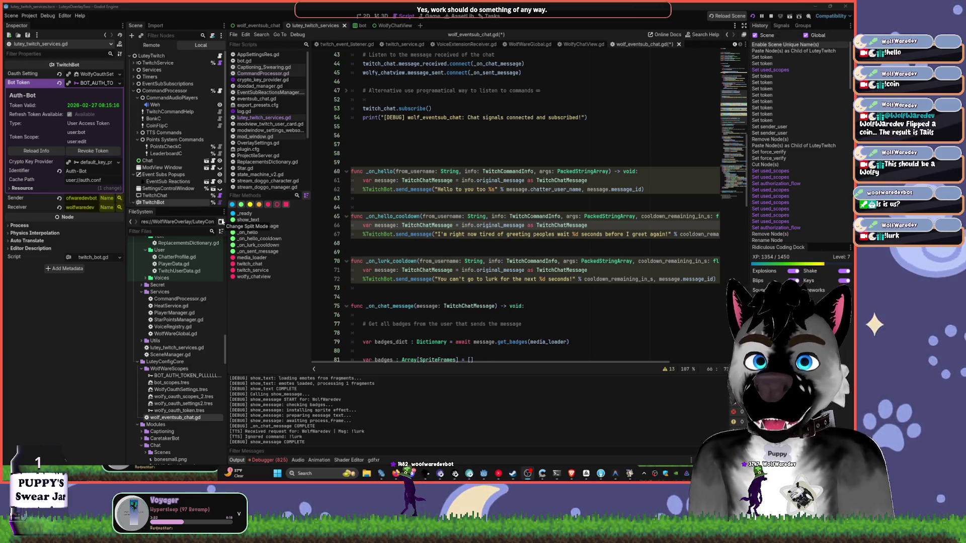
Place the caret on line 70 in the _on_lurk_cooldown function of the script.
left_click(532, 260)
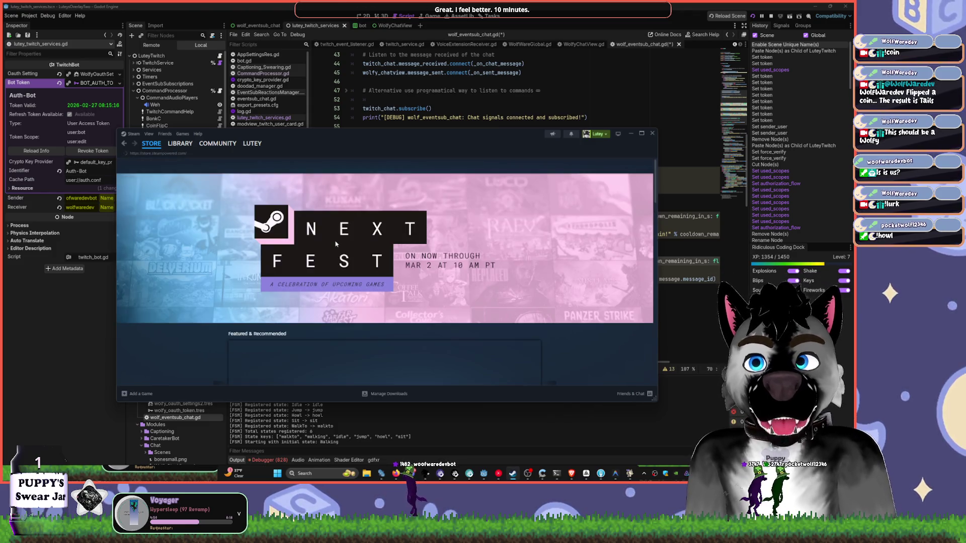
Switch Steam to the game Library and briefly bring up, then minimise, the Twitch authorization window.
left_click(169, 150)
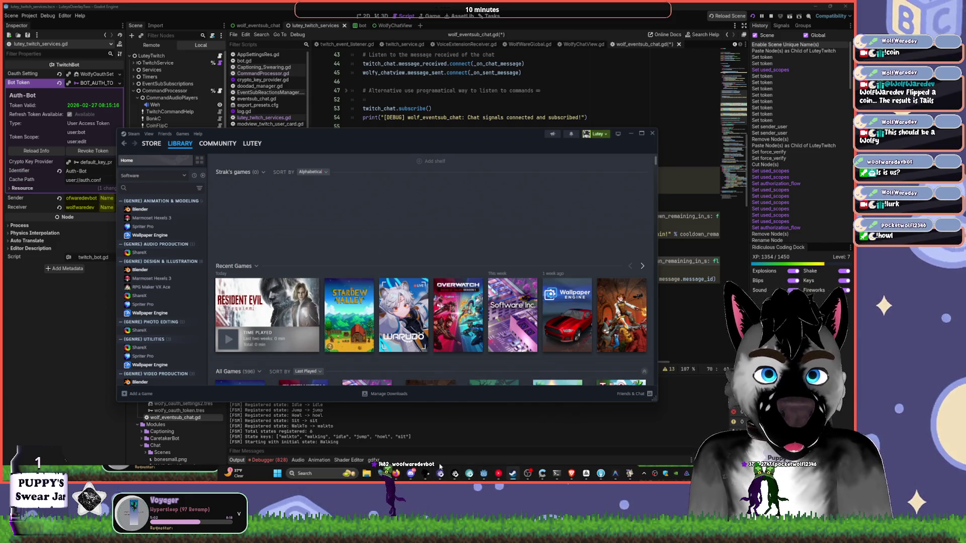
mouse_move(396, 474)
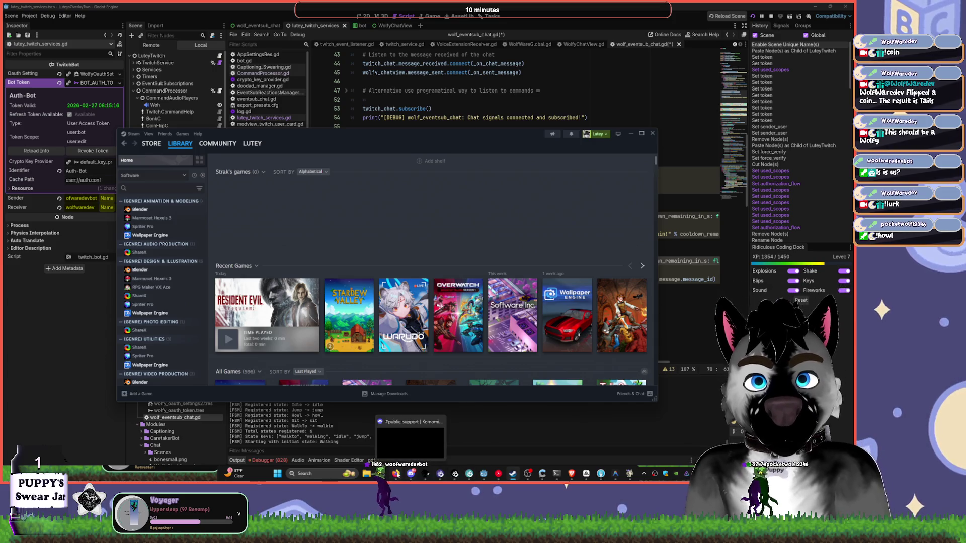
left_click(396, 437)
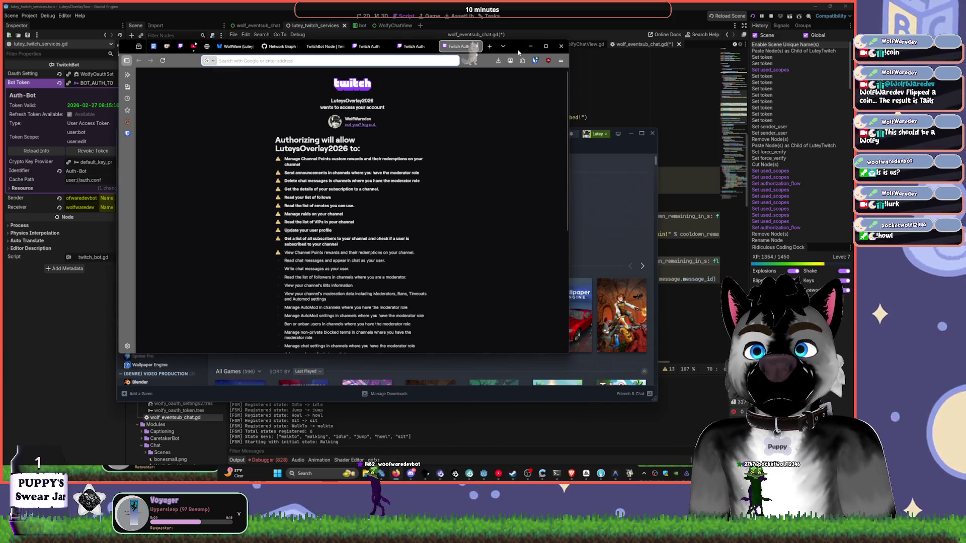
left_click(530, 45)
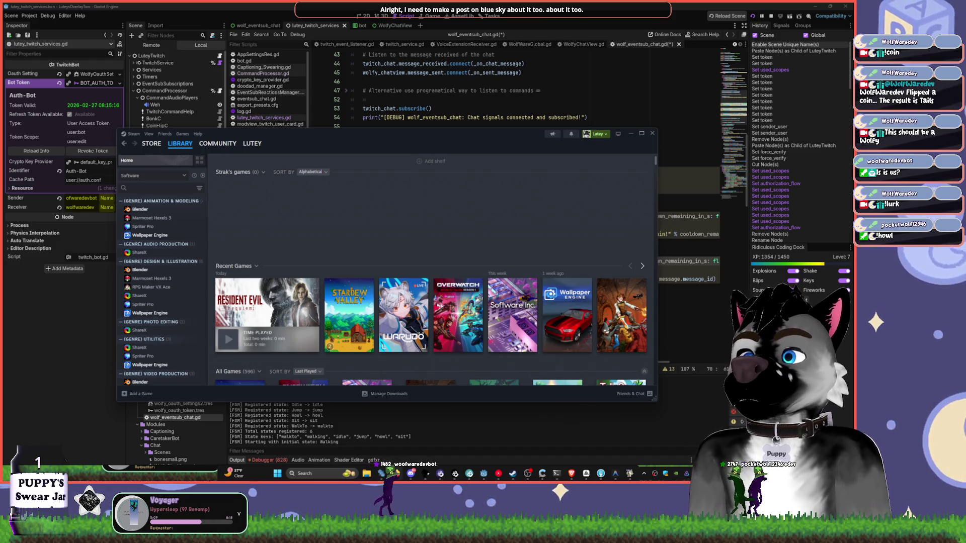
Return to the Bluesky profile and start a new post.
key("alt+Tab")
scroll(415, 130, "down", 2)
left_click_drag(437, 208, 360, 211)
key("ctrl+c")
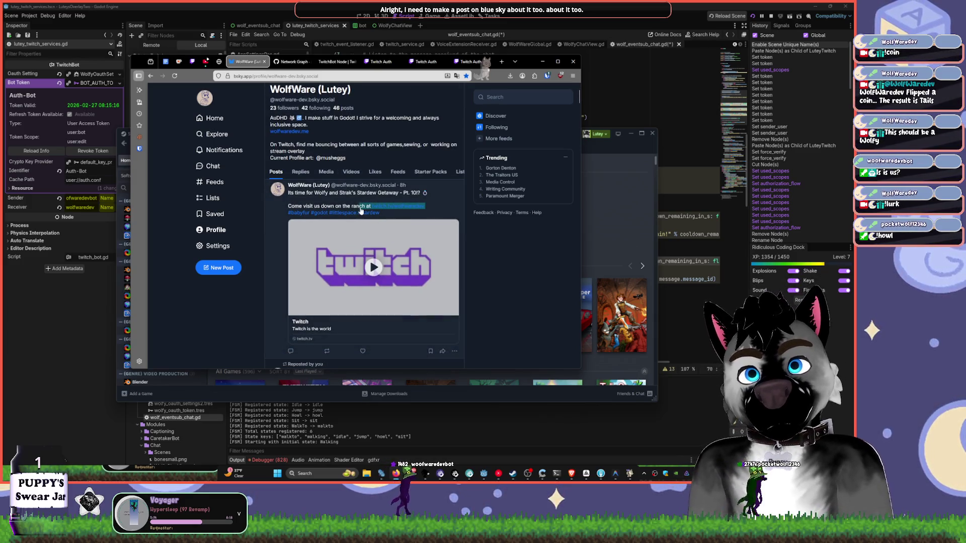
left_click(219, 268)
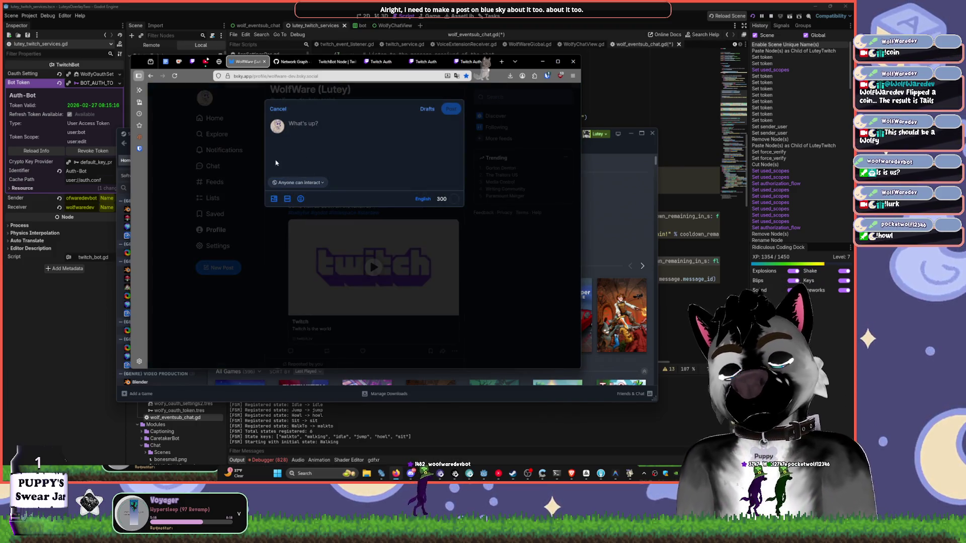
Write the Resident Evil Requiem stream announcement with the Twitch channel link and hashtags.
type("Ah! Grab your blankets!")
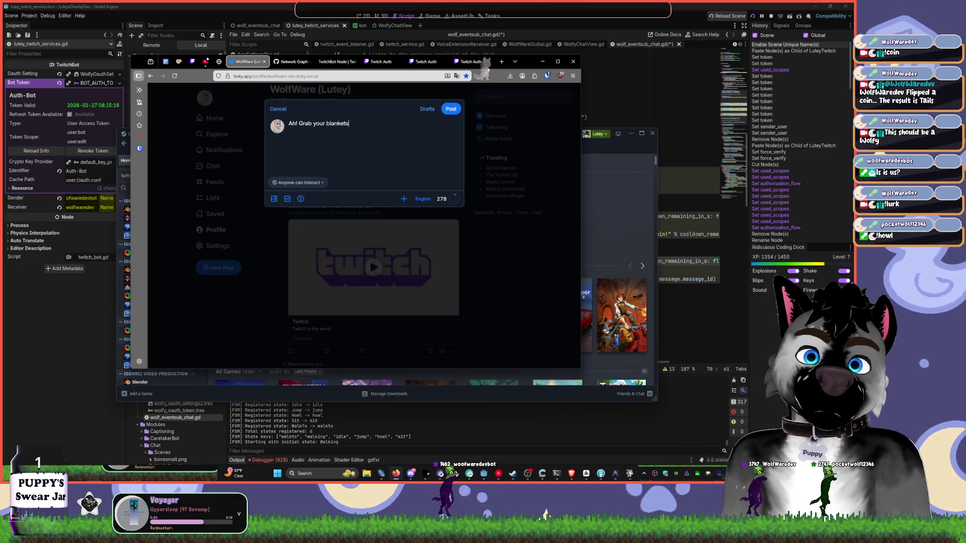
type(" Wolf is streaming Resident E")
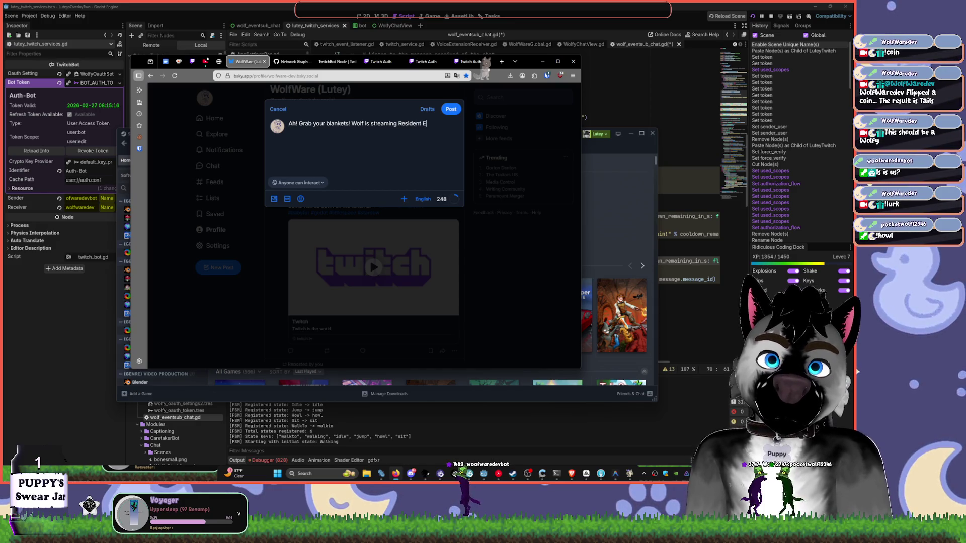
type("quiem sooooo")
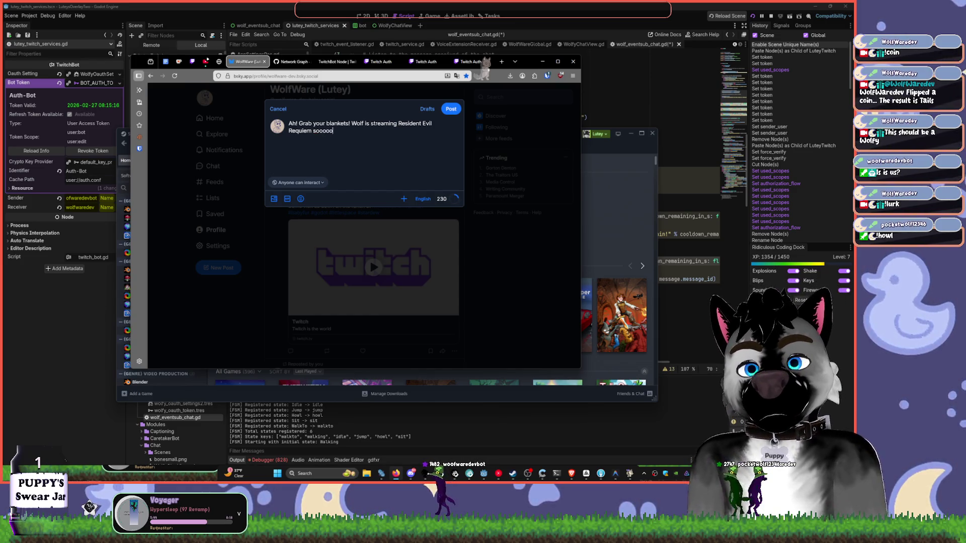
key("ctrl+v")
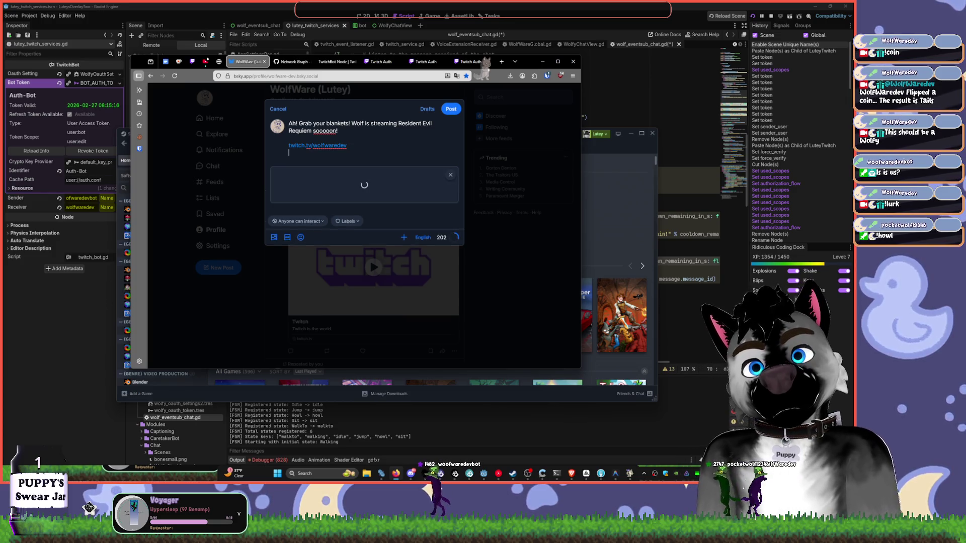
key("Return")
key("Return")
type("#baby")
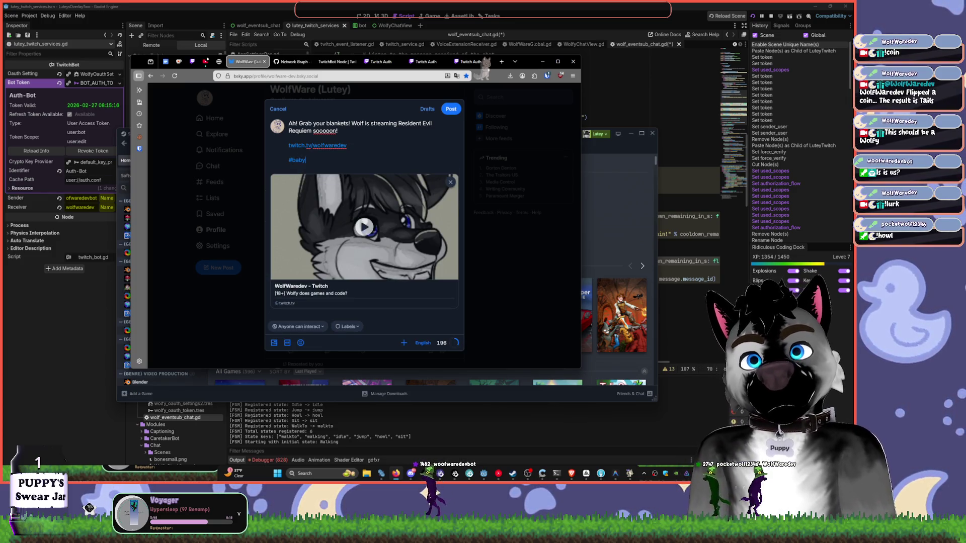
type("fur #godot #re9 #re")
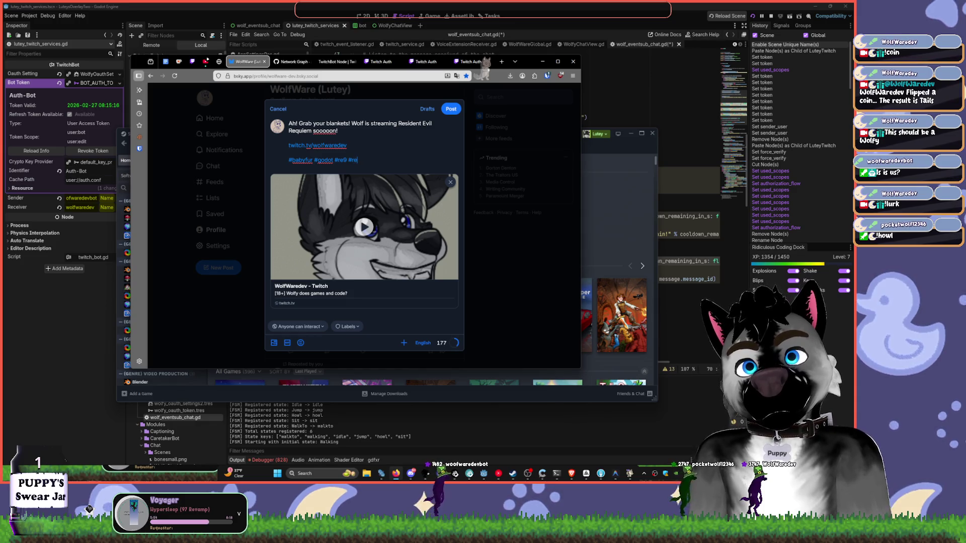
type("vil #")
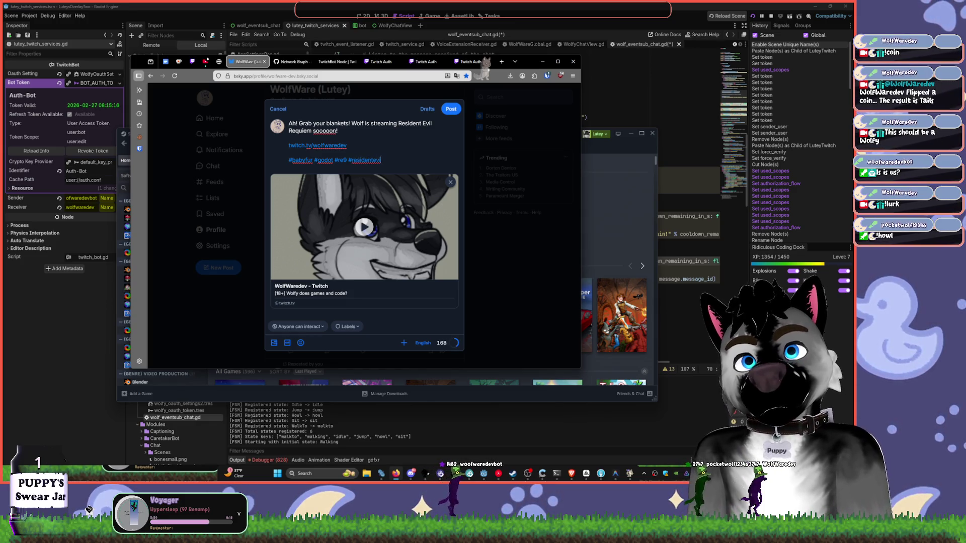
type("red")
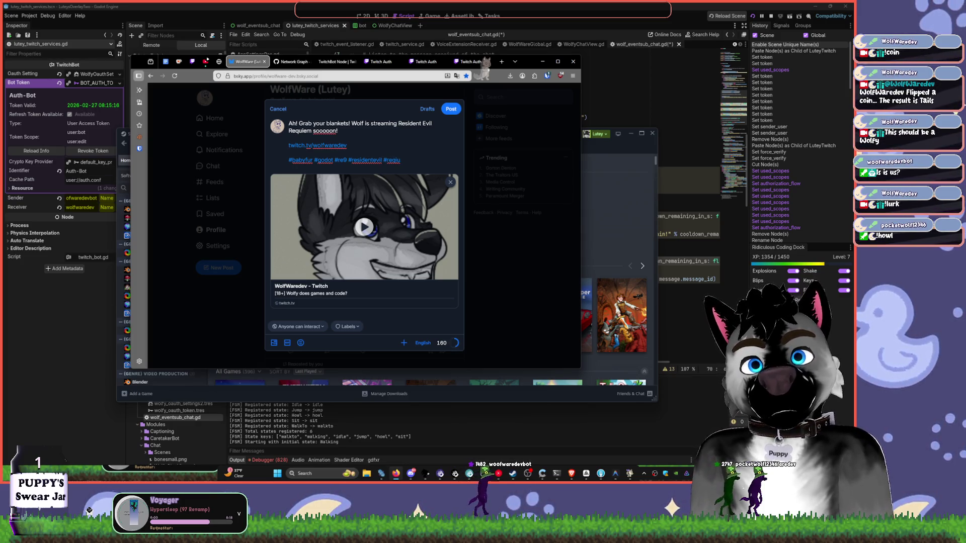
key("ctrl+t")
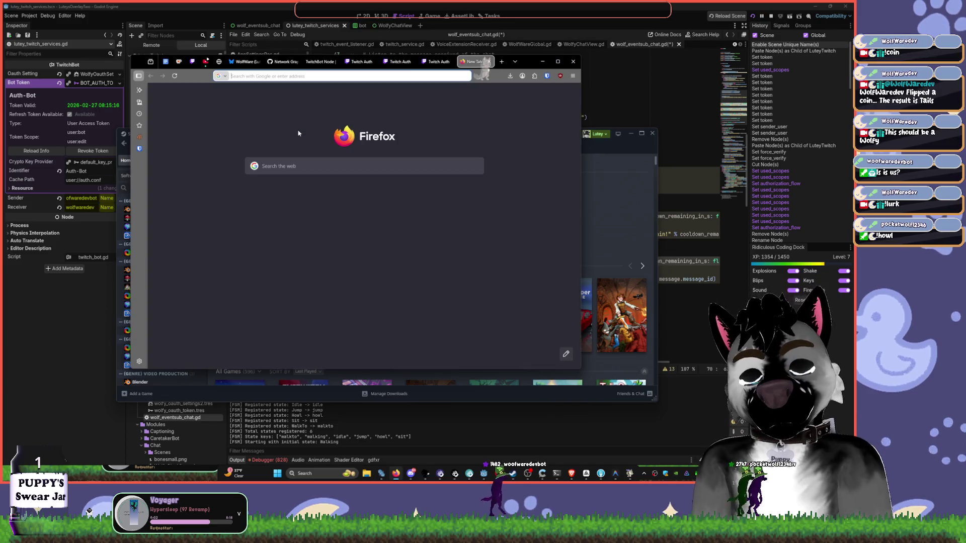
Search Google for 're reqium' to confirm the game's exact name, then close that tab.
type("re reqium")
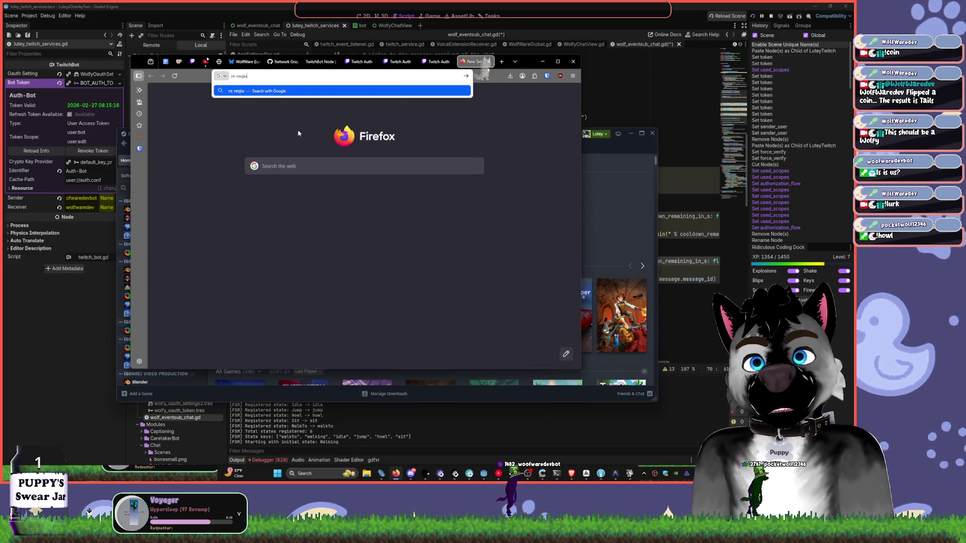
key("Return")
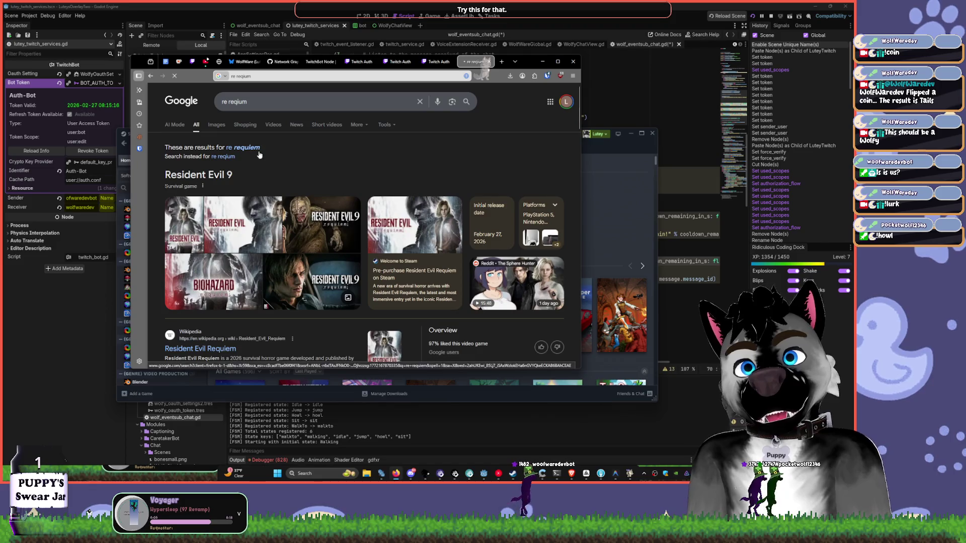
scroll(224, 218, "down", 3)
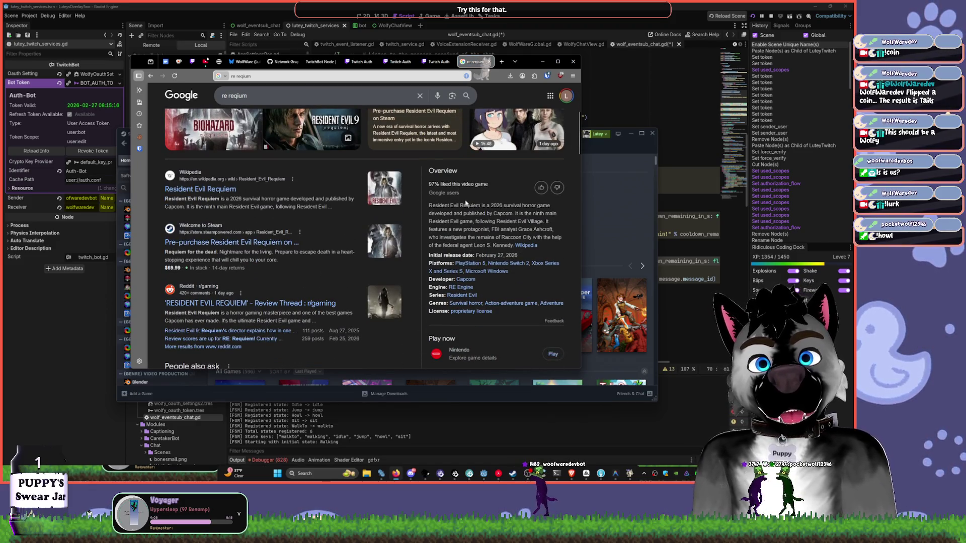
key("ctrl+w")
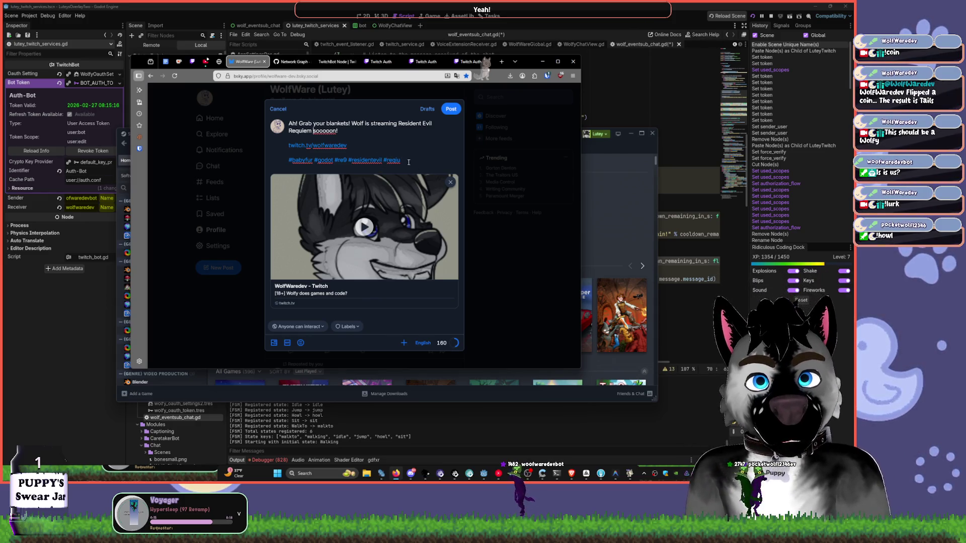
Correct the last hashtag to #Requiem, add four 😱 emoji, and publish the post.
double_click(405, 162)
type("Requiem")
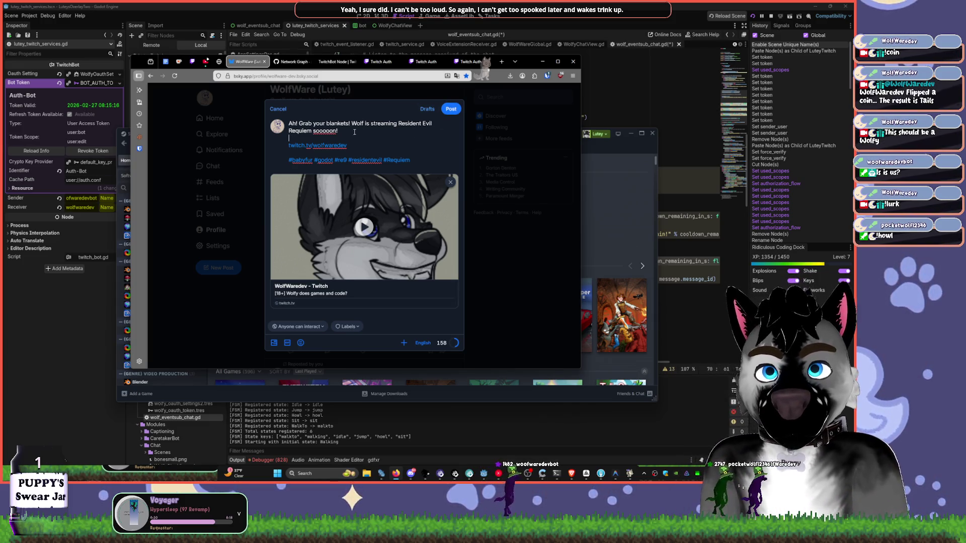
key("super+period")
type("fear")
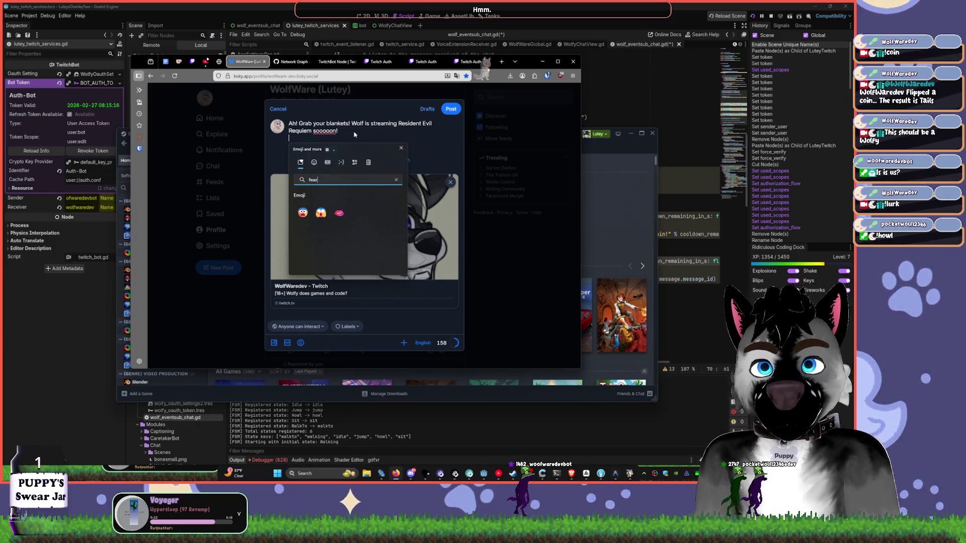
left_click(321, 213)
left_click(321, 213)
left_click(321, 212)
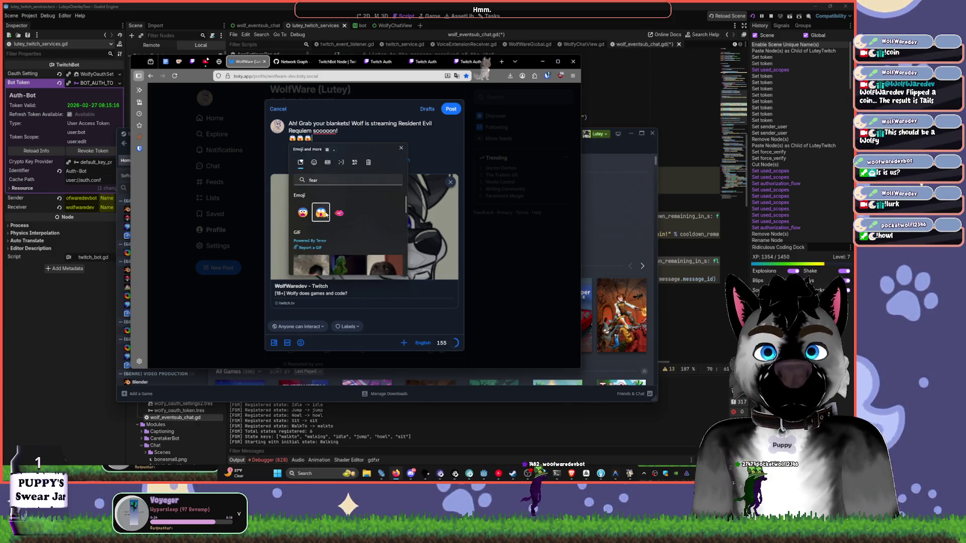
left_click(321, 213)
left_click(353, 136)
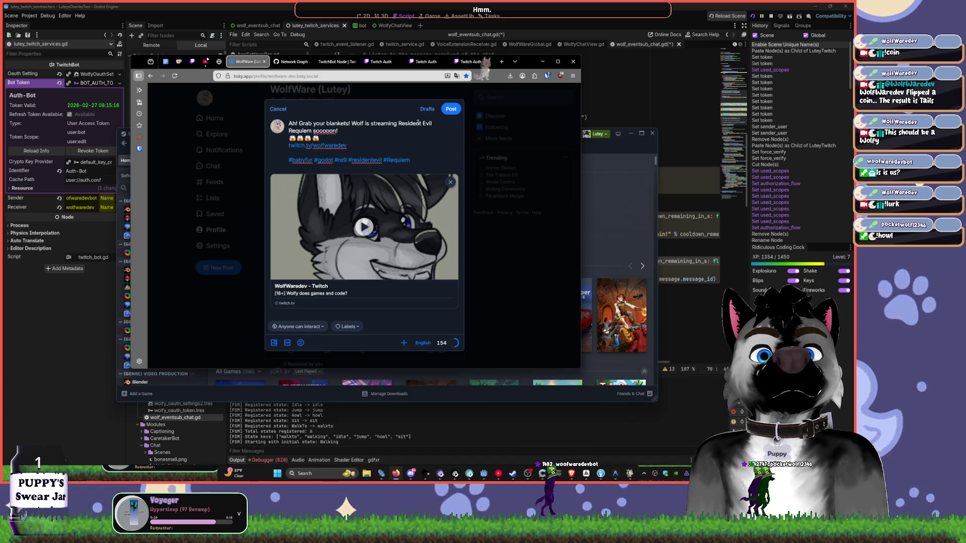
left_click(451, 109)
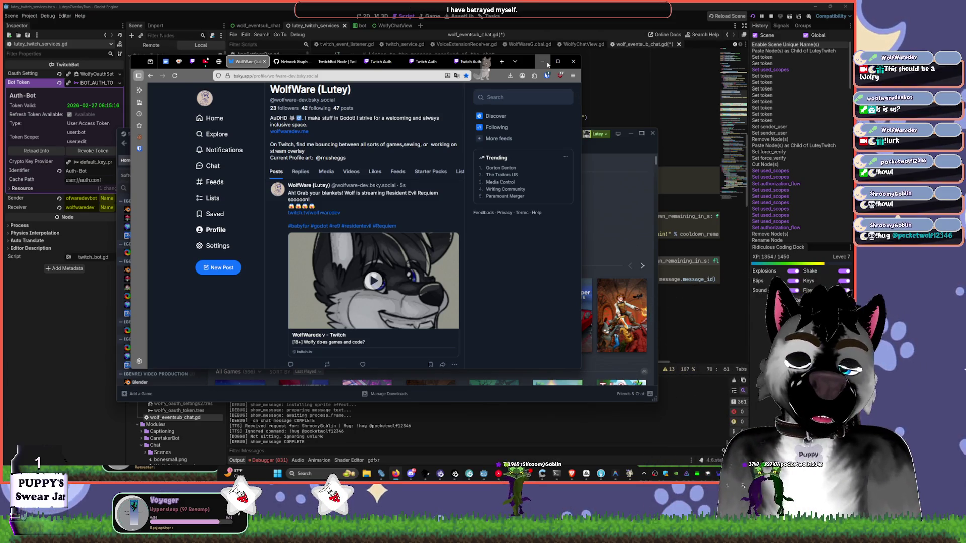
left_click(542, 62)
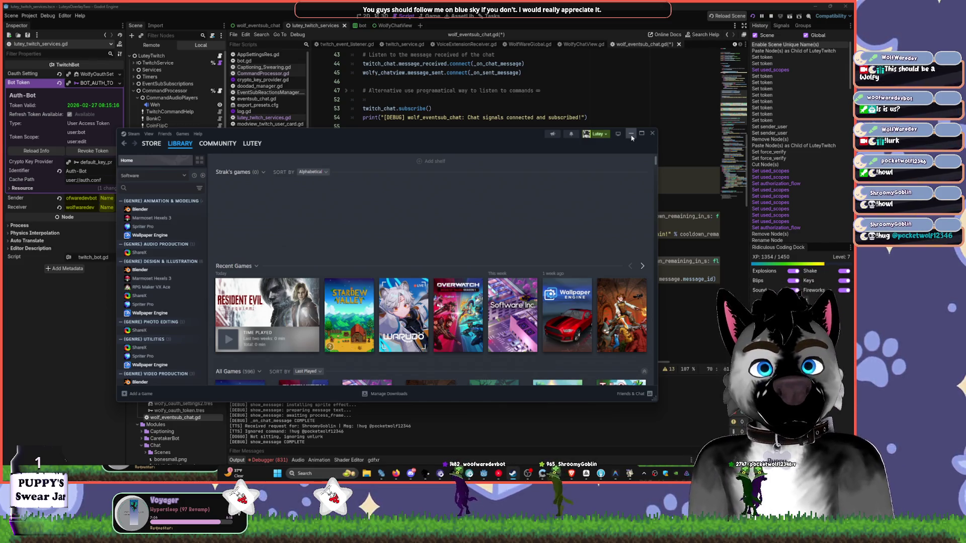
View the Resident Evil Requiem page from Recent Games, then minimise Steam.
left_click(267, 309)
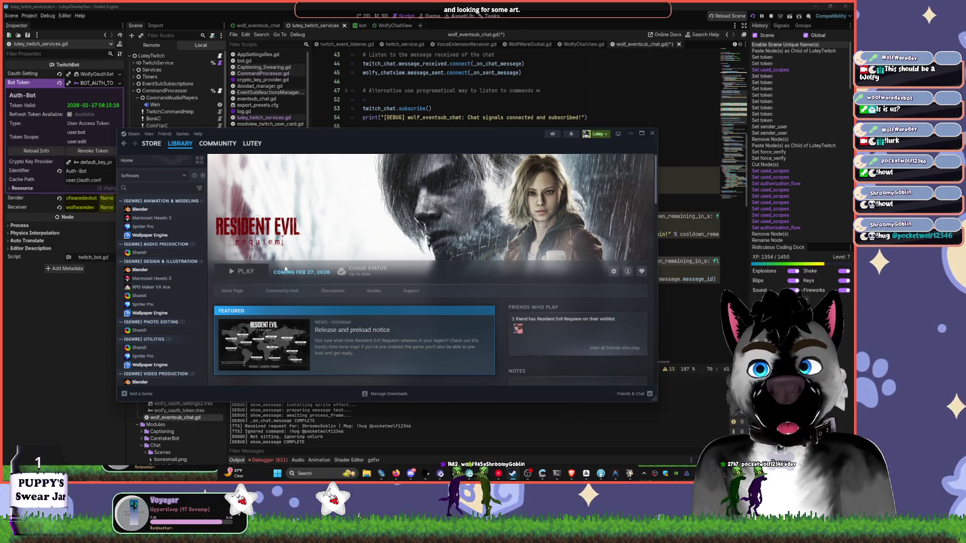
left_click(631, 133)
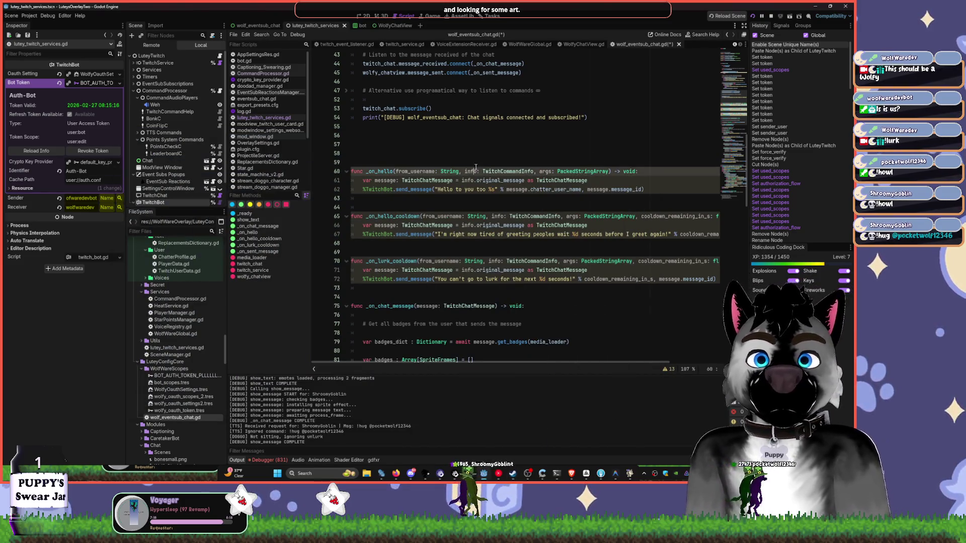
Save wolf_eventsub_chat.gd.
scroll(481, 164, "down", 3)
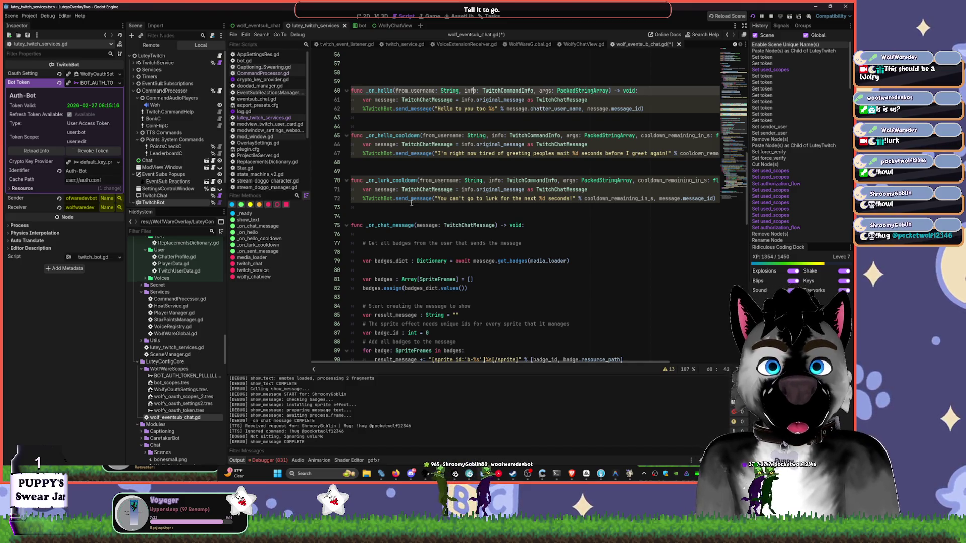
mouse_move(411, 200)
key("ctrl+s")
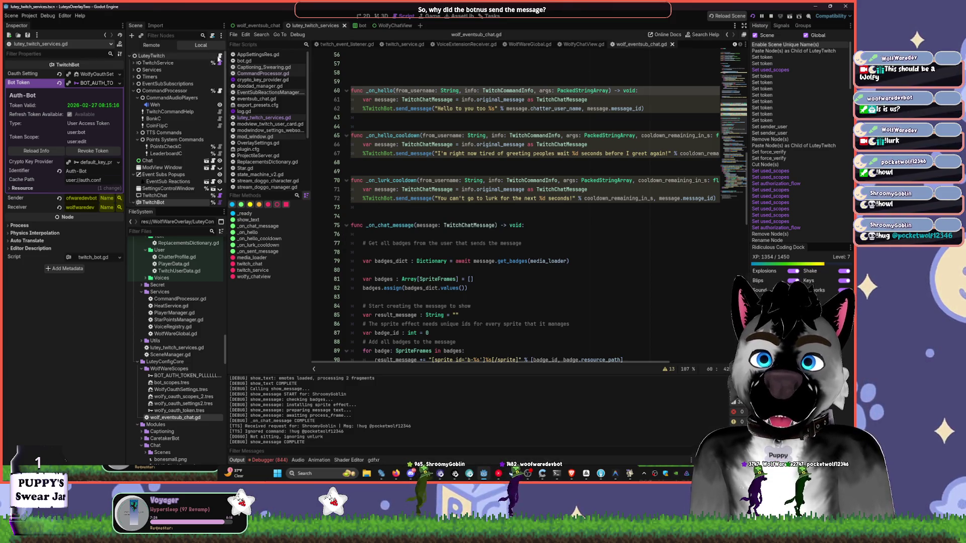
Open lutey_twitch_services.gd at _process and jump to the send_message definition.
left_click(220, 56)
left_click(248, 214)
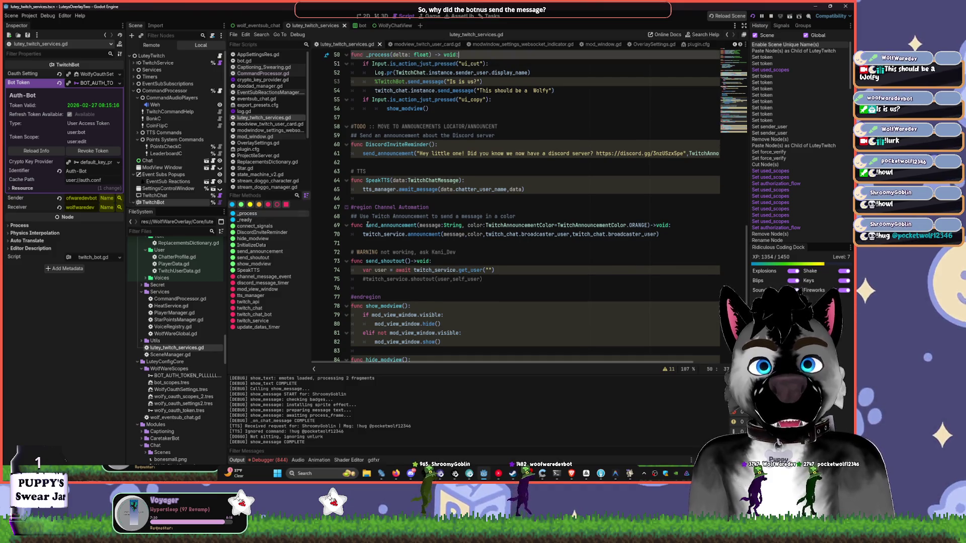
scroll(429, 112, "up", 1)
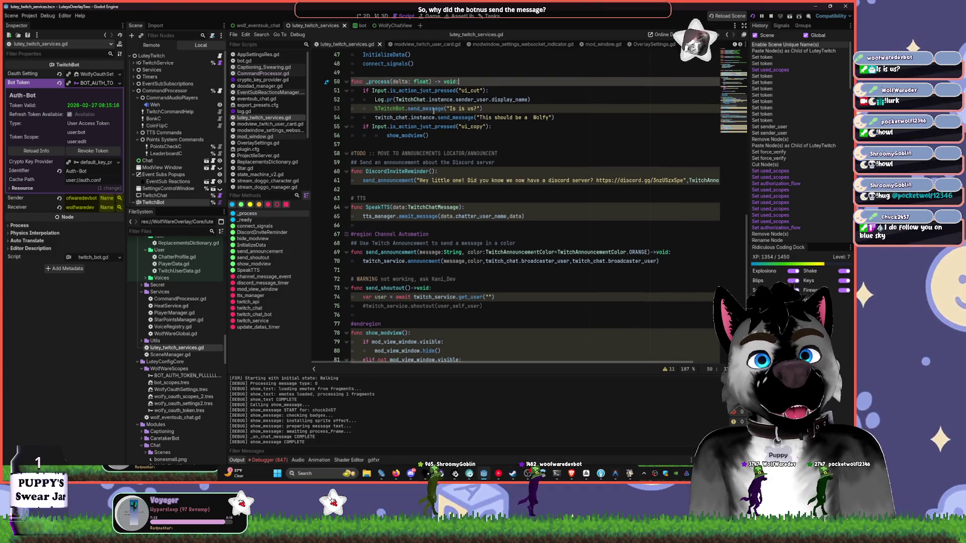
left_click(426, 108)
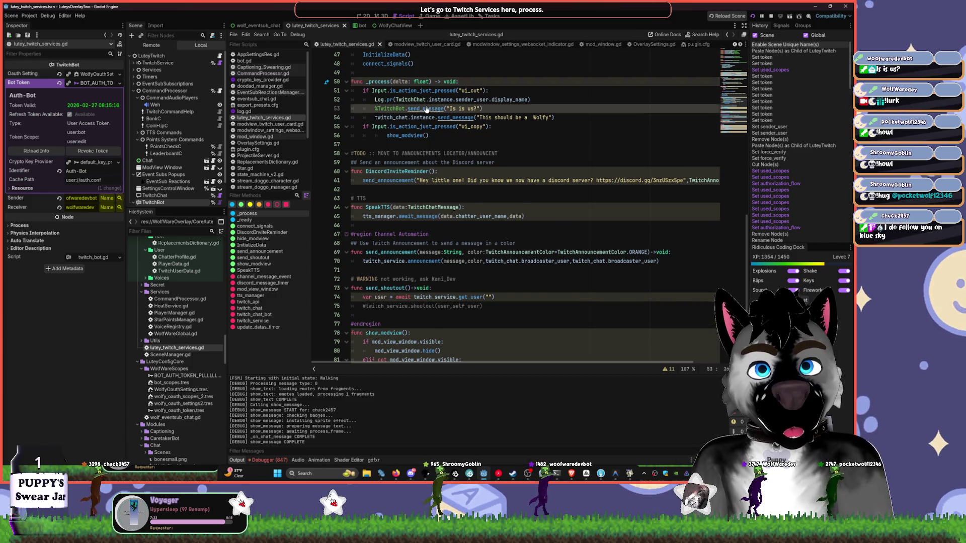
left_click(426, 108, "ctrl")
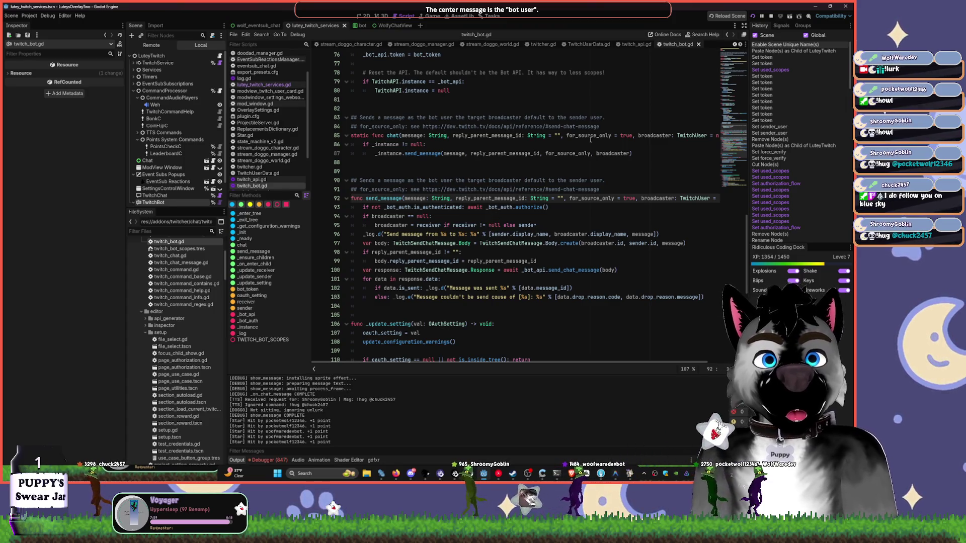
Scroll through twitch_bot.gd reviewing its setup code around send_message.
scroll(661, 66, "up", 10)
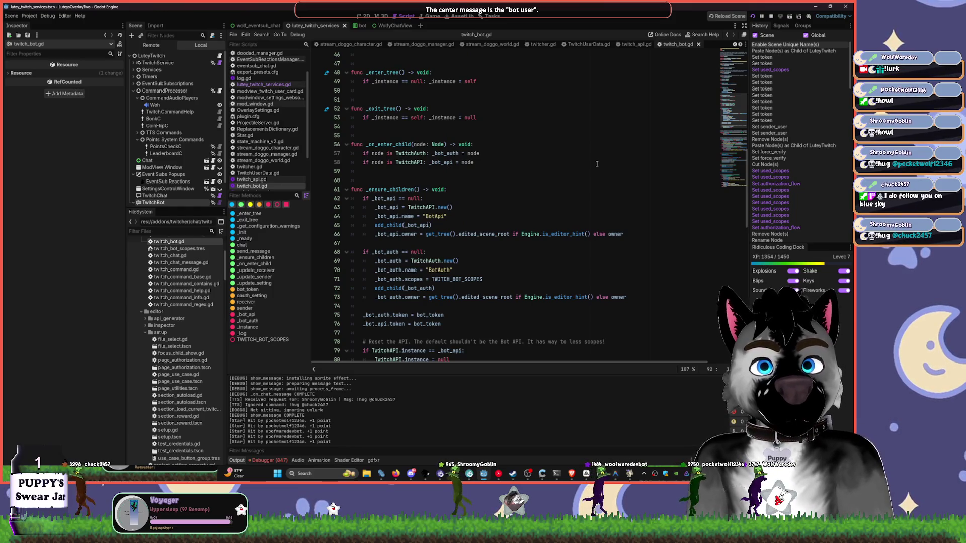
scroll(597, 164, "up", 2)
scroll(596, 164, "up", 4)
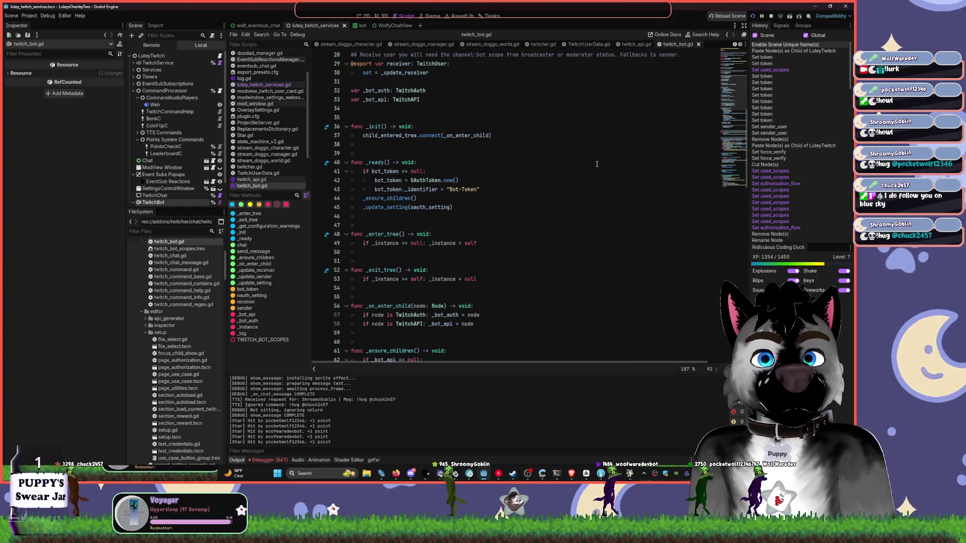
scroll(597, 164, "down", 8)
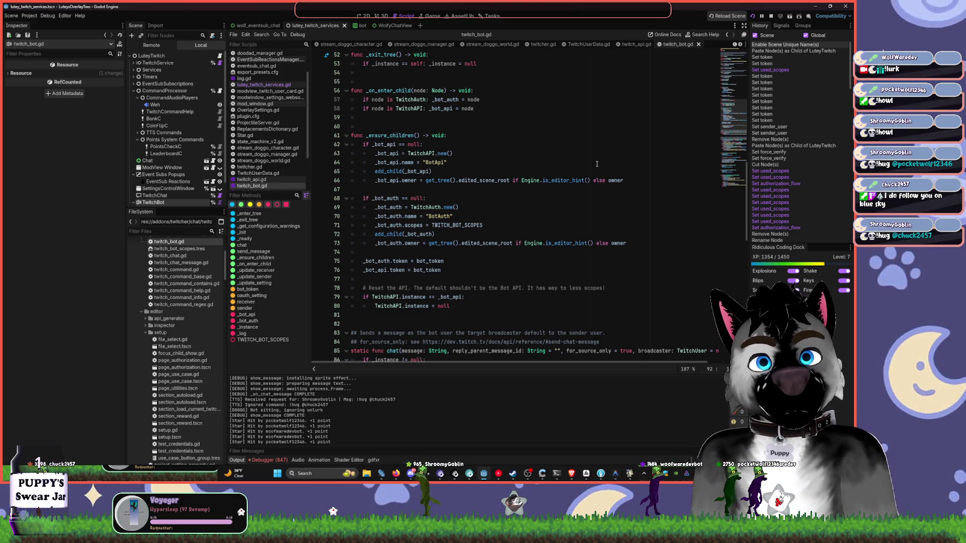
scroll(597, 164, "down", 7)
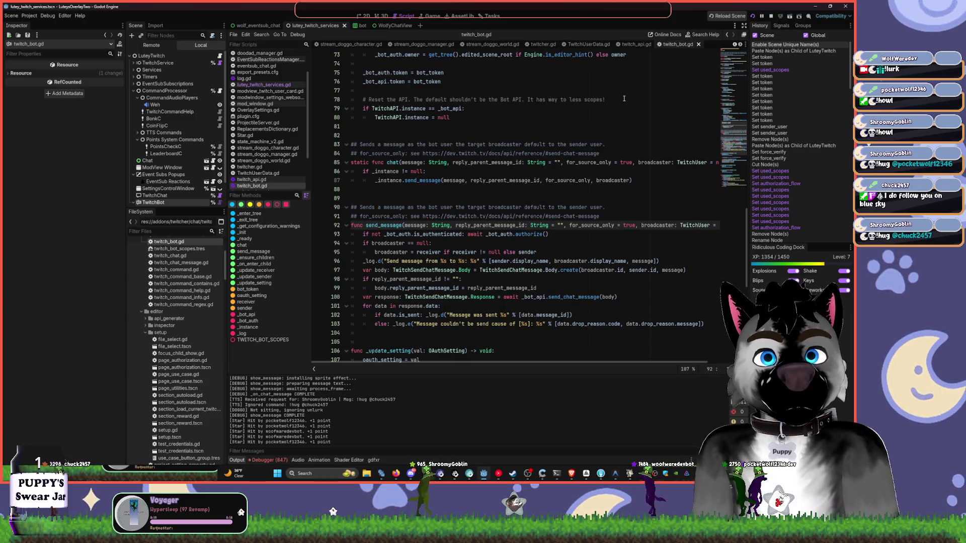
scroll(622, 95, "down", 11)
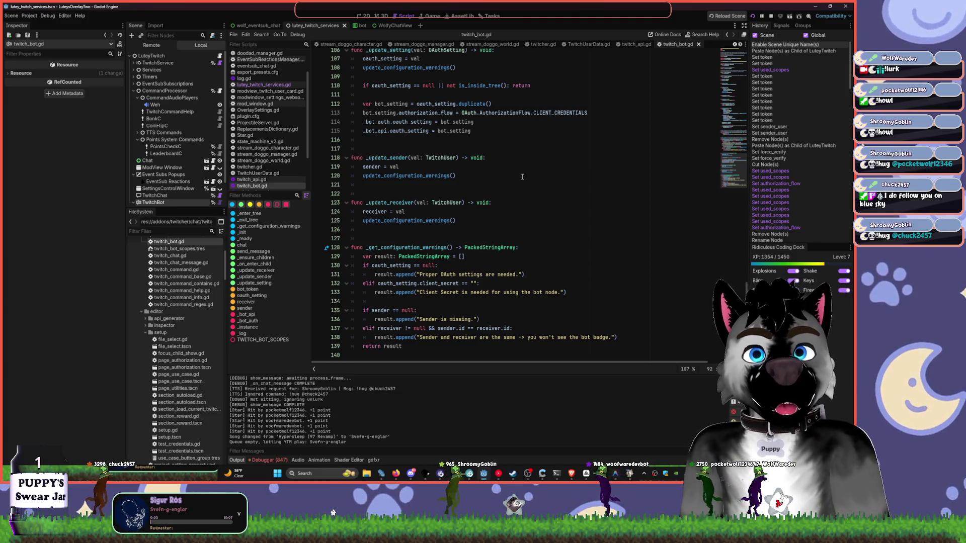
scroll(434, 176, "up", 5)
scroll(513, 124, "up", 10)
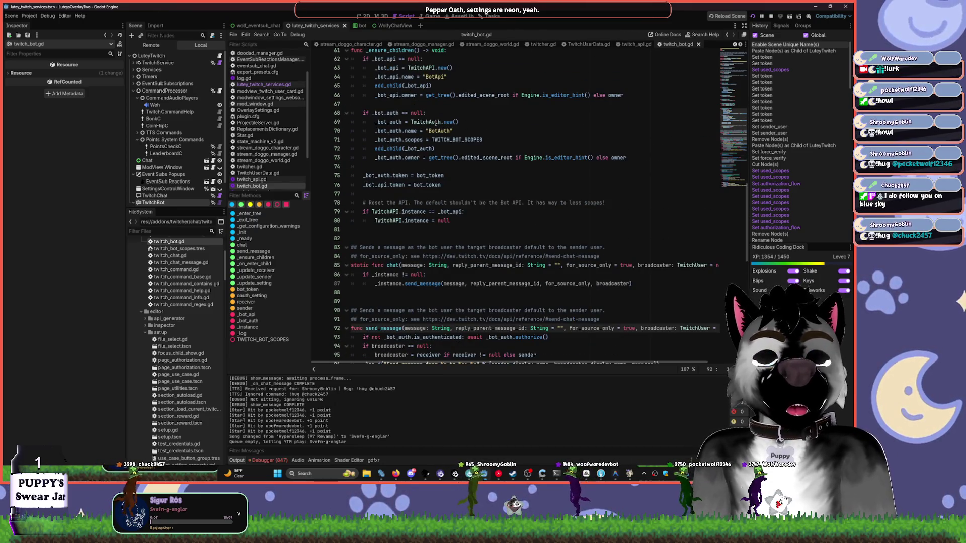
Return to the send_message function, then switch to the 2D workspace showing the overlay scene.
mouse_move(436, 124)
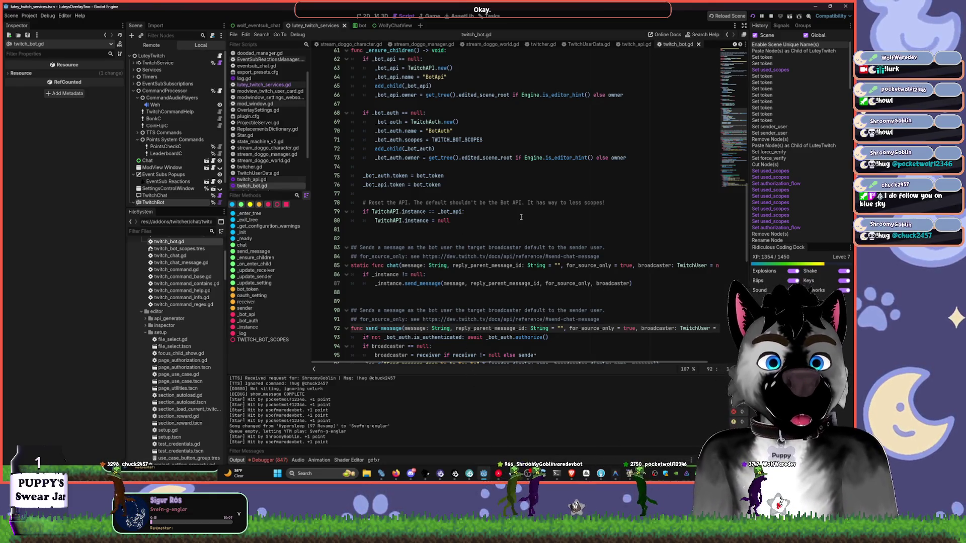
scroll(521, 217, "up", 7)
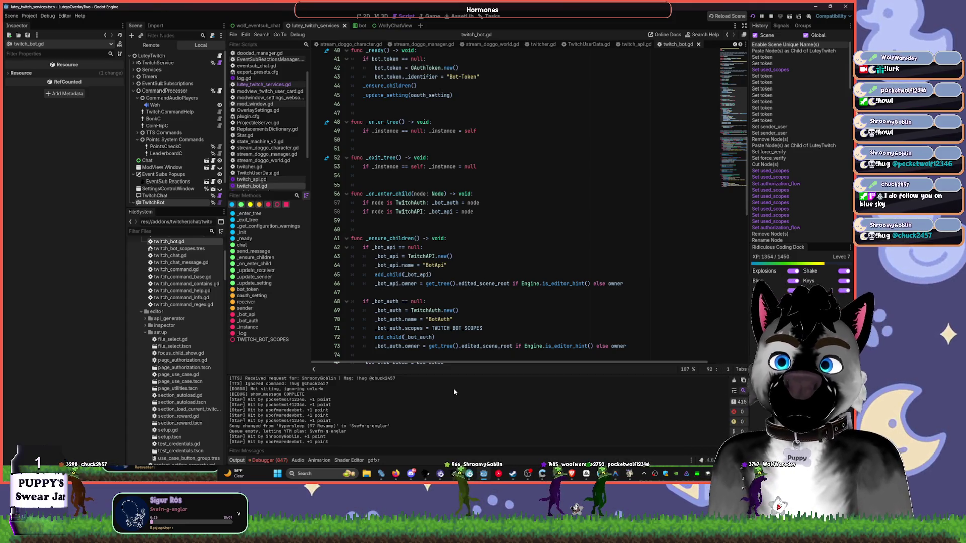
scroll(455, 272, "up", 4)
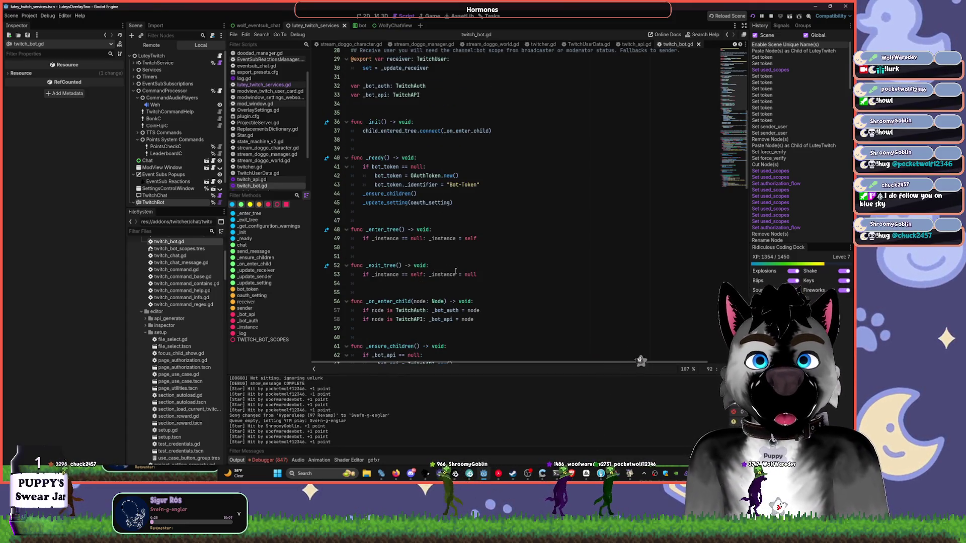
key("Page_Down")
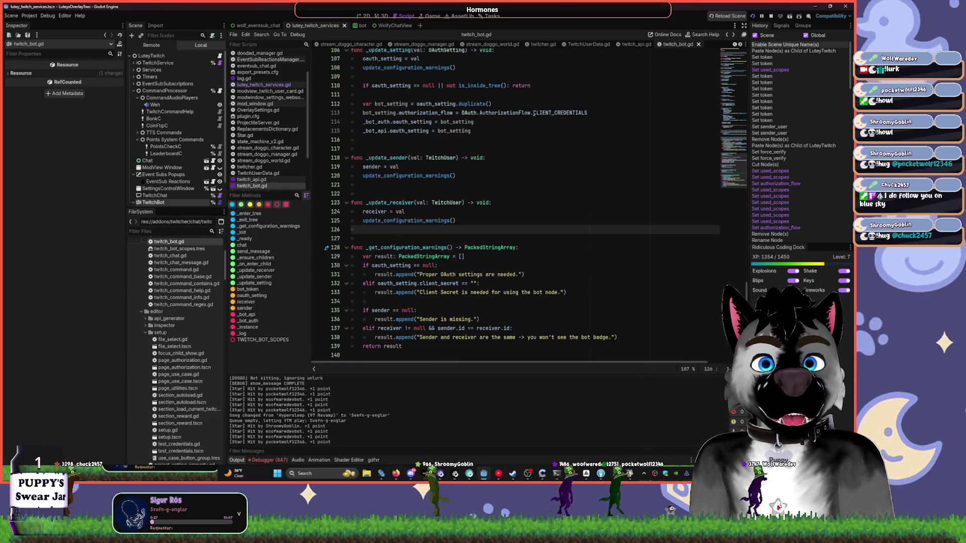
key("Page_Up")
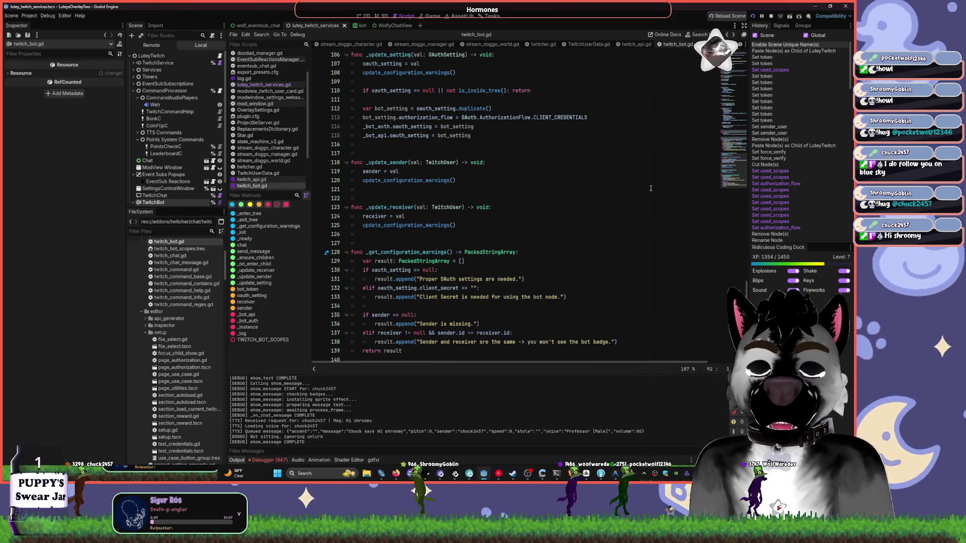
key("ctrl+F1")
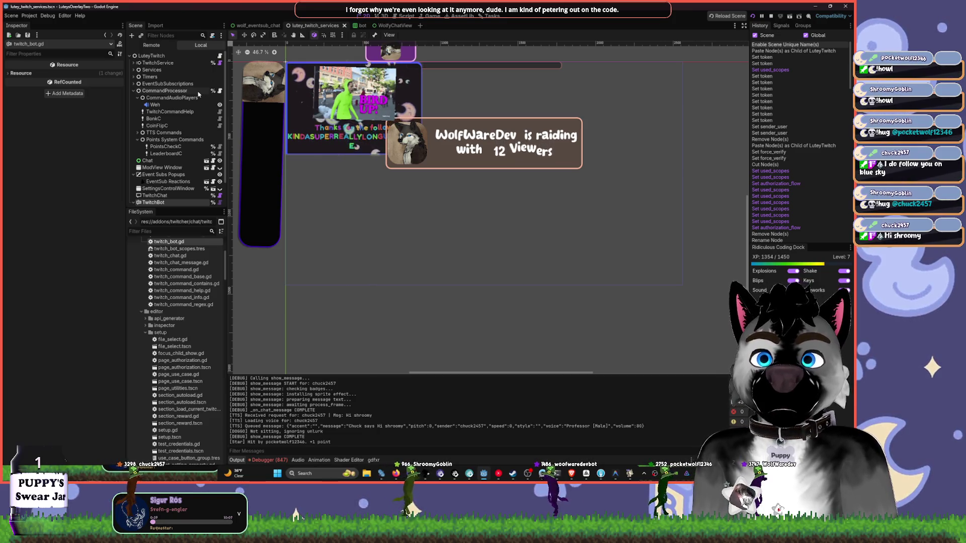
left_click(220, 91)
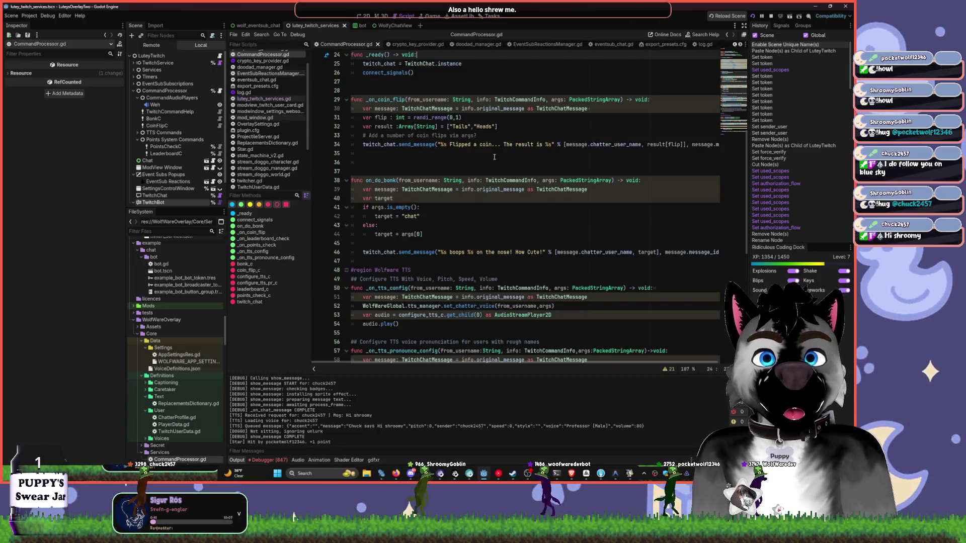
scroll(491, 158, "up", 8)
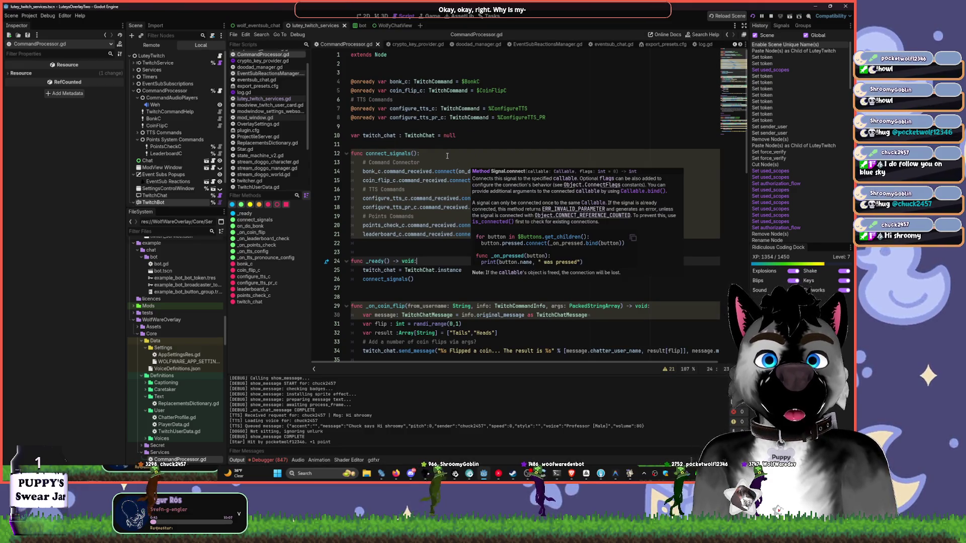
left_click(360, 143)
type("var bot")
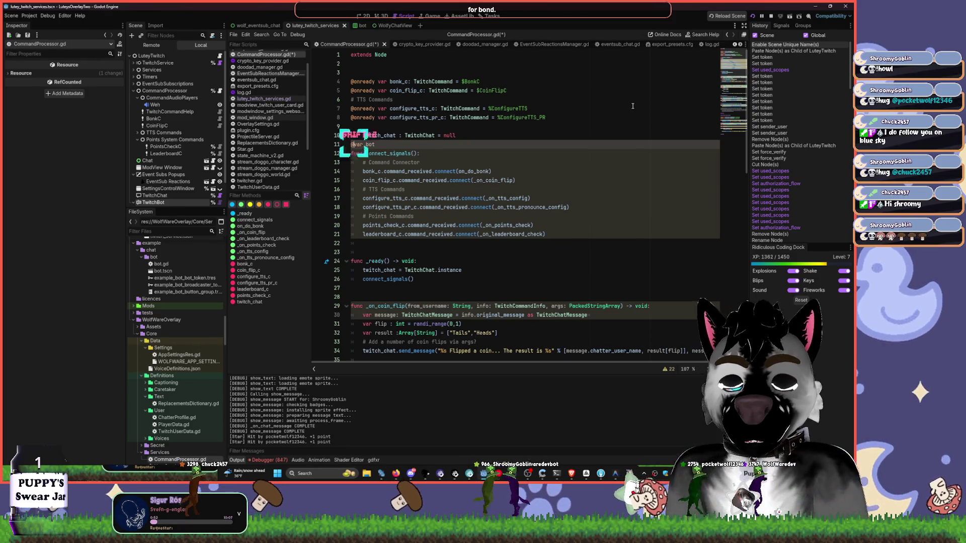
type("@export")
key("Escape")
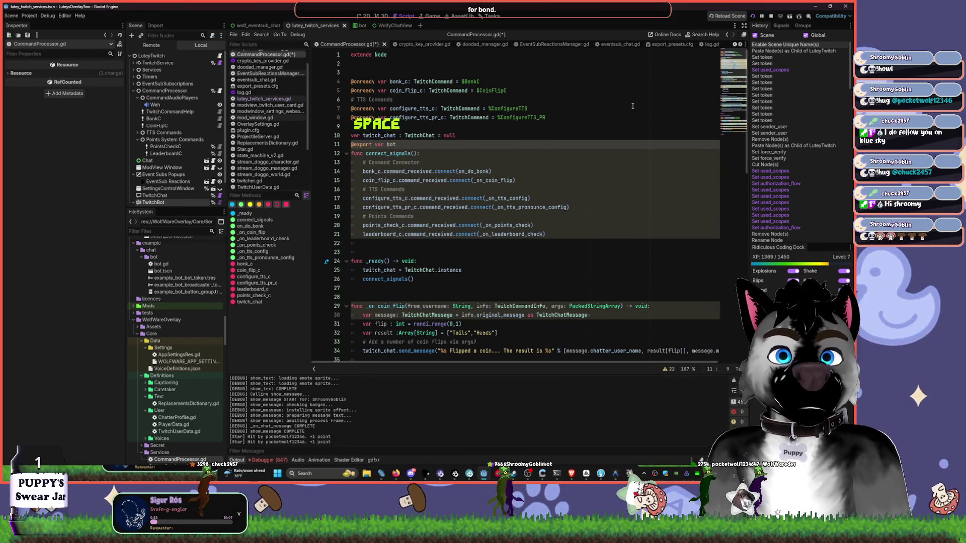
key("End")
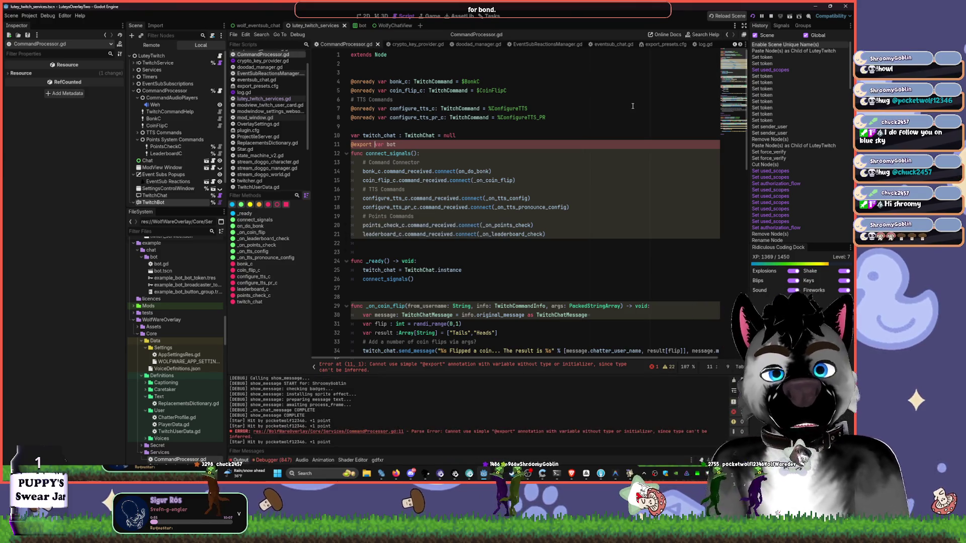
type(": TWitch")
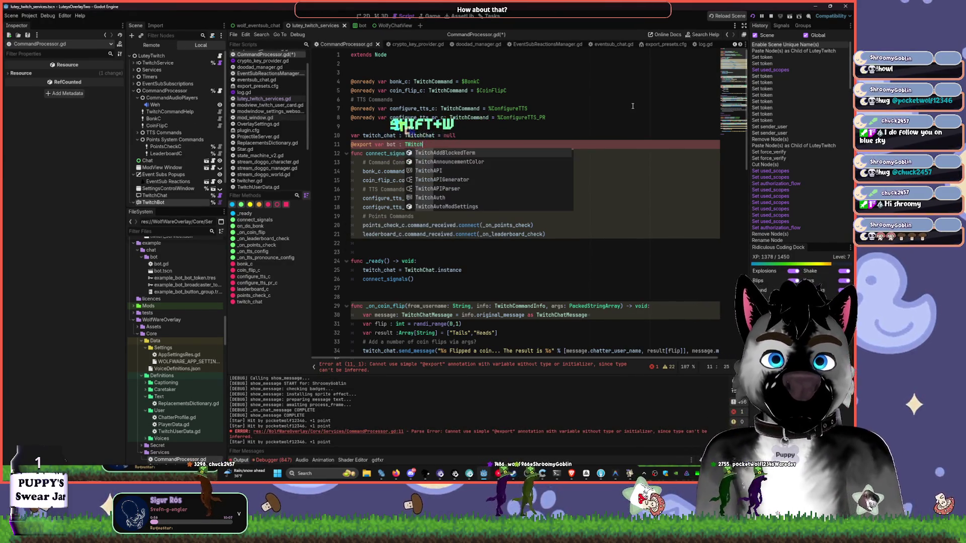
key("Down")
key("Down")
key("Down")
key("Up")
key("Up")
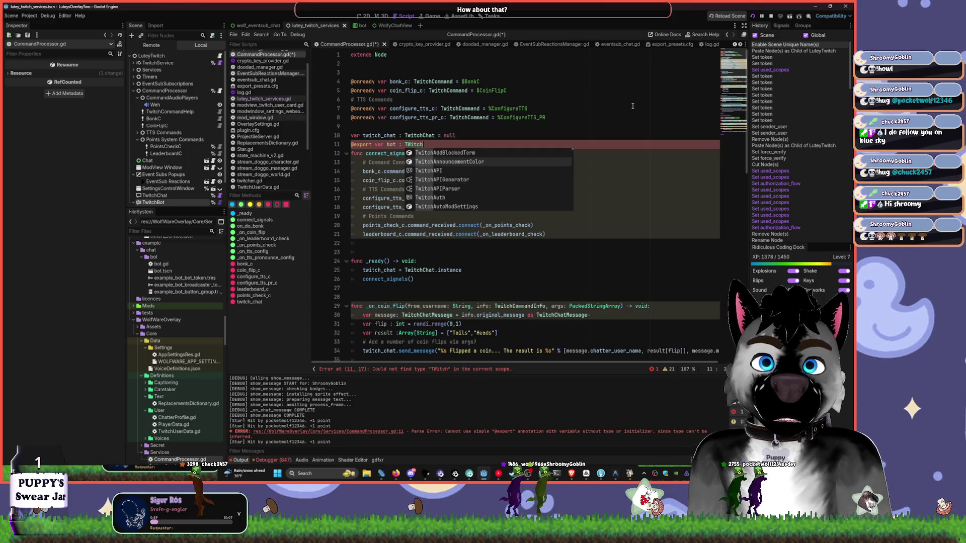
key("BackSpace")
key("BackSpace")
key("BackSpace")
key("BackSpace")
type("wit")
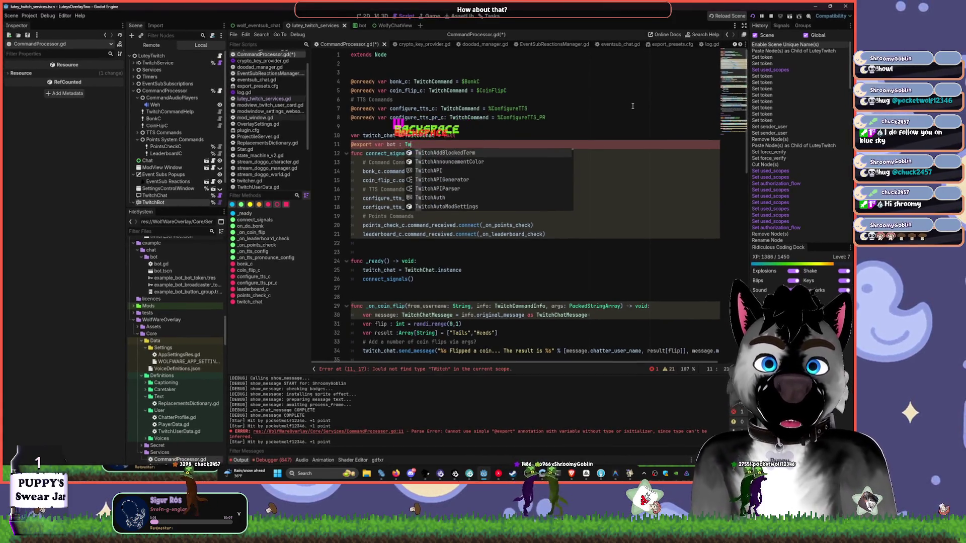
type("chB")
key("Tab")
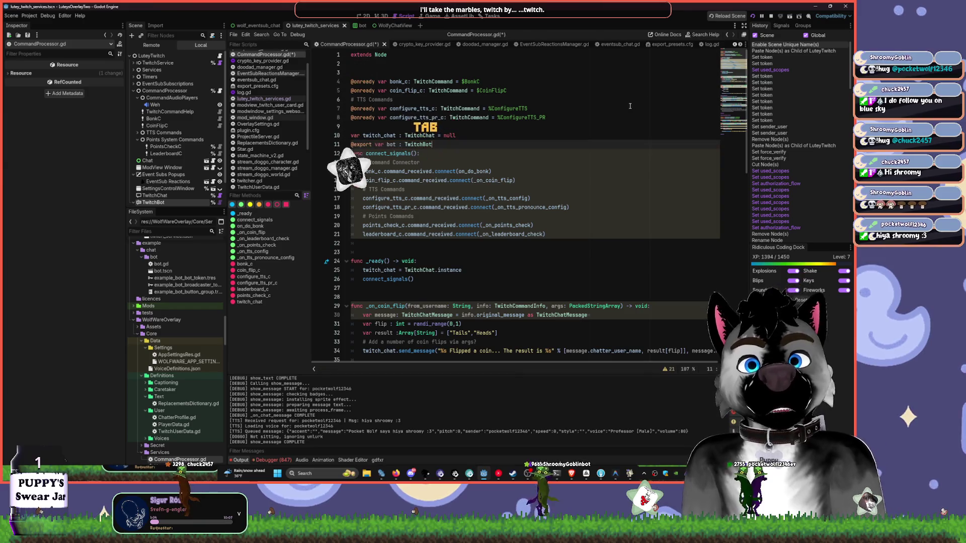
Save CommandProcessor.gd and select the CommandProcessor node to show its new Bot property.
key("ctrl+s")
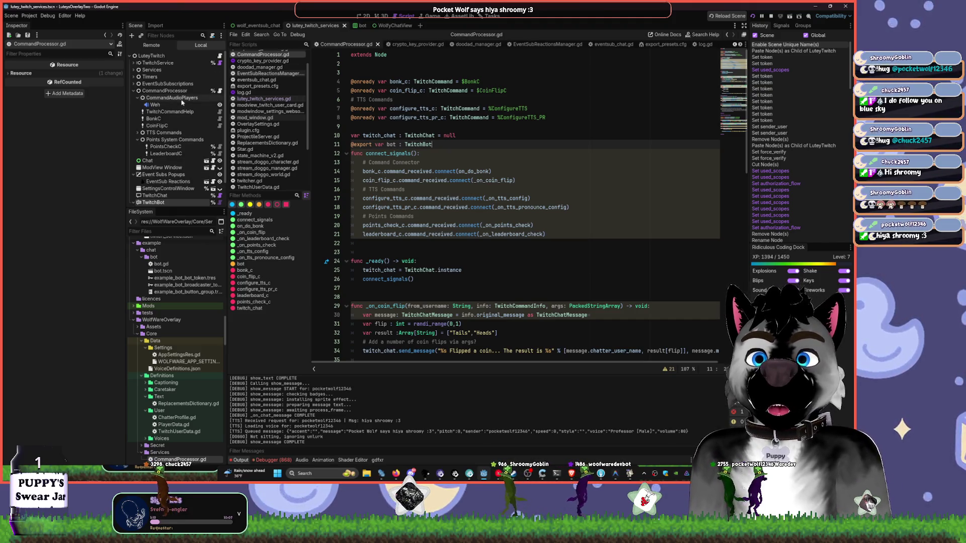
left_click(165, 91)
left_click(134, 91)
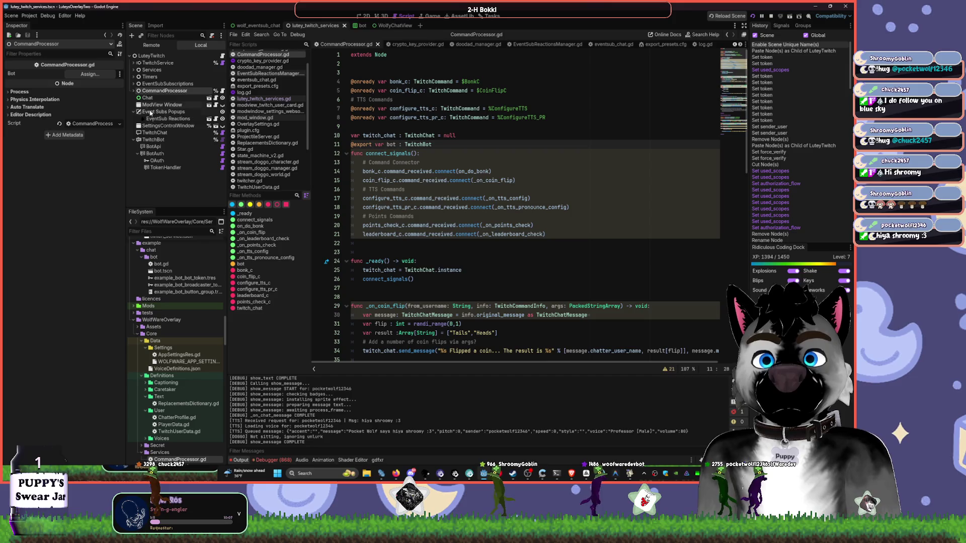
Drag the TwitchBot node into CommandProcessor's Bot field in the Inspector.
left_click(134, 140)
left_click_drag(151, 140, 148, 97)
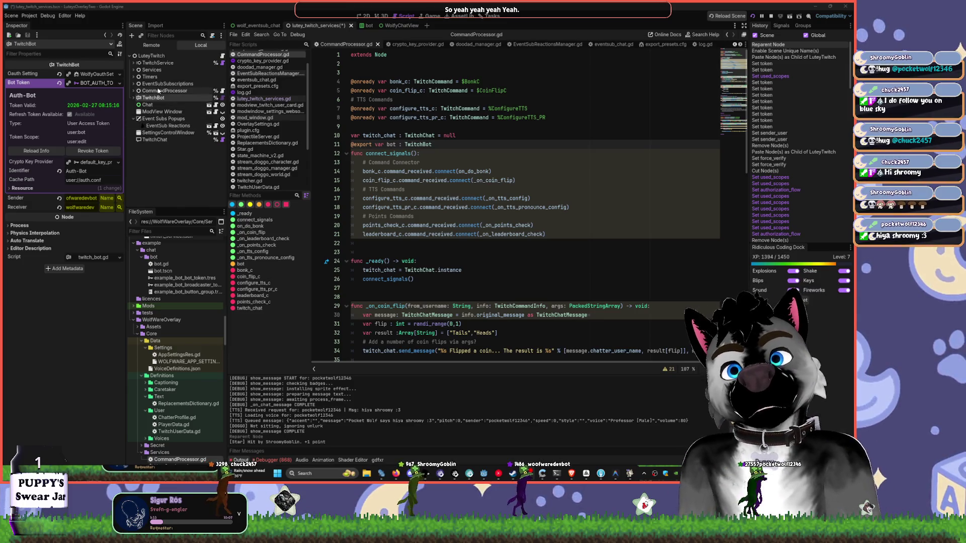
left_click(158, 91)
left_click_drag(153, 97, 91, 74)
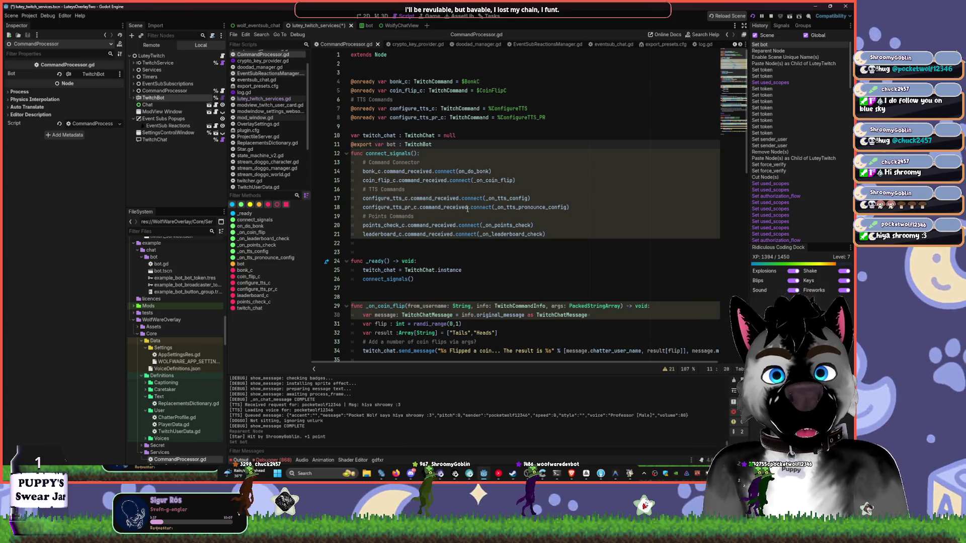
On line 34, replace twitch_chat with bot in _on_coin_flip, then stop and relaunch the overlay.
scroll(536, 257, "down", 8)
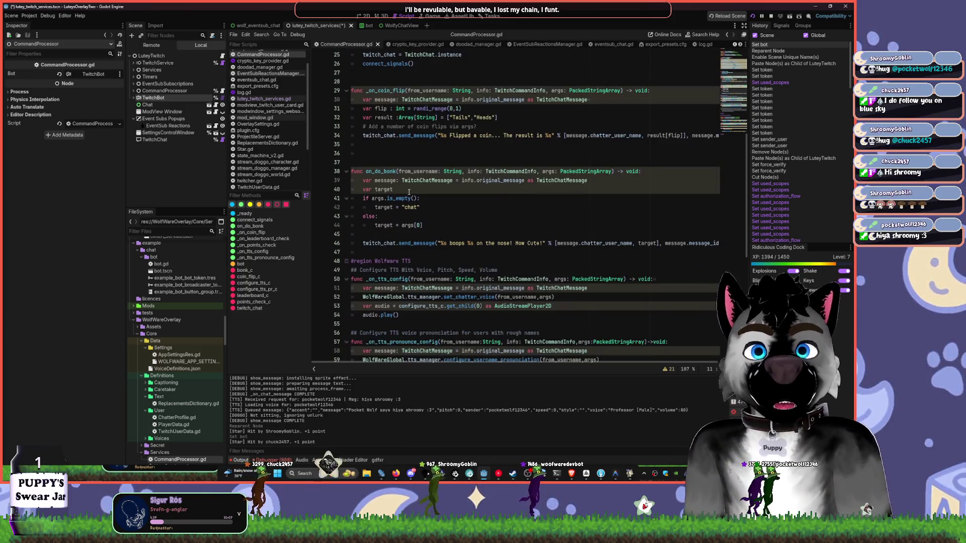
left_click(391, 137)
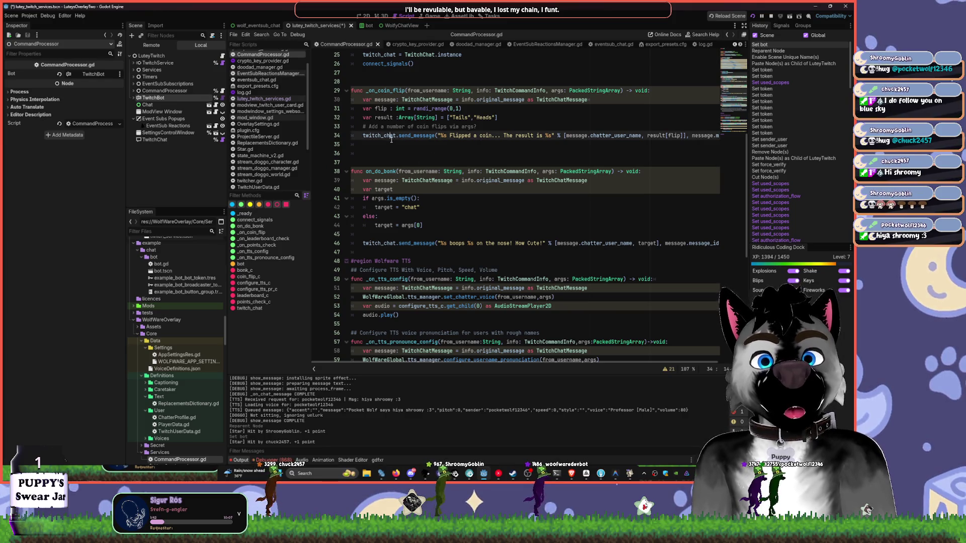
type("bot")
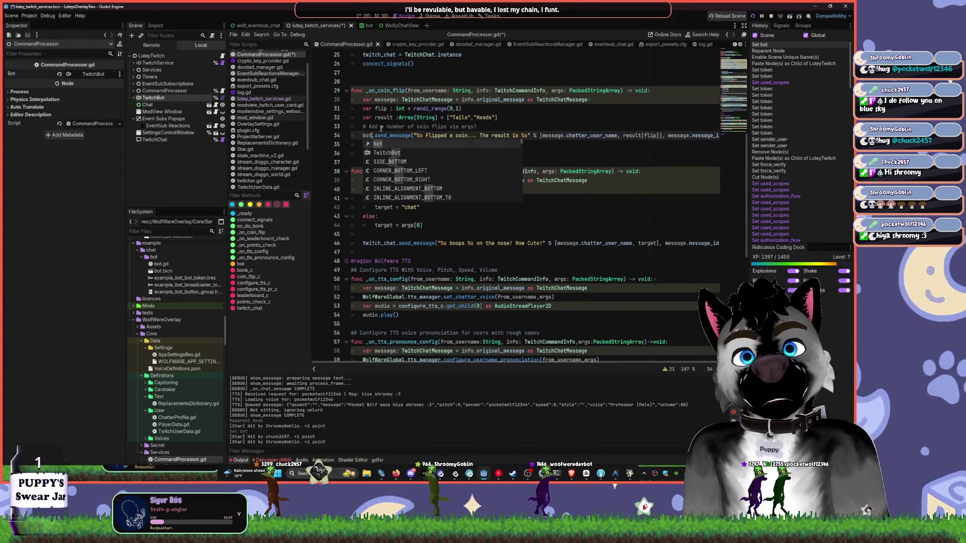
left_click(559, 117)
left_click(771, 17)
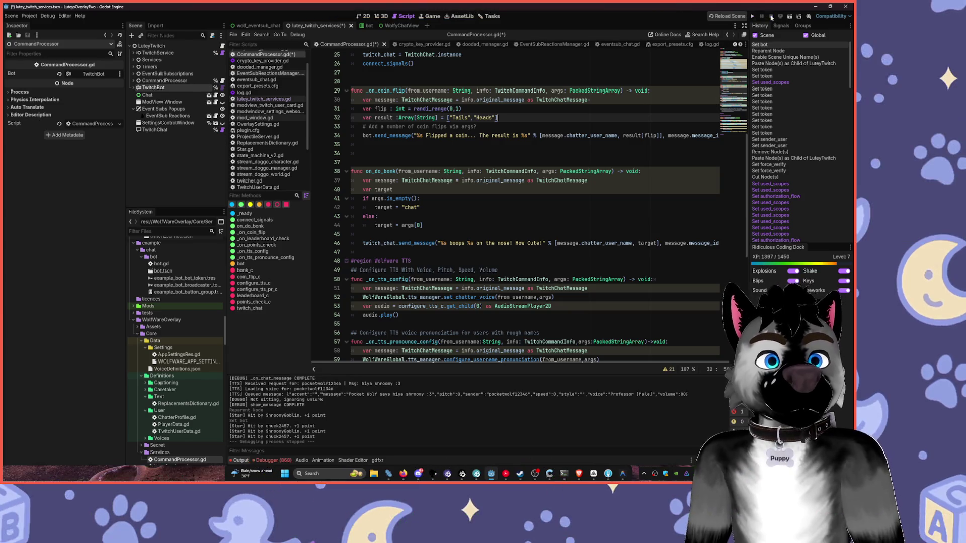
left_click(753, 16)
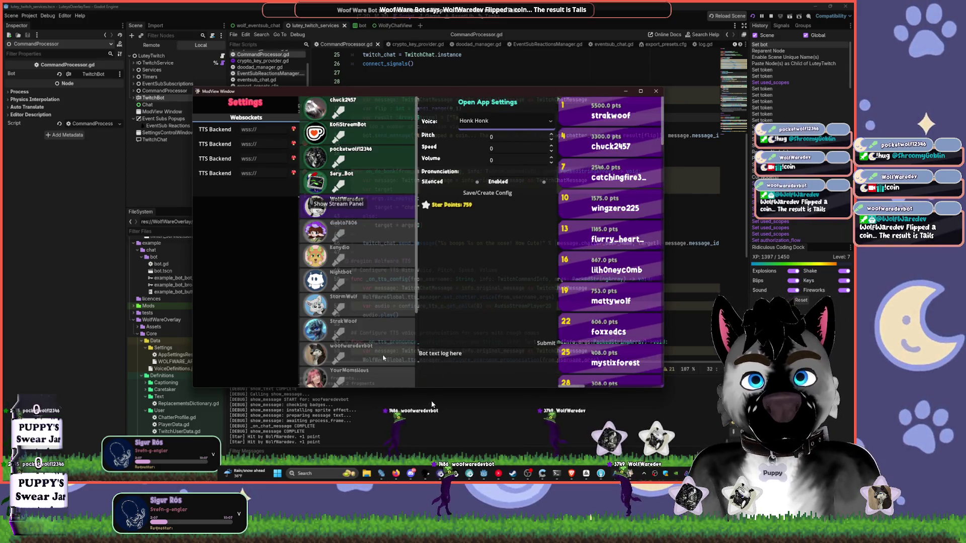
Select the bot user and save its text-to-speech config with speed 22.
scroll(382, 262, "down", 3)
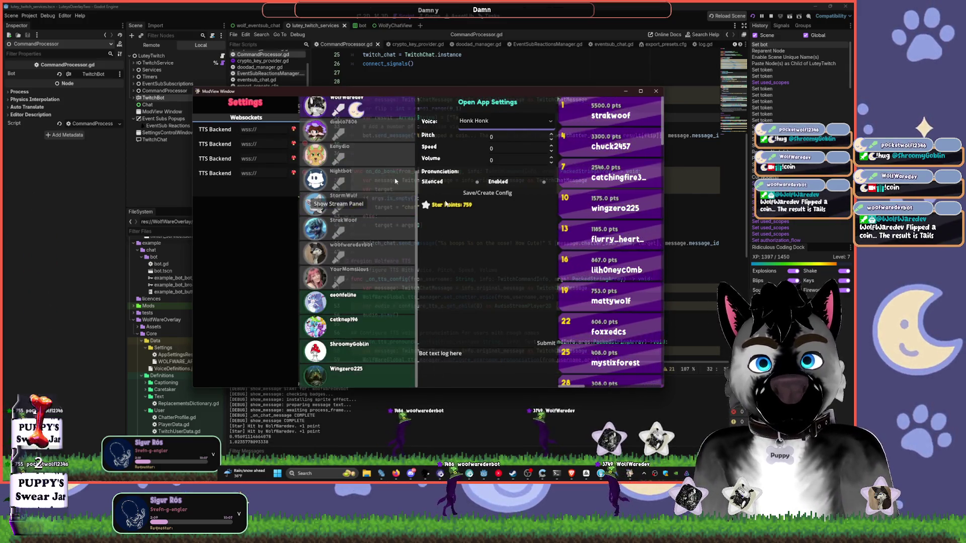
left_click(373, 258)
left_click(506, 121)
left_click(507, 148)
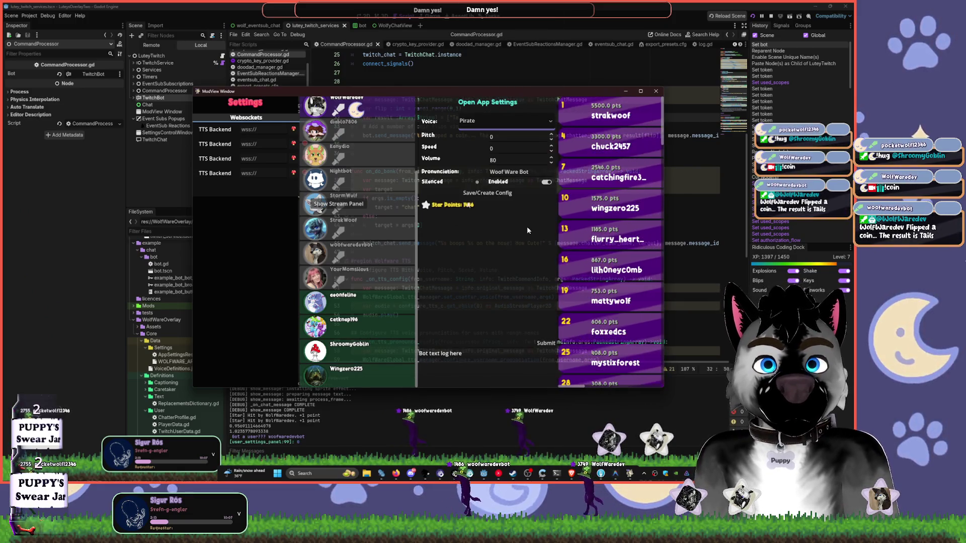
type("22")
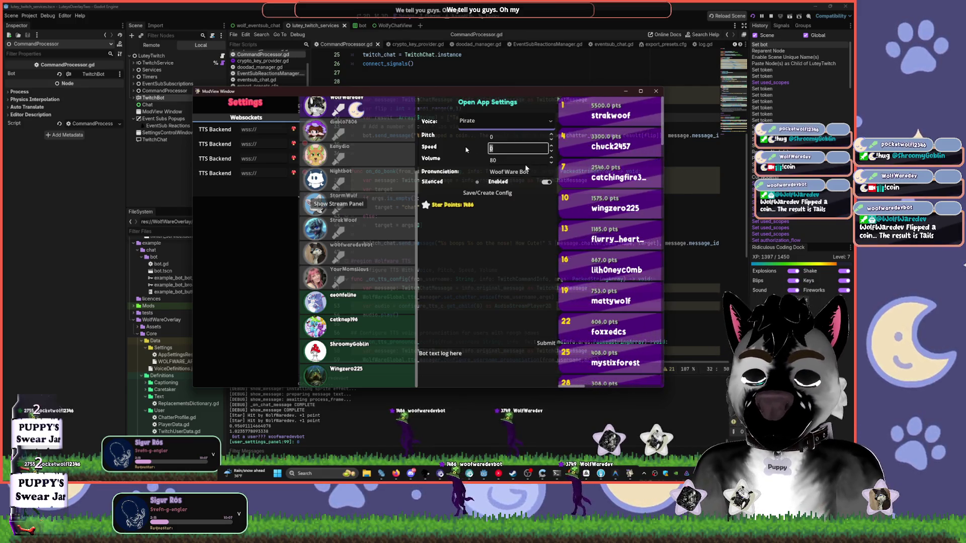
left_click(510, 194)
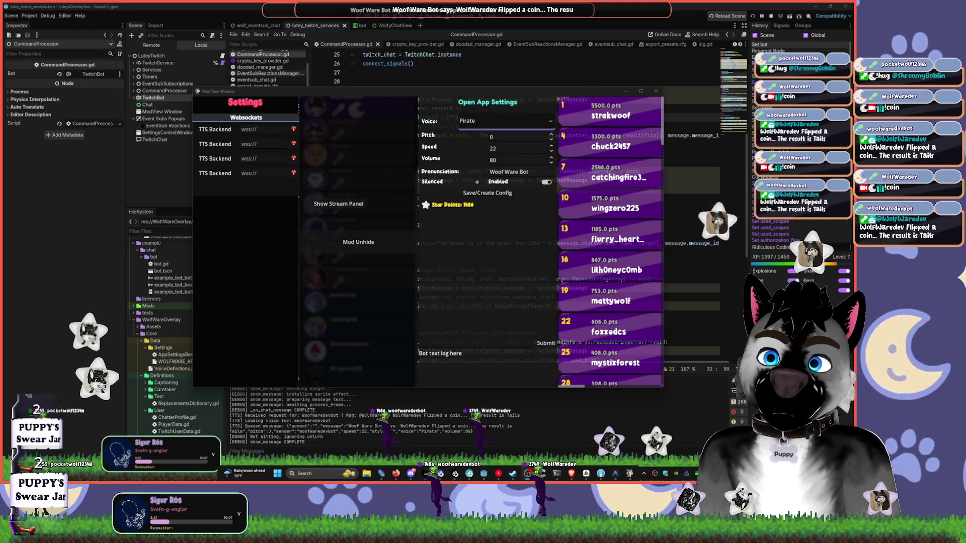
Raise the bot's speech speed to 52 and minimize the ModView settings window.
left_click(501, 147)
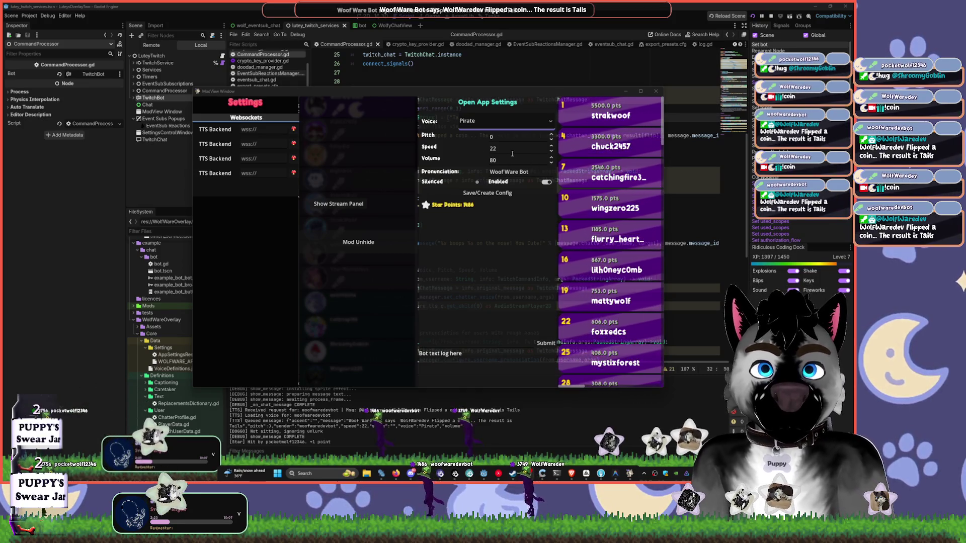
double_click(494, 148)
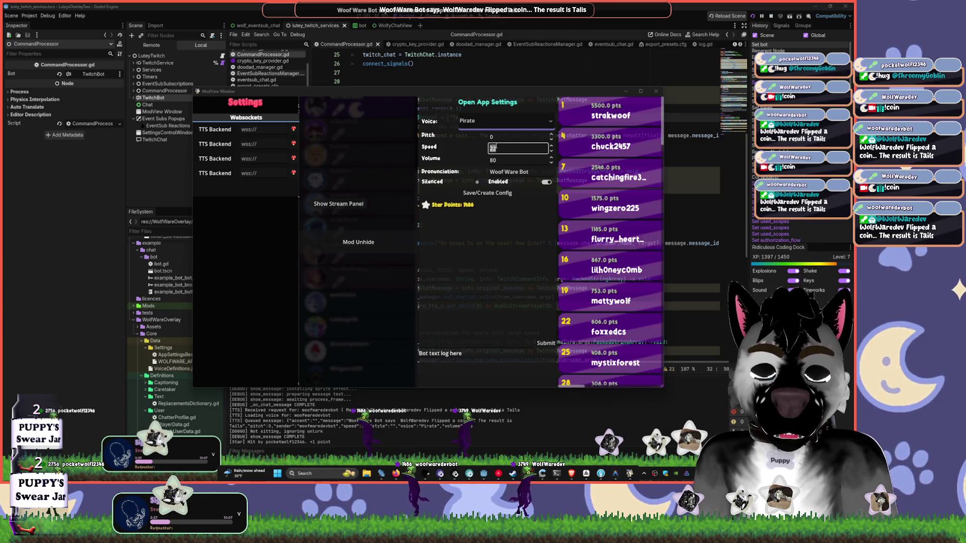
left_click(490, 194)
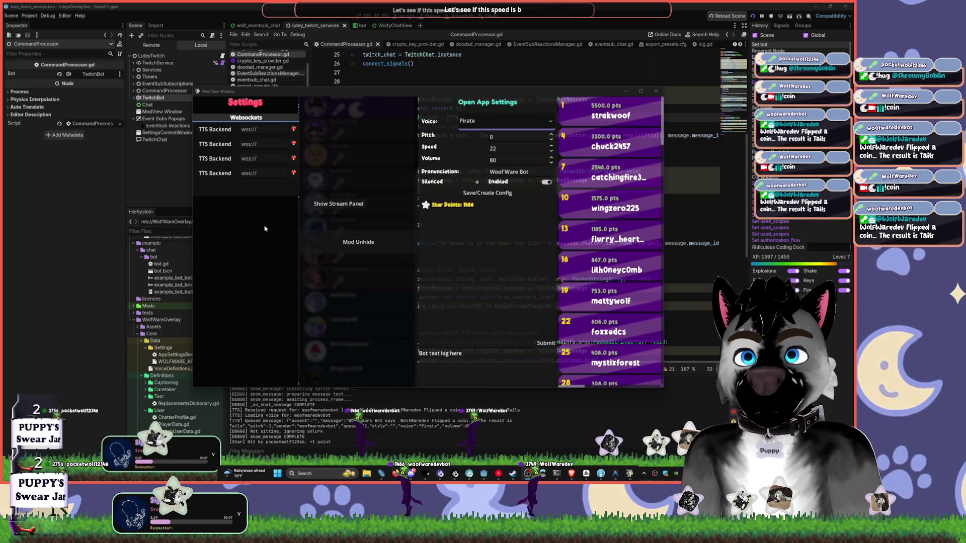
left_click(552, 146)
left_click(552, 146)
left_click(551, 146)
left_click(552, 146)
left_click(552, 146)
left_click(552, 146)
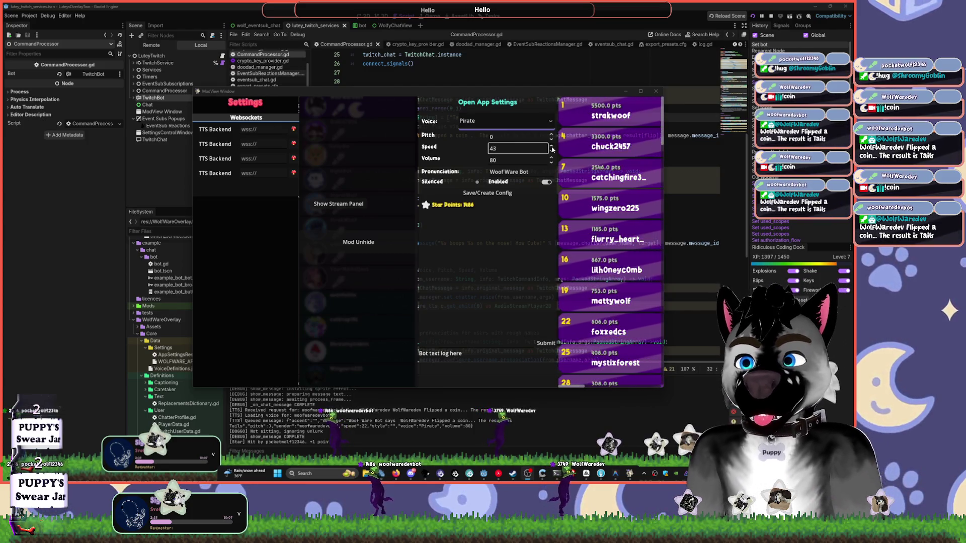
left_click(551, 147)
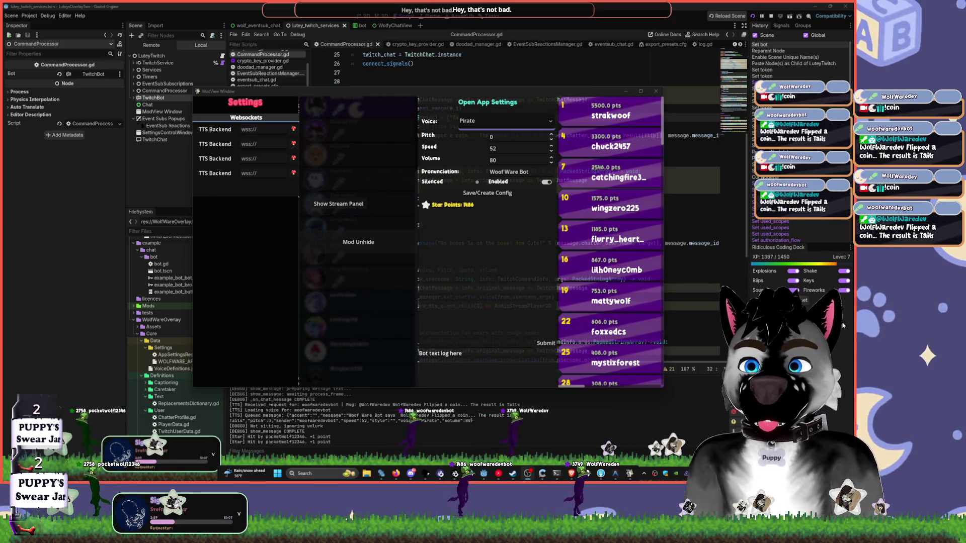
left_click(626, 93)
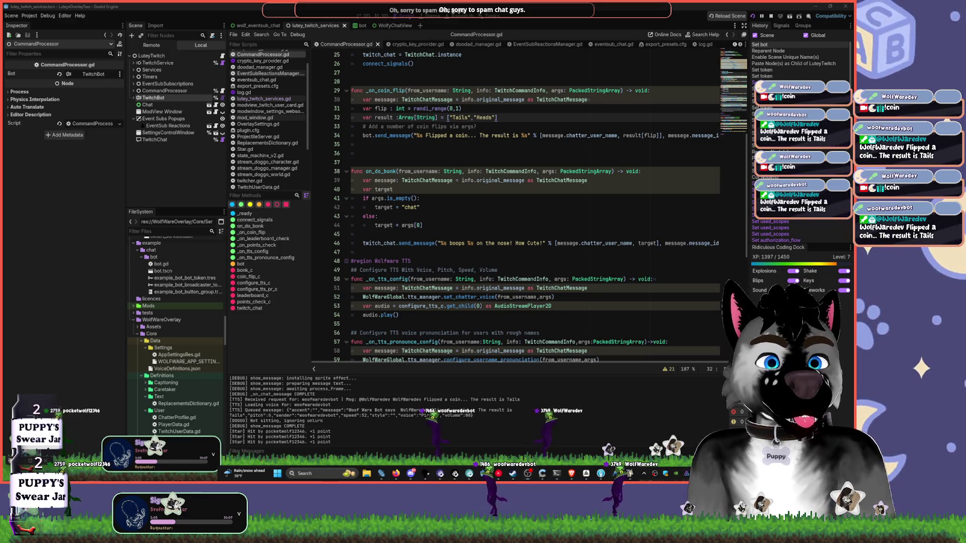
left_click(479, 472)
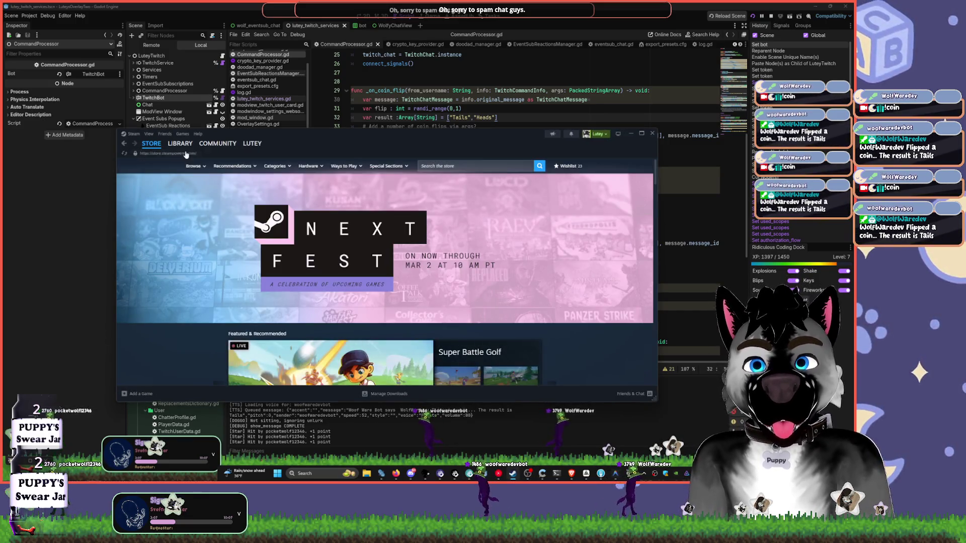
left_click(186, 156)
left_click(242, 312)
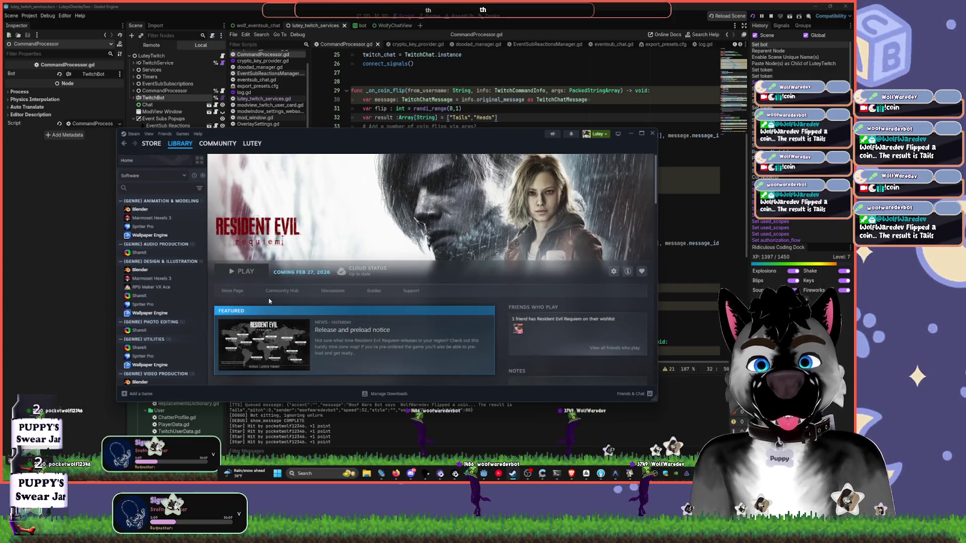
left_click(360, 345)
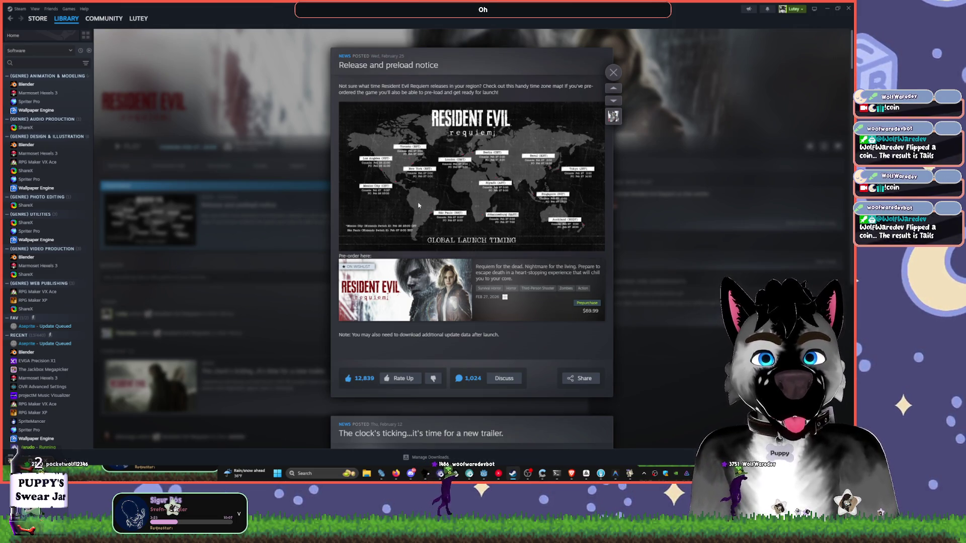
left_click(669, 259)
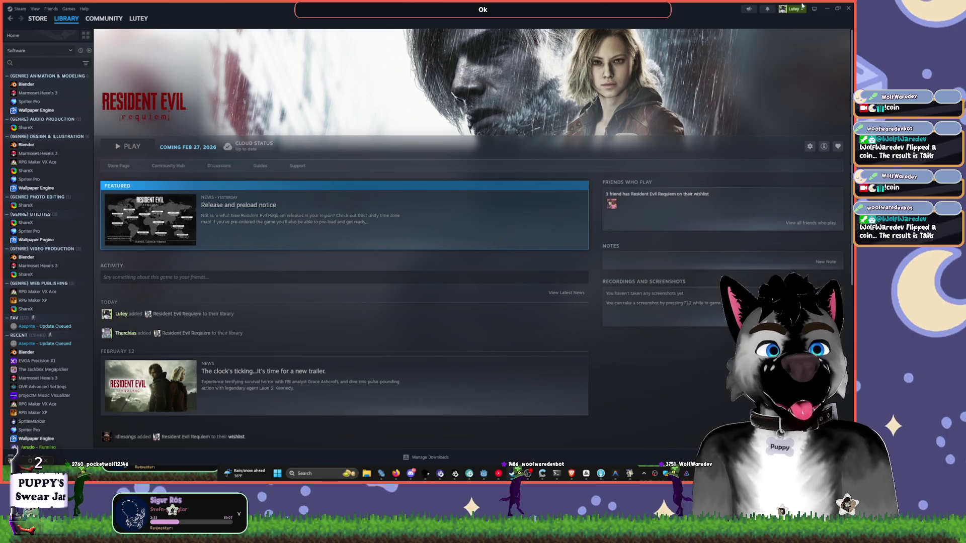
left_click(826, 8)
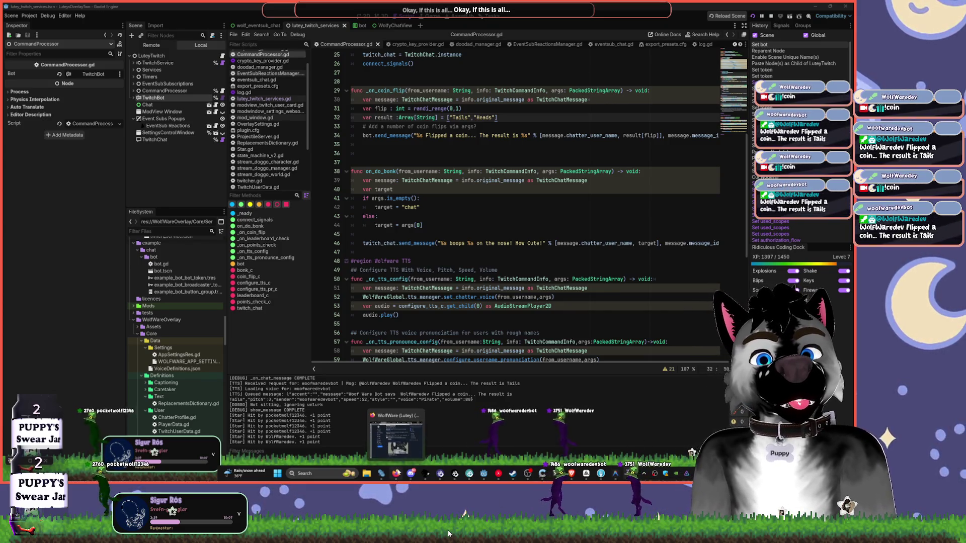
mouse_move(595, 531)
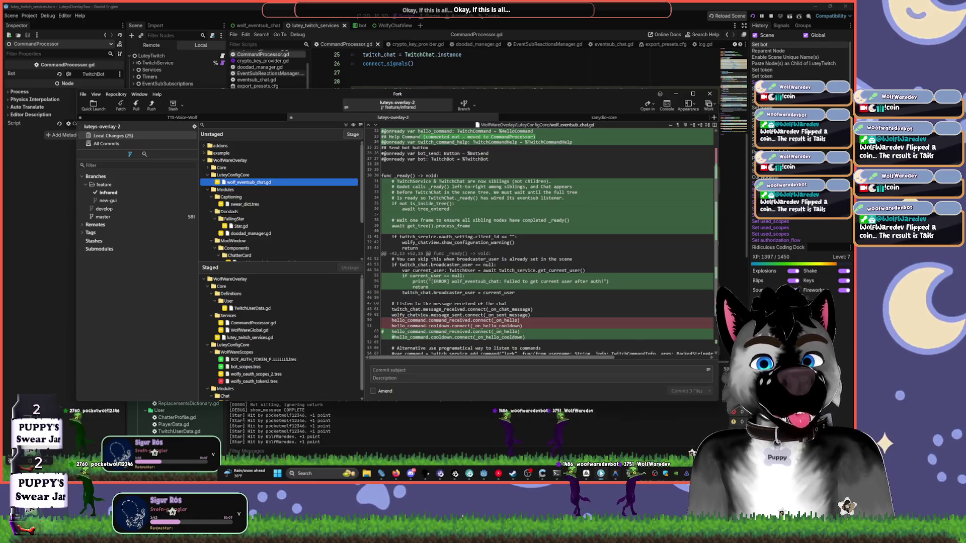
In Fork, review the settings and CommandProcessor.gd diffs, then stage wolf_eventsub_chat.gd and swear_dict.tres.
left_click(595, 532)
left_click(271, 190)
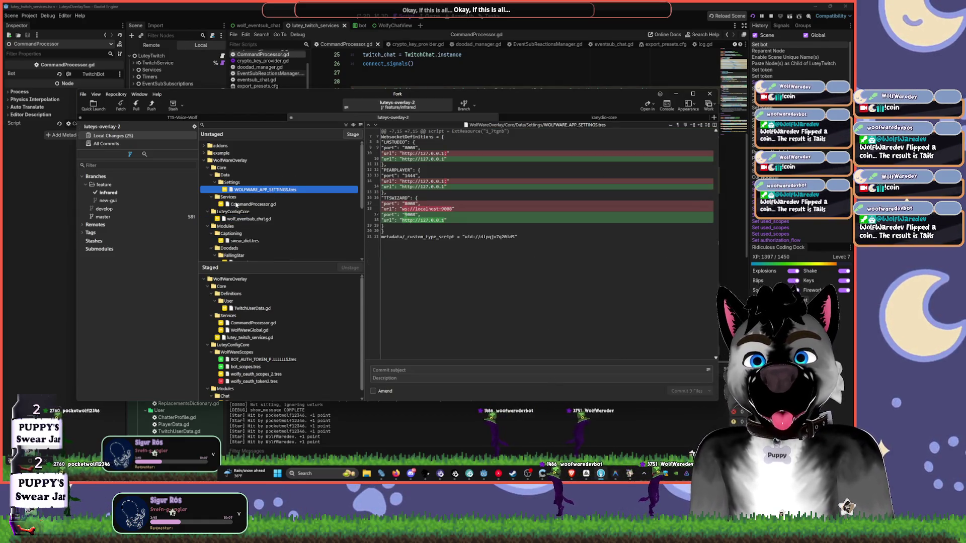
left_click(236, 204)
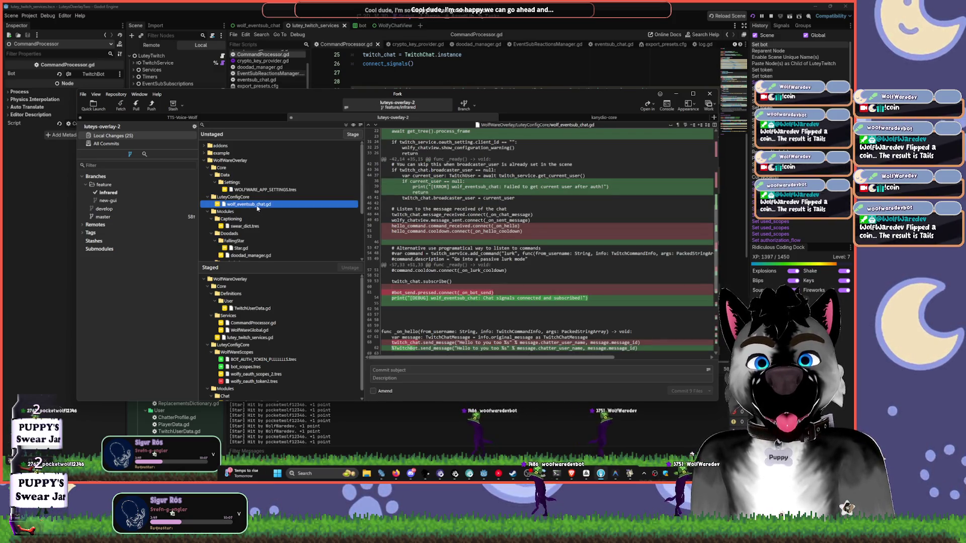
double_click(256, 205)
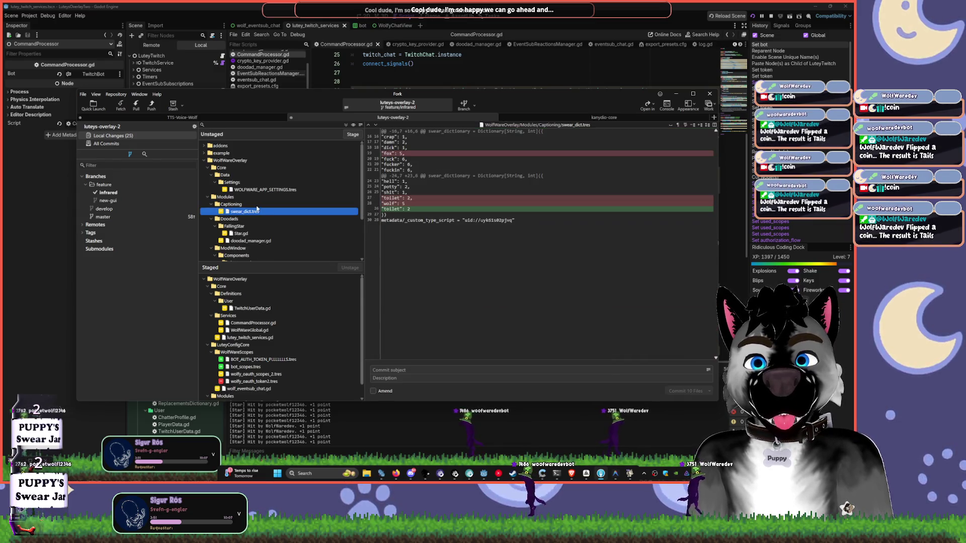
double_click(259, 213)
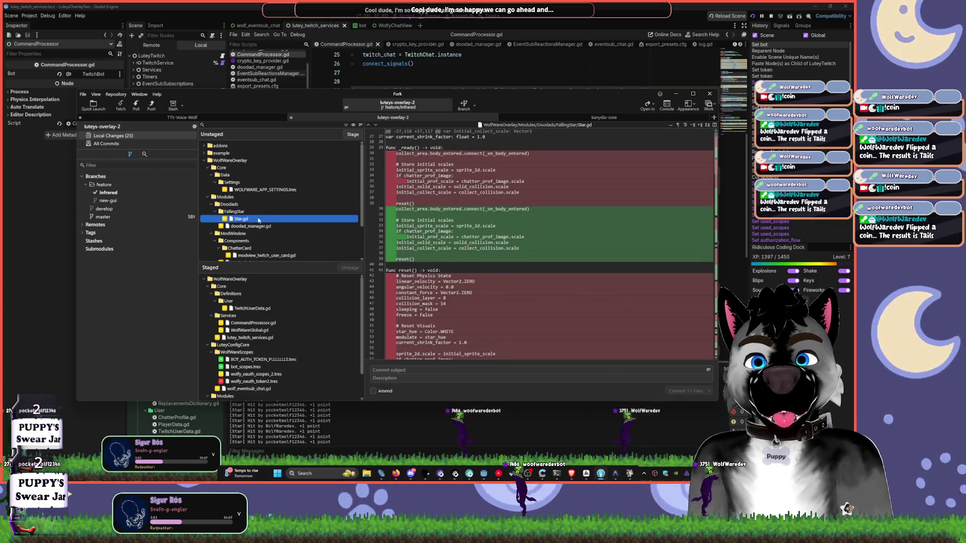
Stage modview_twitch_user_card.gd, lutey_twitch_services.tscn and the kanban tasks data file.
scroll(259, 224, "down", 2)
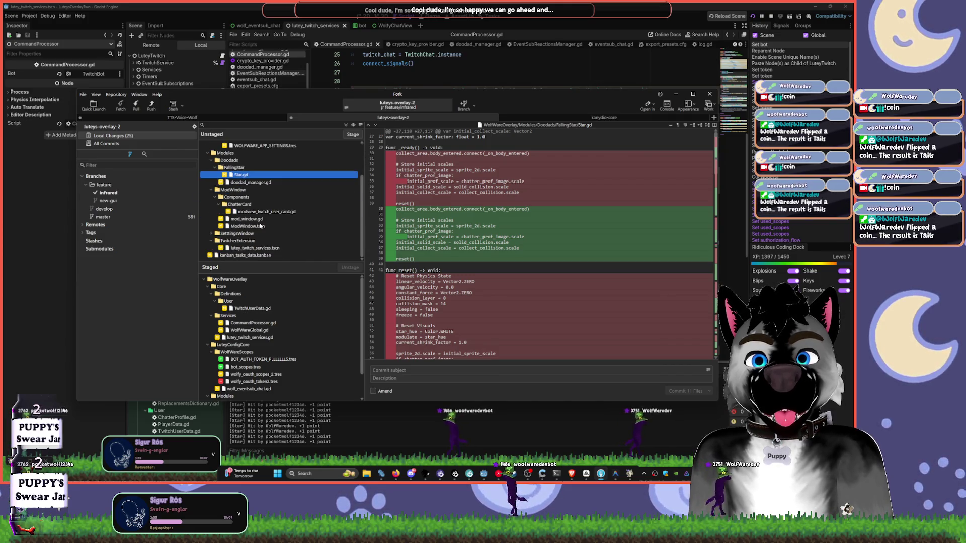
left_click(261, 212)
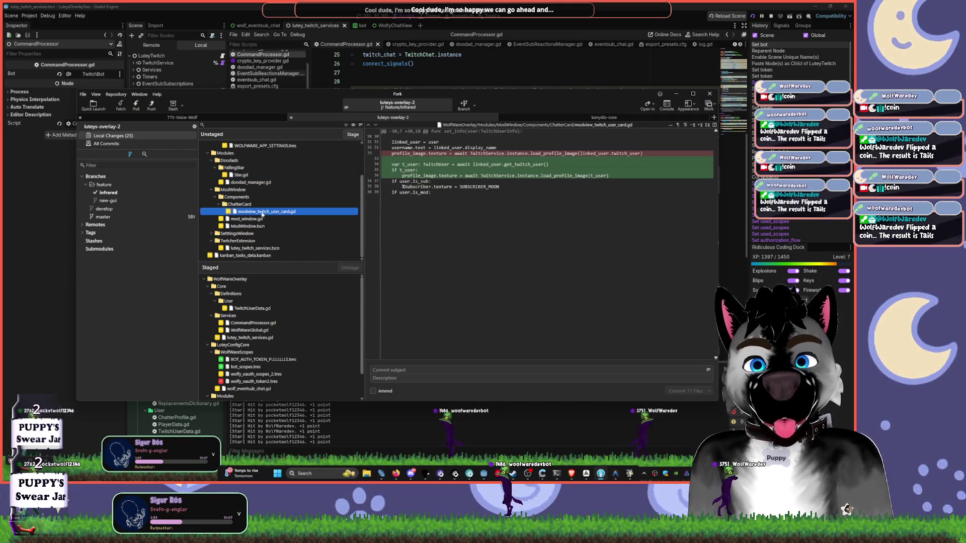
double_click(265, 211)
left_click(244, 241)
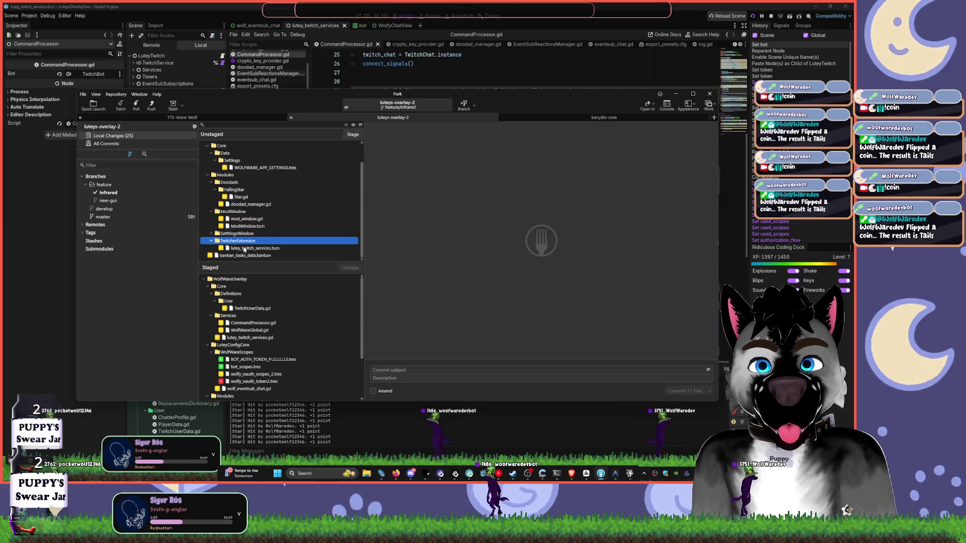
left_click(244, 249)
double_click(244, 255)
double_click(240, 259)
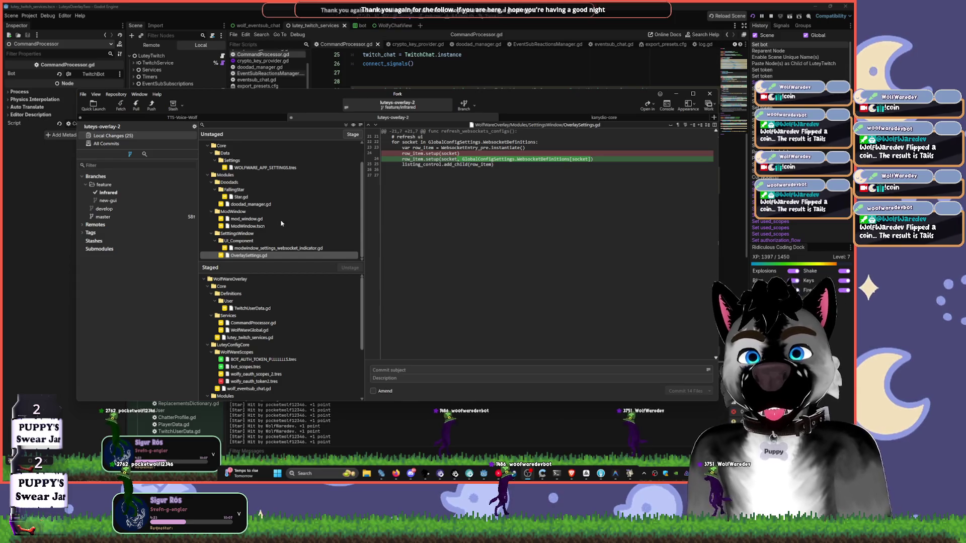
Review the diffs for modwindow_settings_websocket_indicator.gd, mod_window.gd and ModWindow.tscn.
left_click(272, 248)
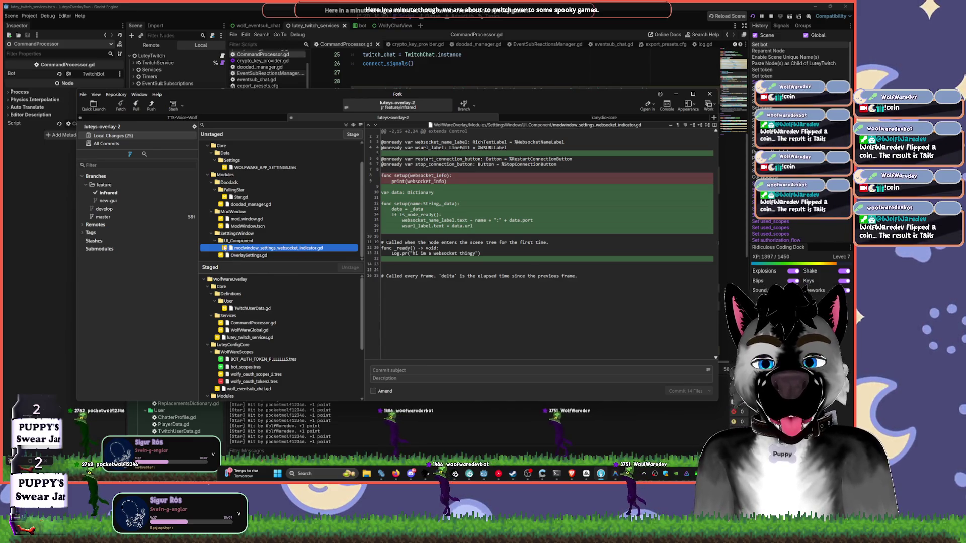
left_click(242, 213)
left_click(245, 218)
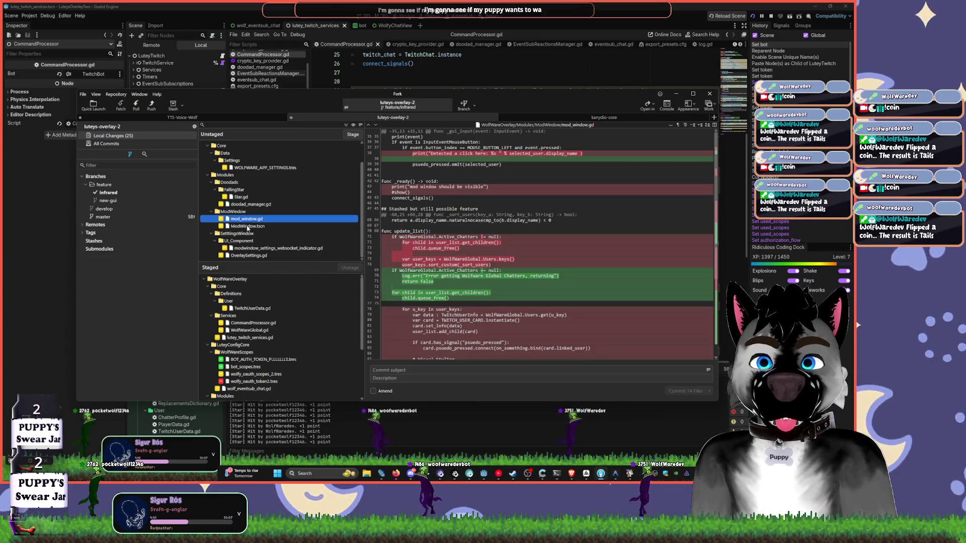
left_click(247, 227)
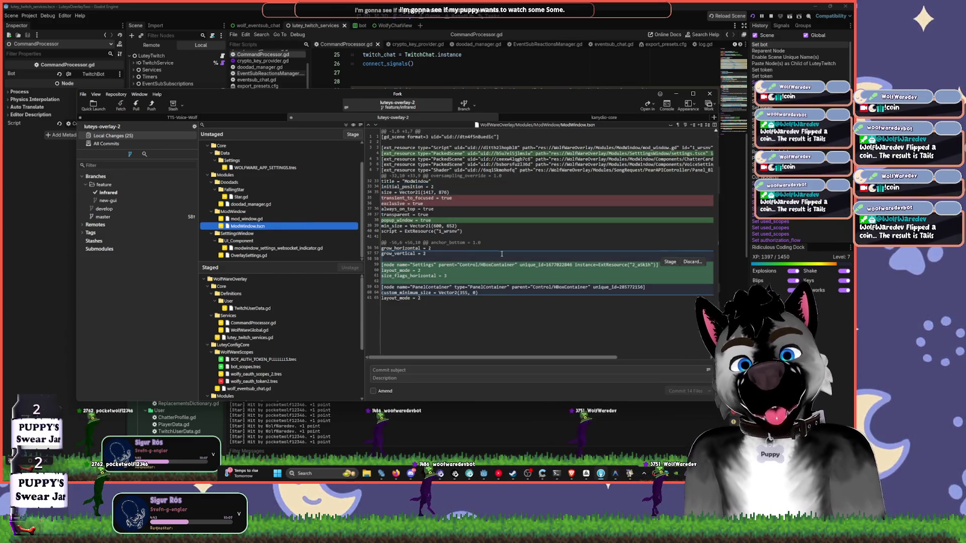